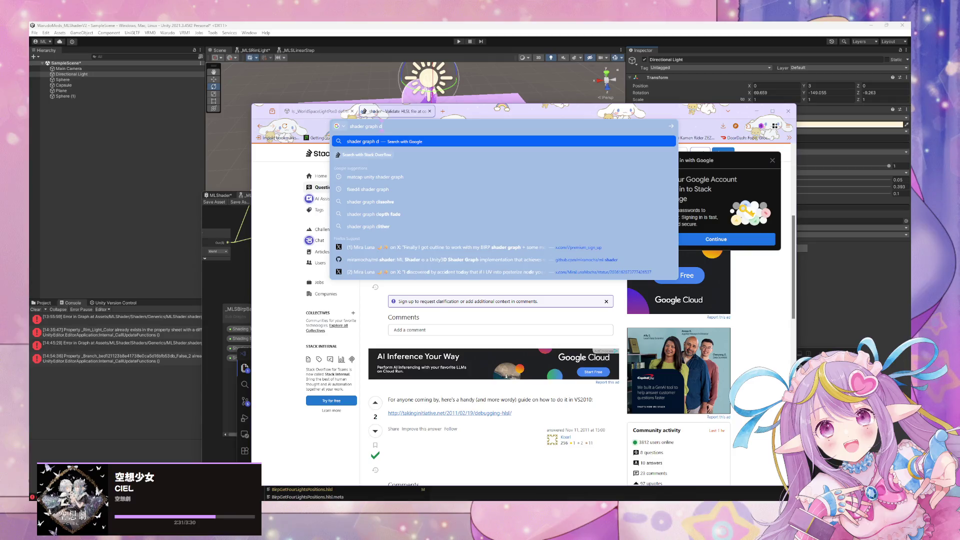
Step: Search Google for 'different logic per build in or urp' and scroll through the results
{"action": "type", "text": "different logic per"}
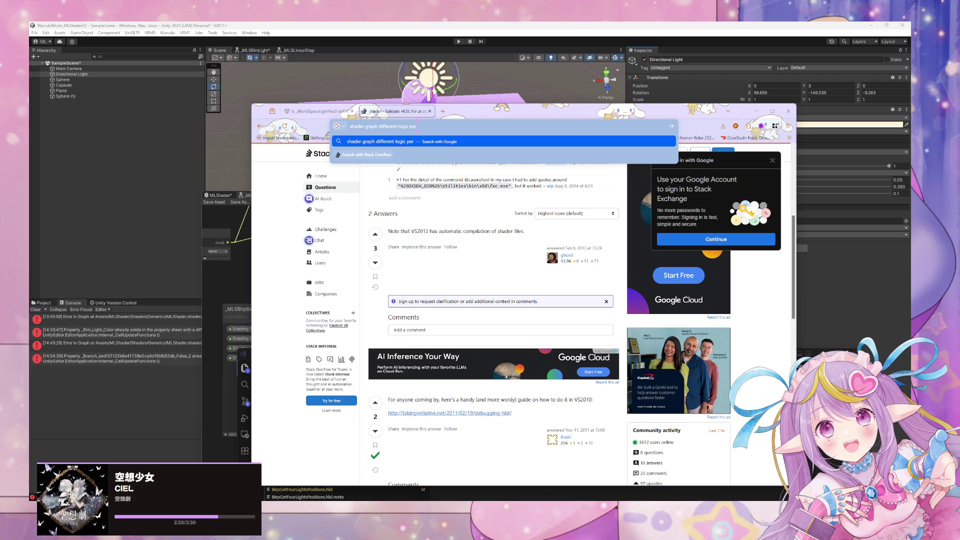
{"action": "type", "text": " build in or"}
{"action": "type", "text": " urp"}
{"action": "key", "text": "Return"}
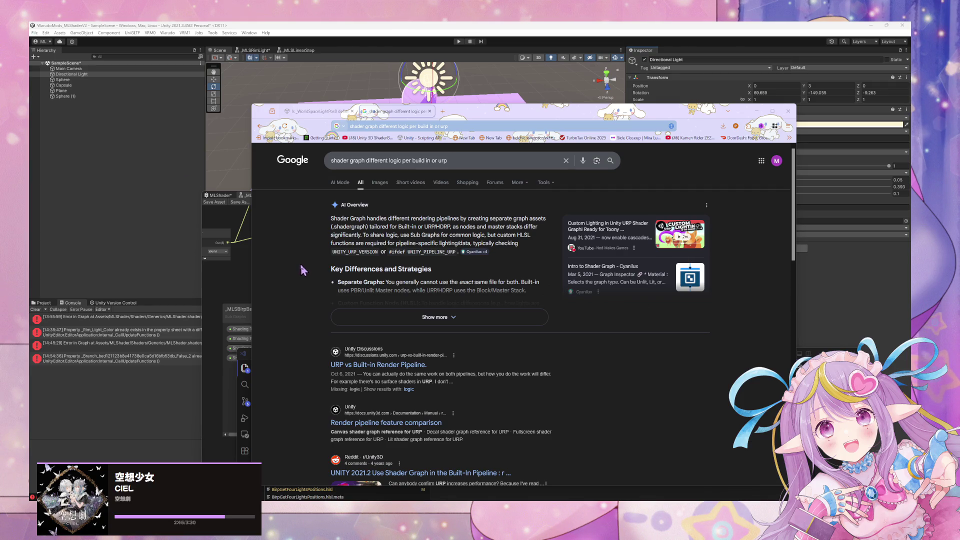
{"action": "scroll", "coordinate": [323, 263], "scroll_direction": "down", "scroll_amount": 1}
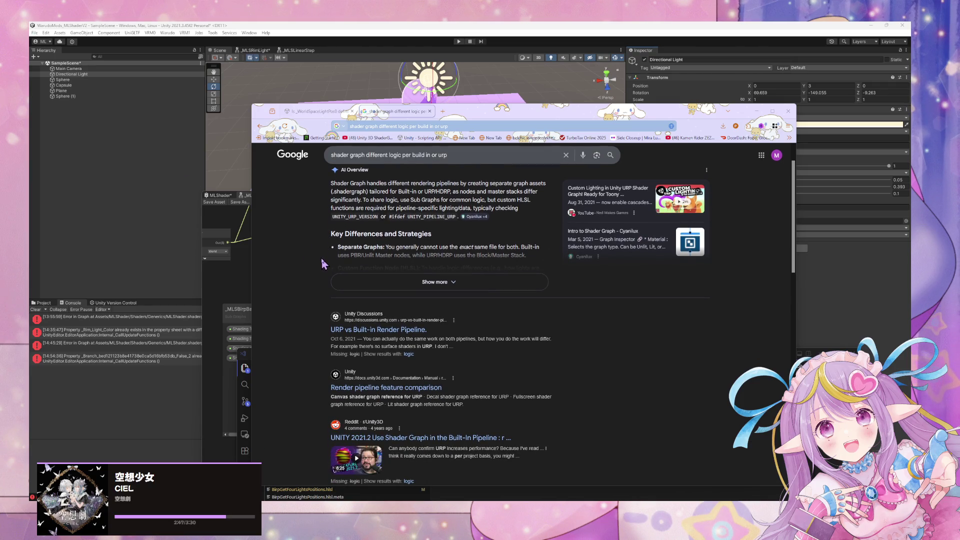
{"action": "scroll", "coordinate": [305, 256], "scroll_direction": "down", "scroll_amount": 2}
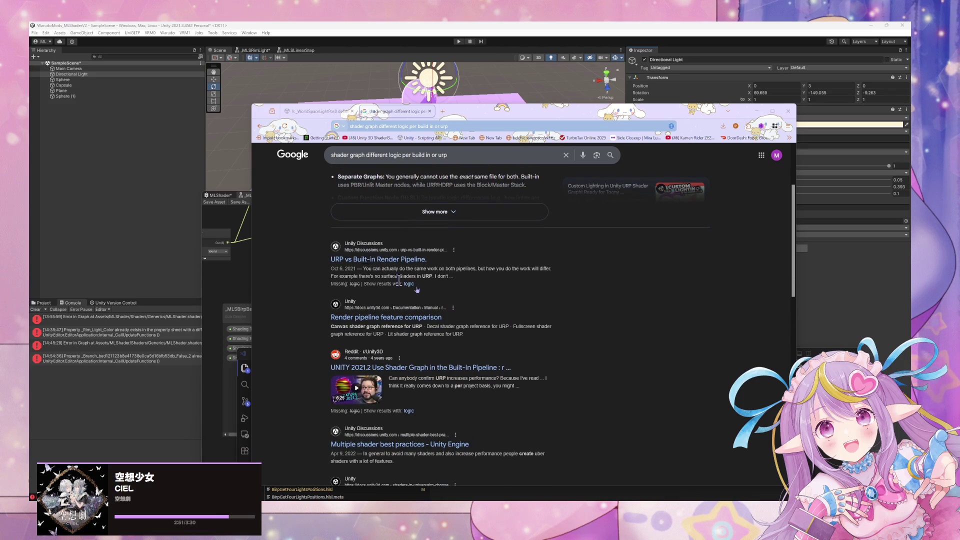
{"action": "scroll", "coordinate": [440, 307], "scroll_direction": "down", "scroll_amount": 5}
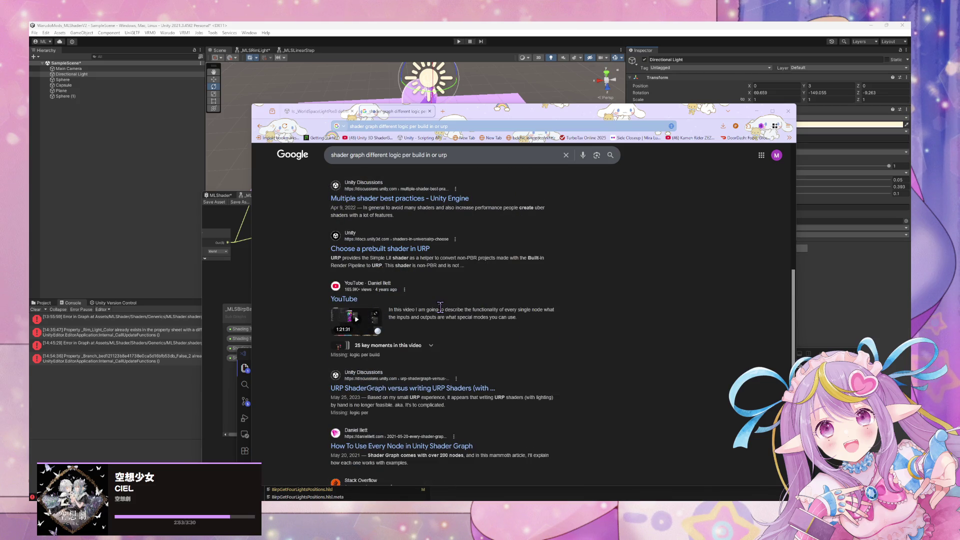
{"action": "scroll", "coordinate": [440, 307], "scroll_direction": "up", "scroll_amount": 10}
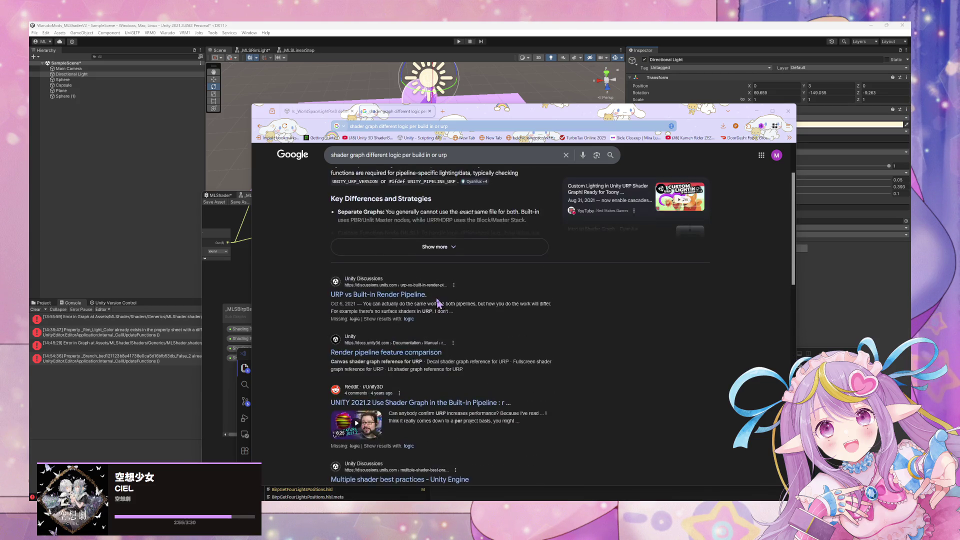
Step: Replace the query with 'hlsl check if built in variable is defined' and search
{"action": "left_click", "coordinate": [448, 160]}
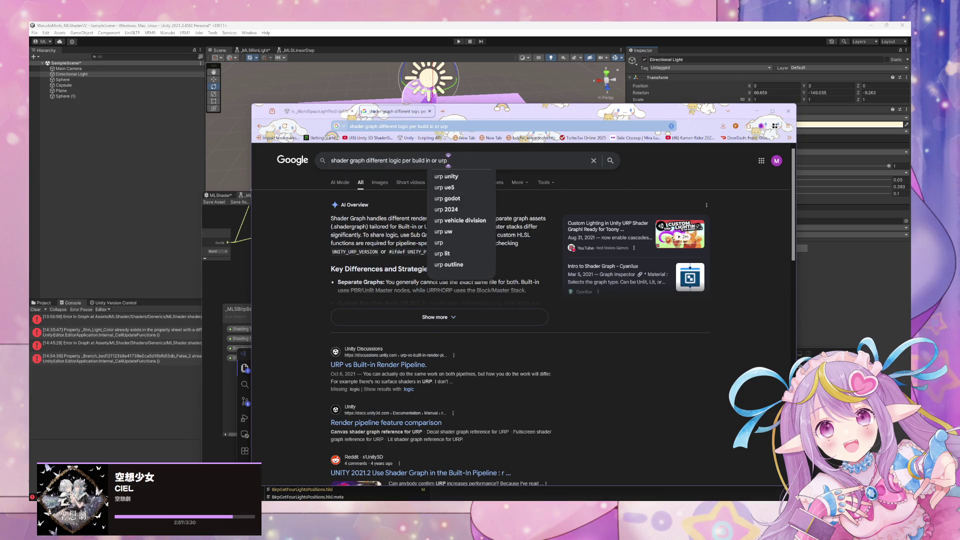
{"action": "key", "text": "ctrl+a"}
{"action": "type", "text": "HS"}
{"action": "key", "text": "BackSpace"}
{"action": "key", "text": "BackSpace"}
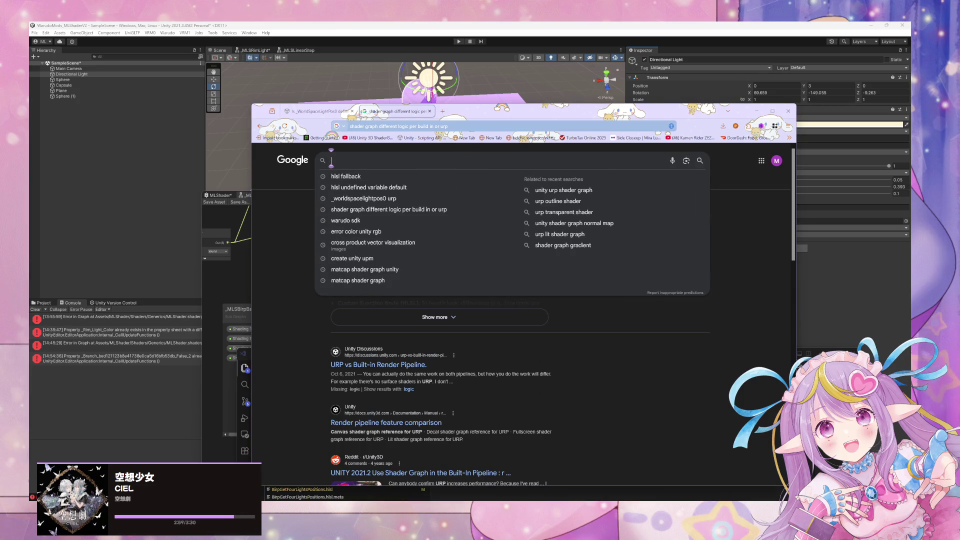
{"action": "type", "text": "hlsl check if"}
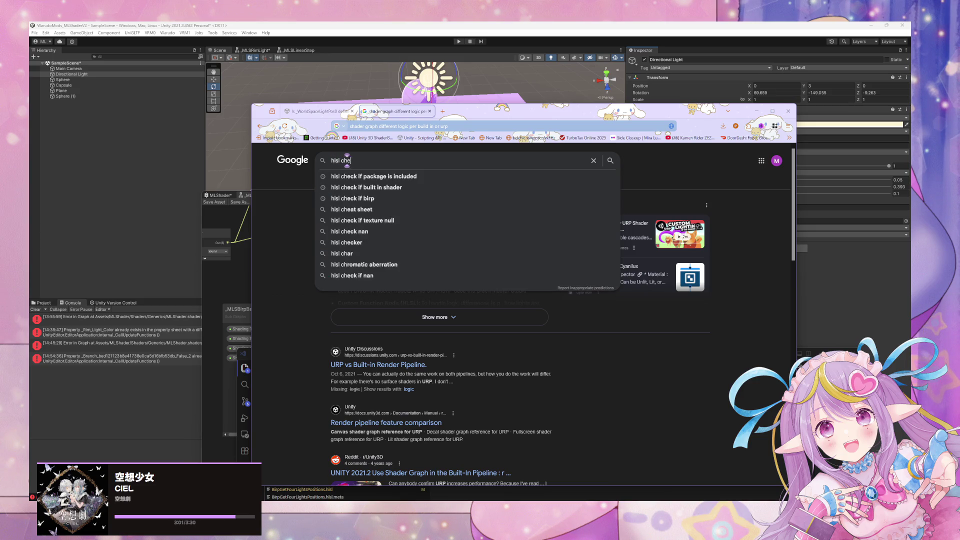
{"action": "type", "text": " va"}
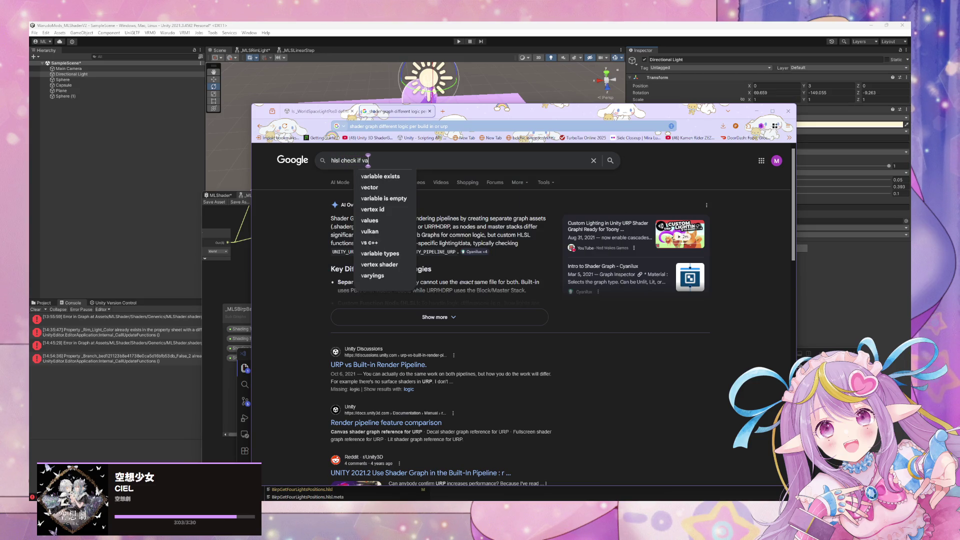
{"action": "key", "text": "BackSpace"}
{"action": "key", "text": "BackSpace"}
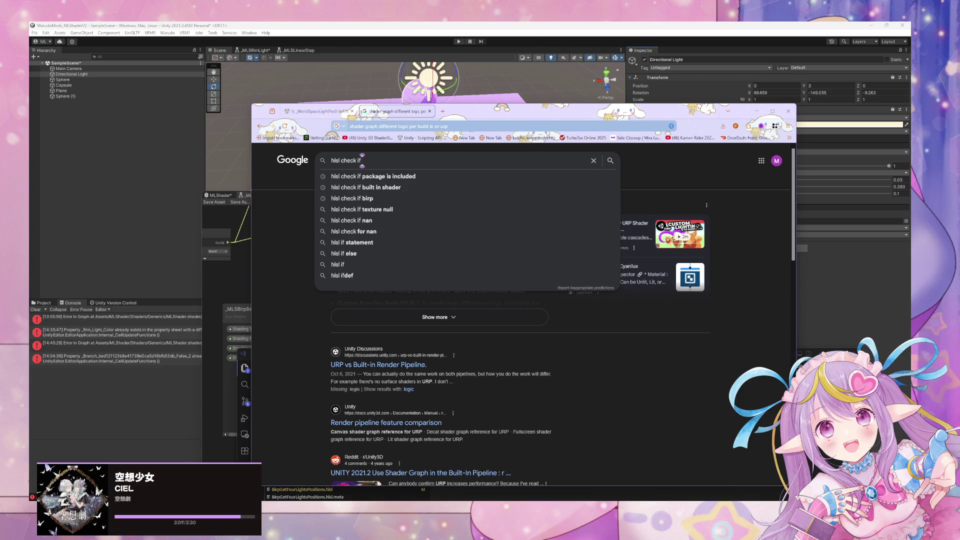
{"action": "type", "text": "urbuilt"}
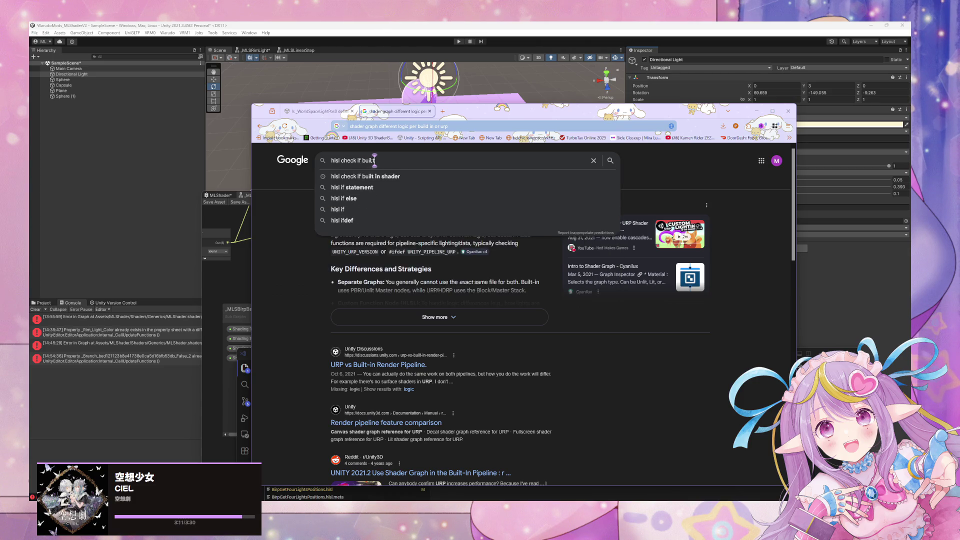
{"action": "type", "text": " in"}
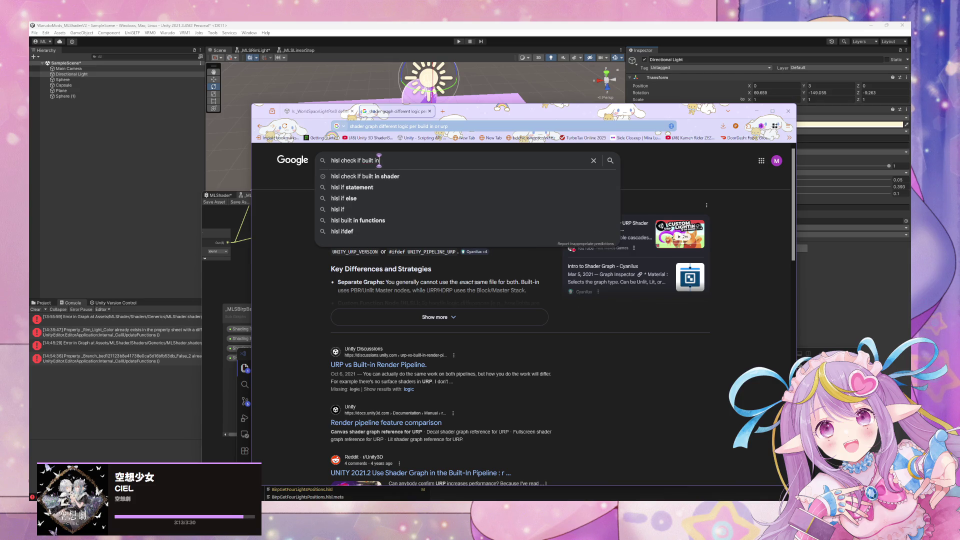
{"action": "type", "text": " variable is defined"}
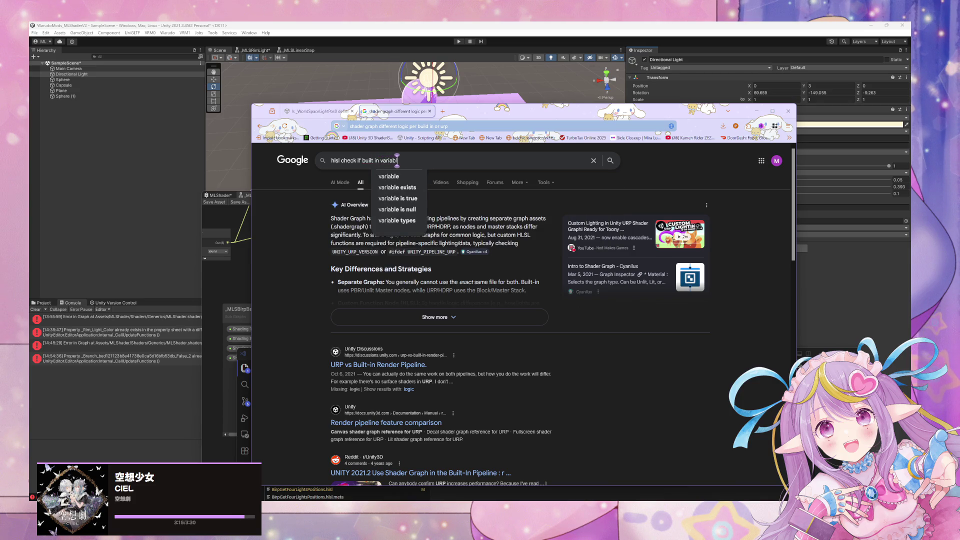
{"action": "key", "text": "Return"}
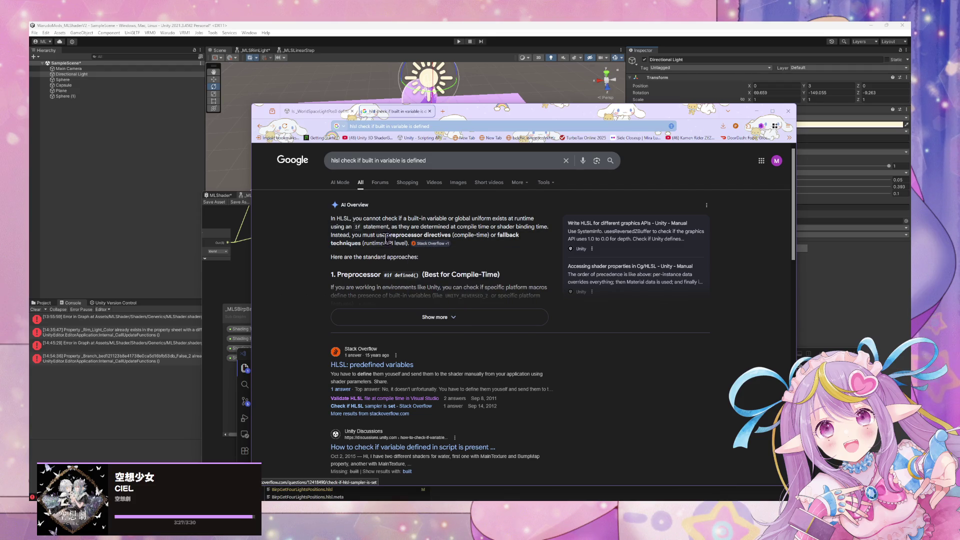
Step: Expand the AI Overview, read its #if defined() code samples, and return to Unity
{"action": "left_click", "coordinate": [431, 243]}
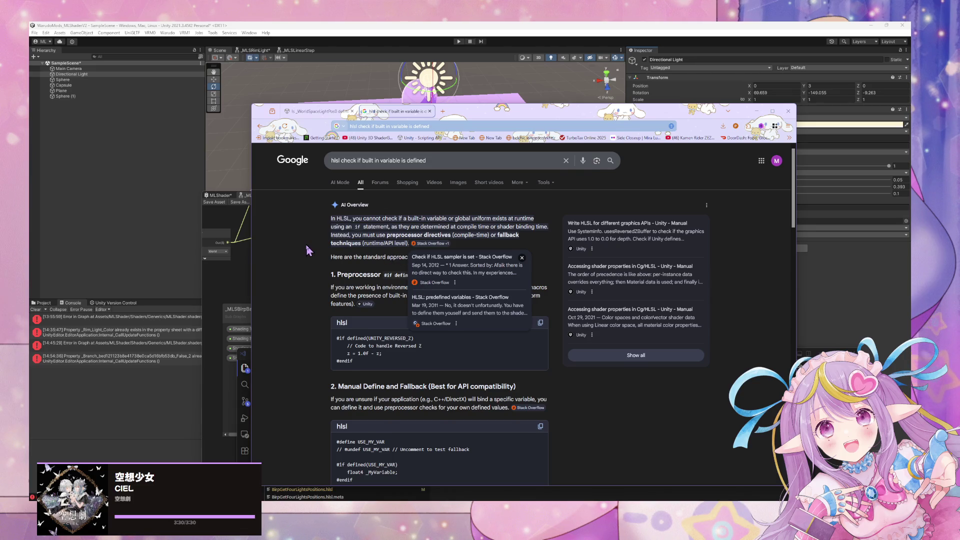
{"action": "scroll", "coordinate": [309, 250], "scroll_direction": "down", "scroll_amount": 1}
{"action": "scroll", "coordinate": [309, 250], "scroll_direction": "up", "scroll_amount": 1}
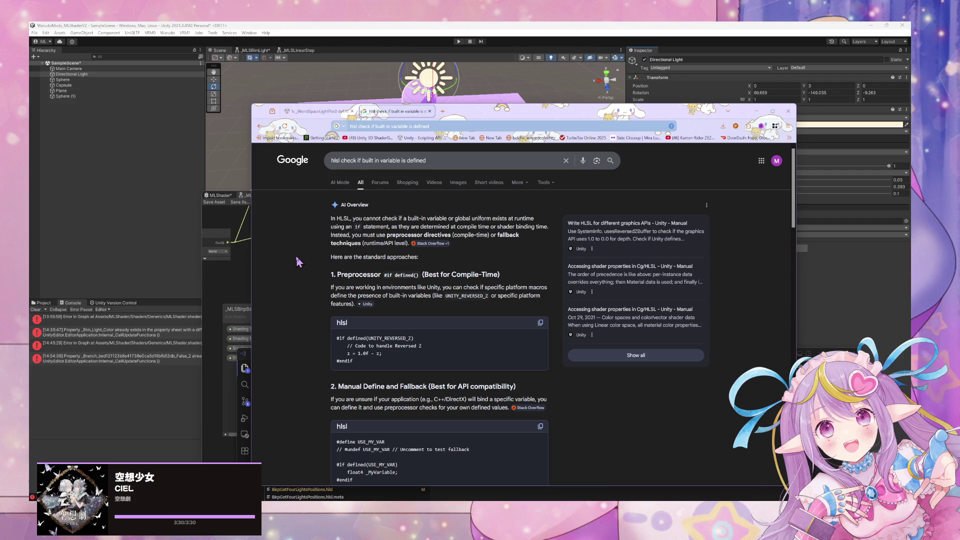
{"action": "scroll", "coordinate": [299, 261], "scroll_direction": "down", "scroll_amount": 2}
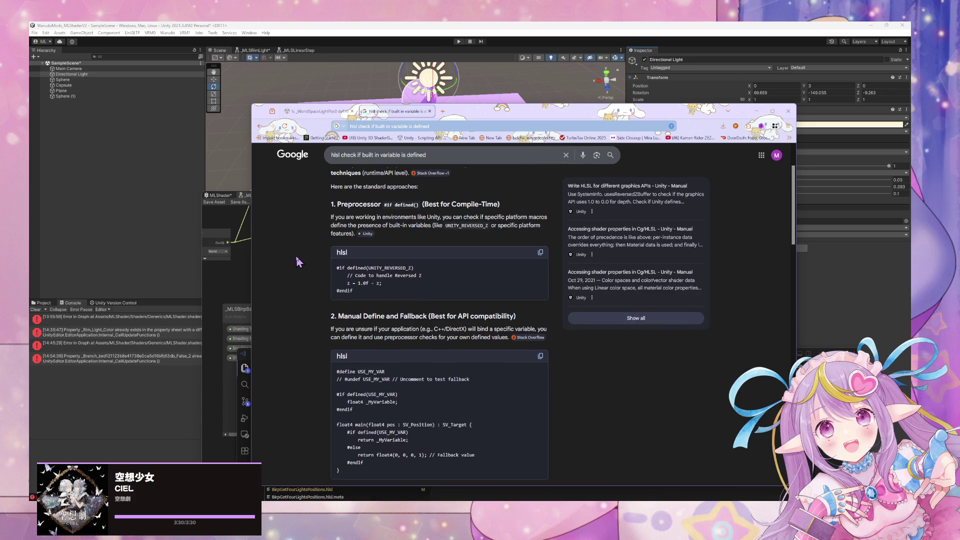
{"action": "scroll", "coordinate": [299, 260], "scroll_direction": "down", "scroll_amount": 5}
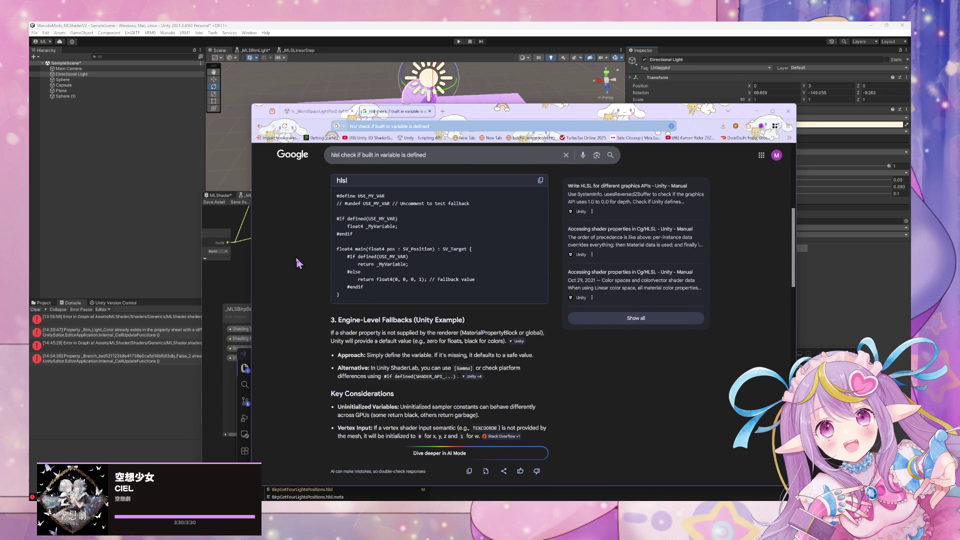
{"action": "scroll", "coordinate": [298, 263], "scroll_direction": "down", "scroll_amount": 2}
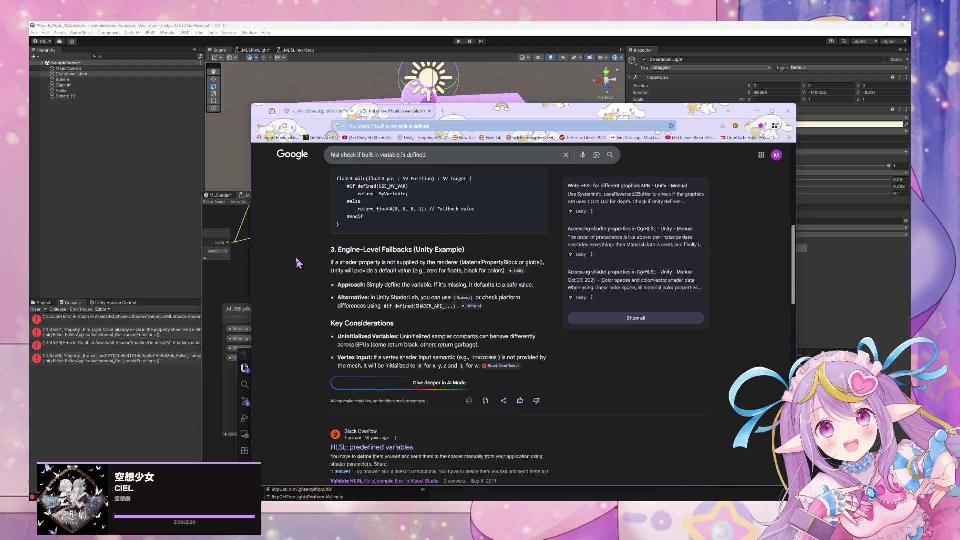
{"action": "scroll", "coordinate": [299, 259], "scroll_direction": "up", "scroll_amount": 3}
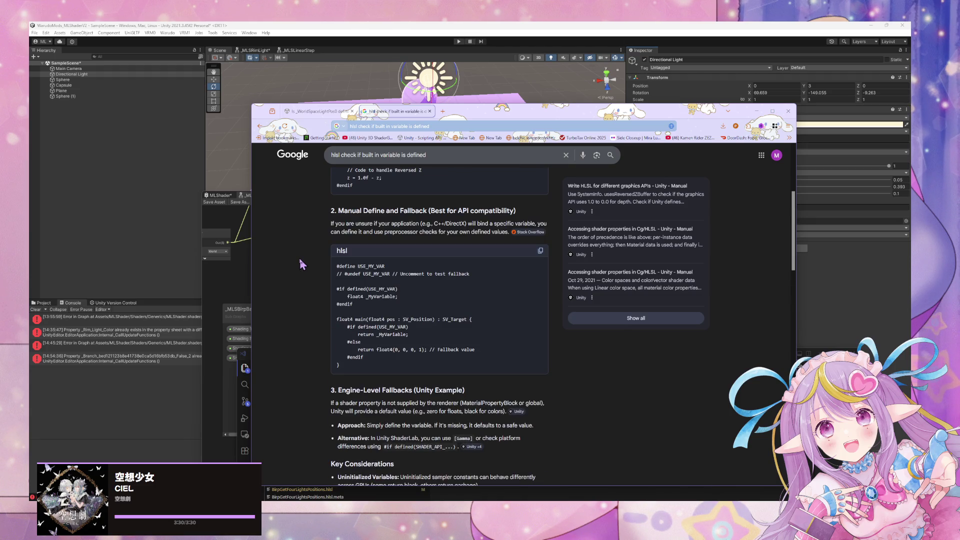
{"action": "scroll", "coordinate": [303, 264], "scroll_direction": "up", "scroll_amount": 1}
{"action": "scroll", "coordinate": [306, 265], "scroll_direction": "up", "scroll_amount": 3}
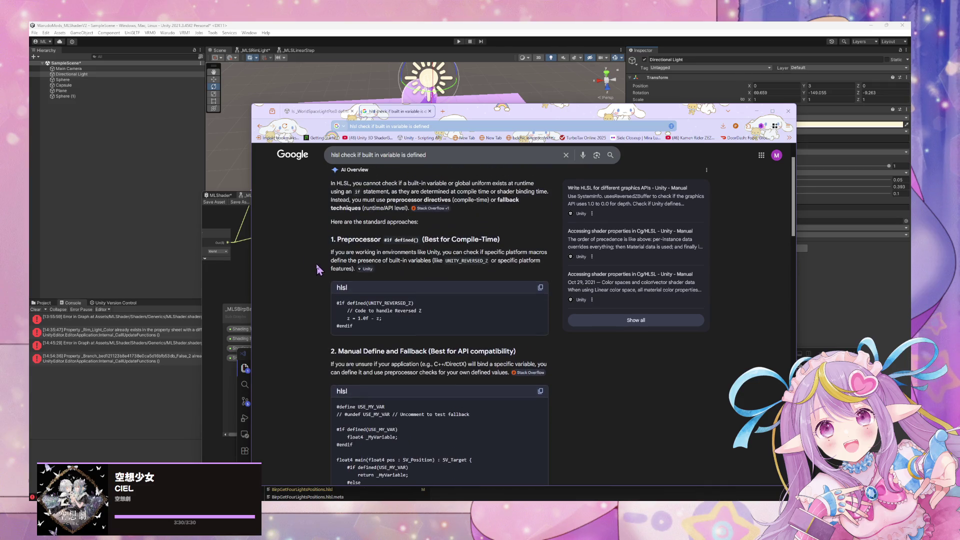
{"action": "left_click", "coordinate": [848, 289]}
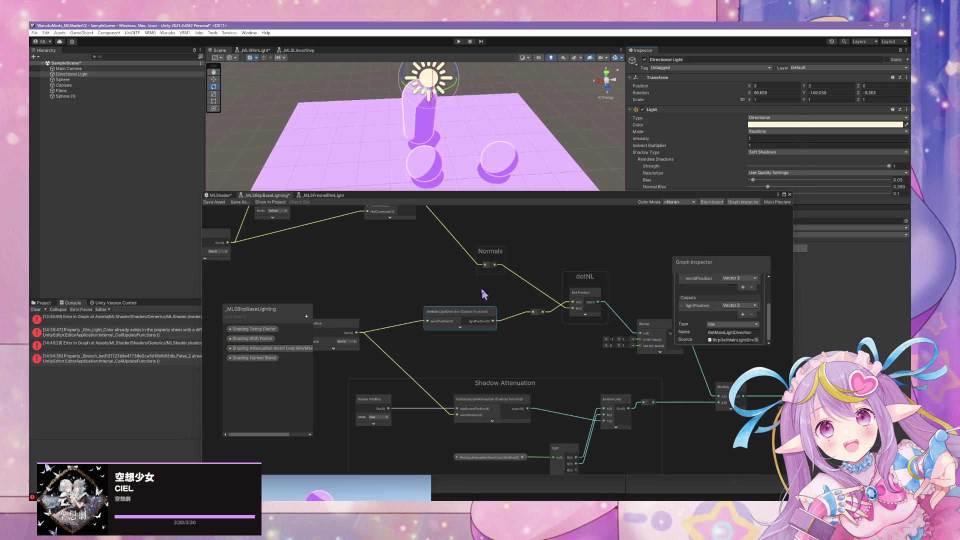
Step: Toggle the GetMainLightDirection preview and pan to the Dot Product and Shadow Attenuation area
{"action": "mouse_move", "coordinate": [538, 510]}
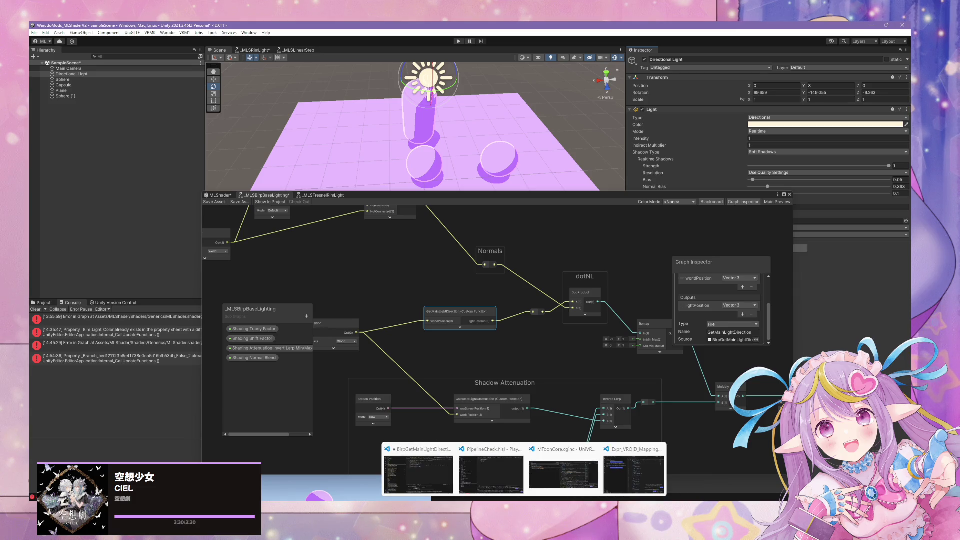
{"action": "mouse_move", "coordinate": [561, 480]}
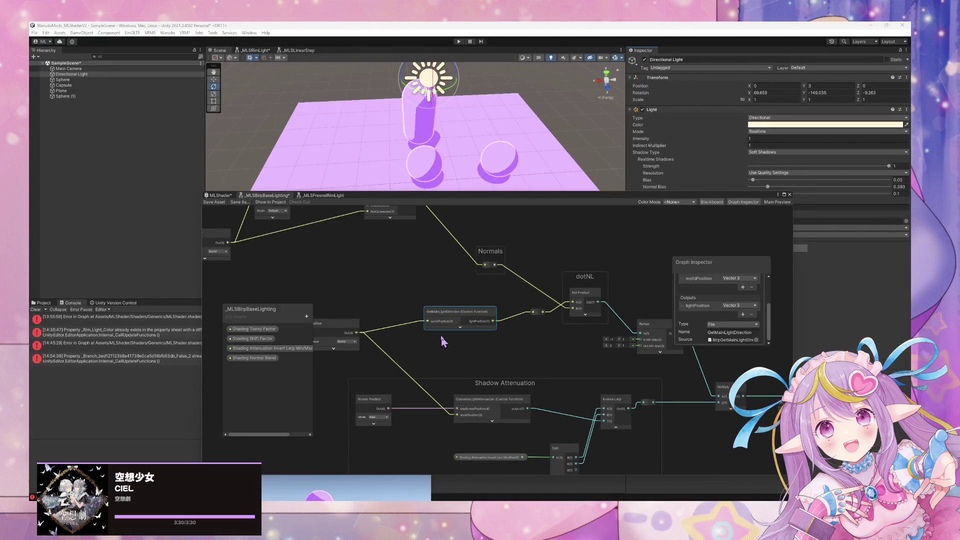
{"action": "left_click", "coordinate": [460, 328]}
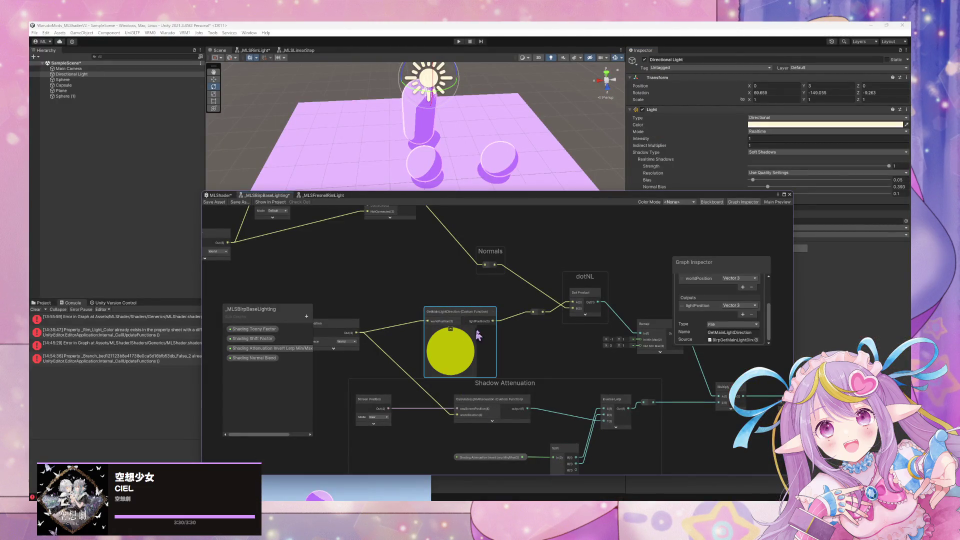
{"action": "left_click", "coordinate": [451, 329]}
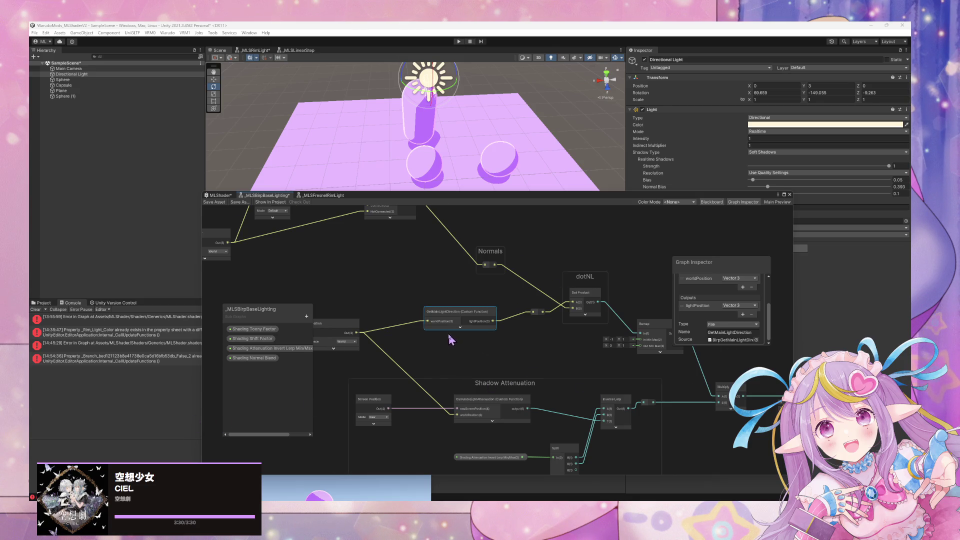
{"action": "left_click_drag", "start_coordinate": [456, 336], "coordinate": [518, 393]}
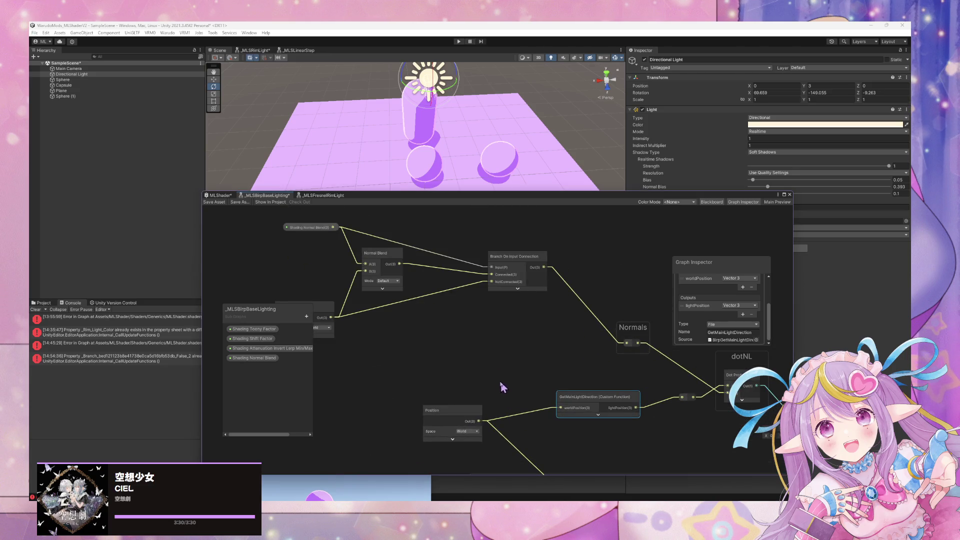
{"action": "left_click_drag", "start_coordinate": [615, 398], "coordinate": [547, 384]}
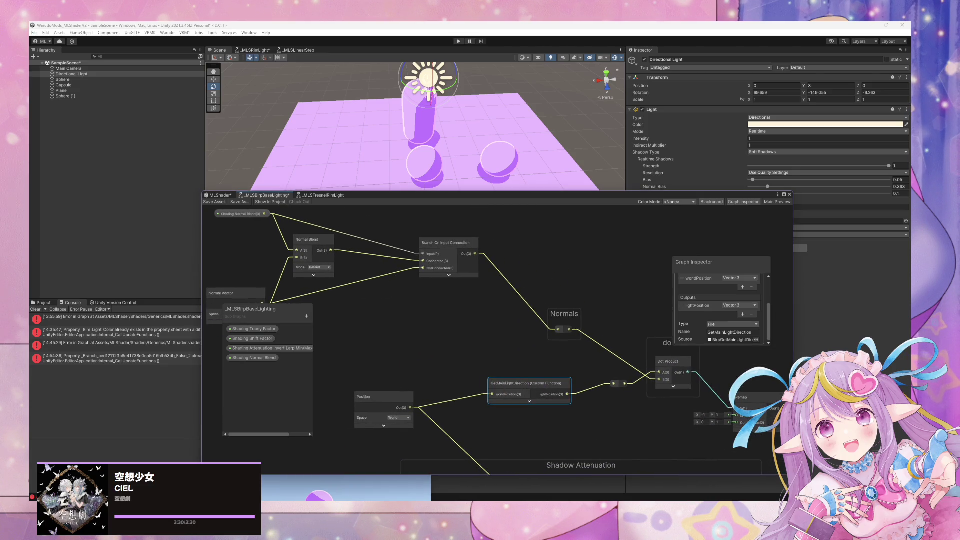
{"action": "left_click", "coordinate": [522, 340]}
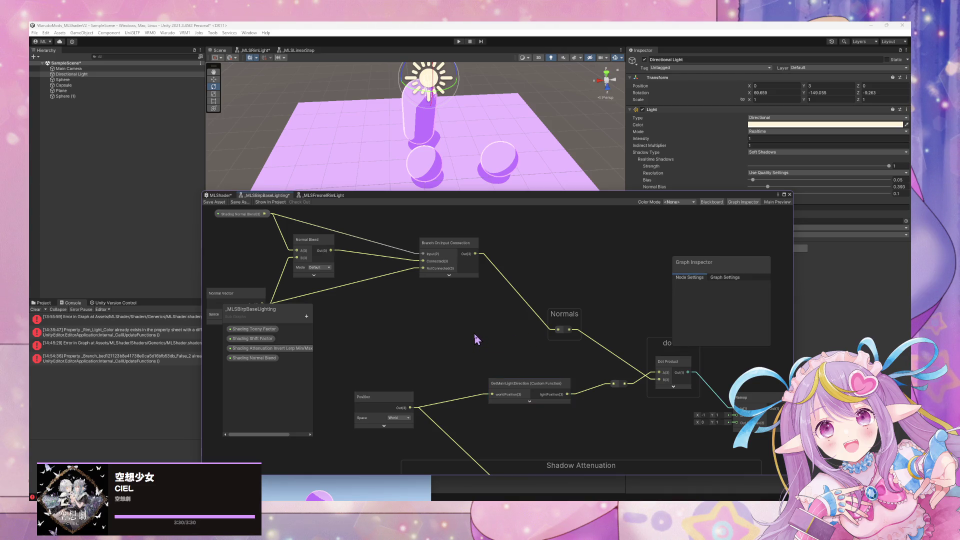
Step: Abandon a 'light position' node search and rotate the Directional Light to swing the shadows
{"action": "key", "text": "space"}
{"action": "type", "text": "light "}
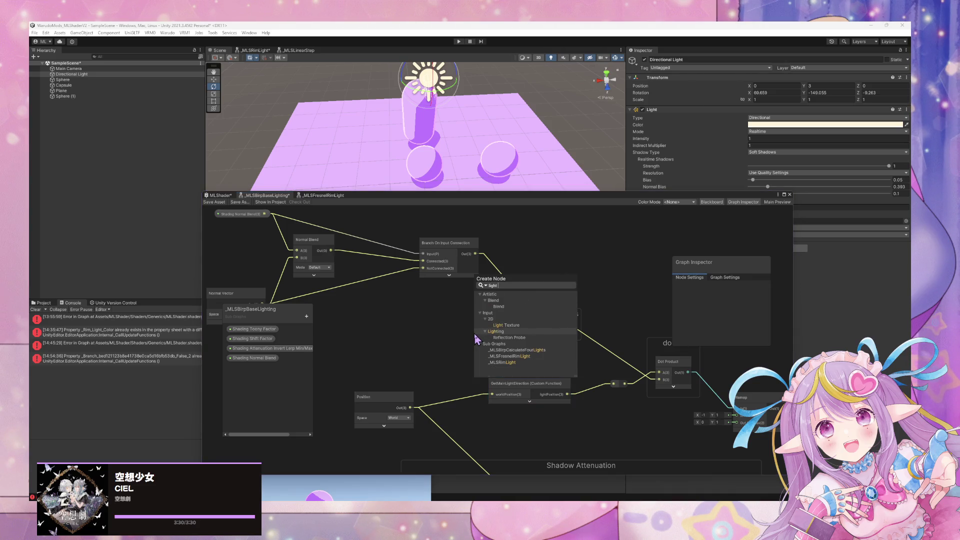
{"action": "type", "text": "position"}
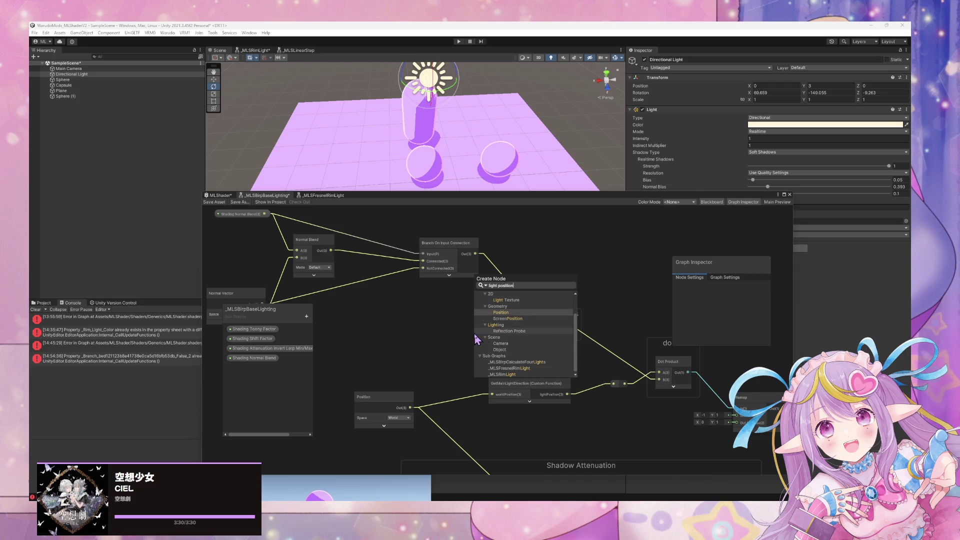
{"action": "key", "text": "BackSpace"}
{"action": "key", "text": "BackSpace"}
{"action": "key", "text": "BackSpace"}
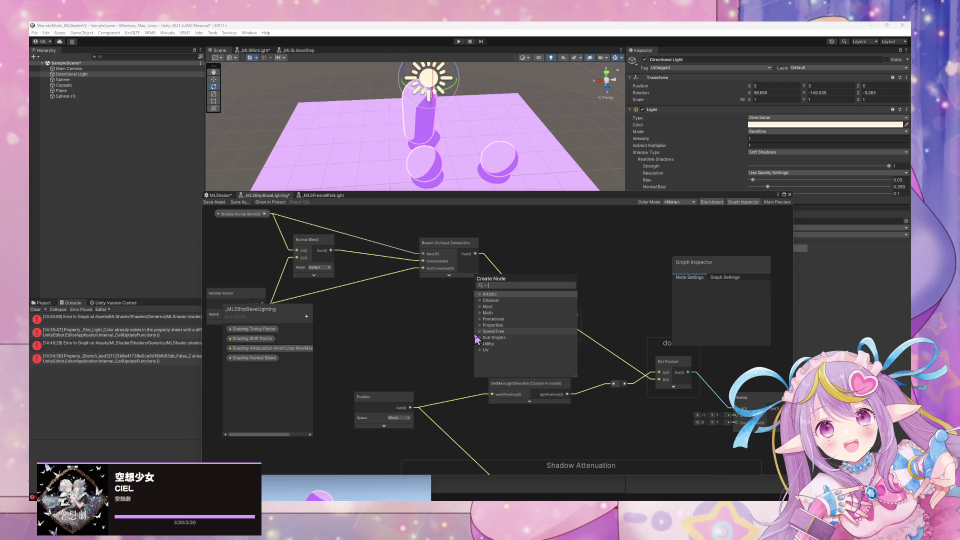
{"action": "left_click", "coordinate": [415, 326]}
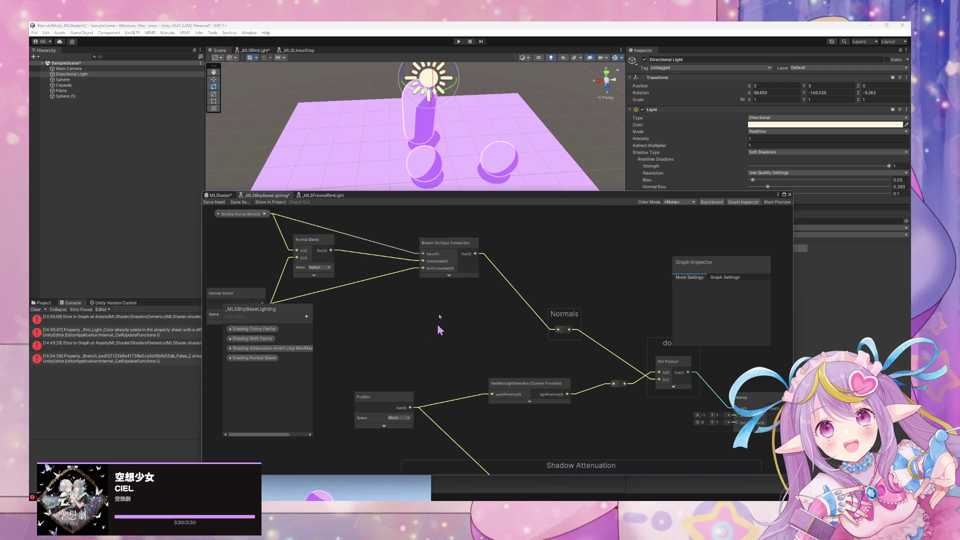
{"action": "mouse_move", "coordinate": [441, 84]}
{"action": "left_mouse_down"}
{"action": "mouse_move", "coordinate": [447, 52]}
{"action": "mouse_move", "coordinate": [483, 47]}
{"action": "mouse_move", "coordinate": [440, 40]}
{"action": "left_mouse_up"}
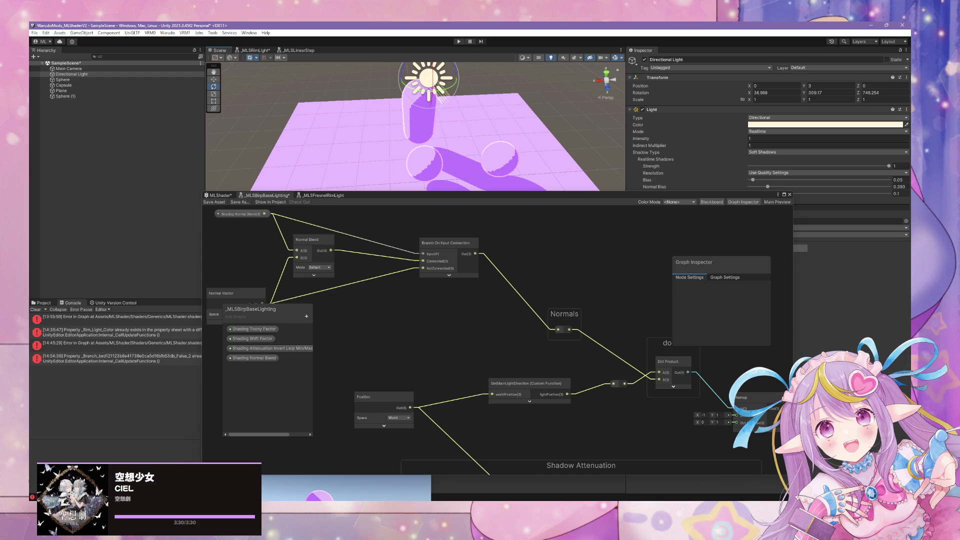
{"action": "key", "text": "alt+Tab"}
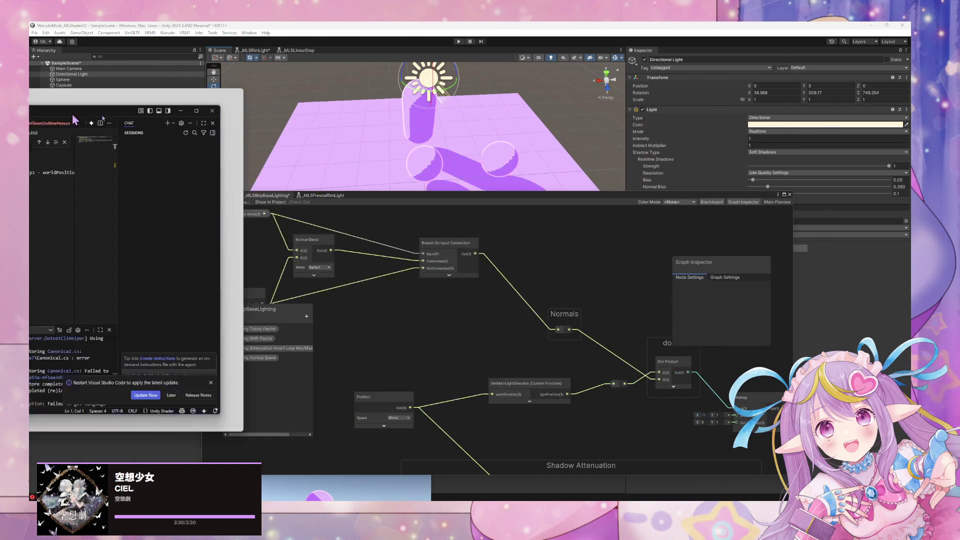
{"action": "mouse_move", "coordinate": [433, 510]}
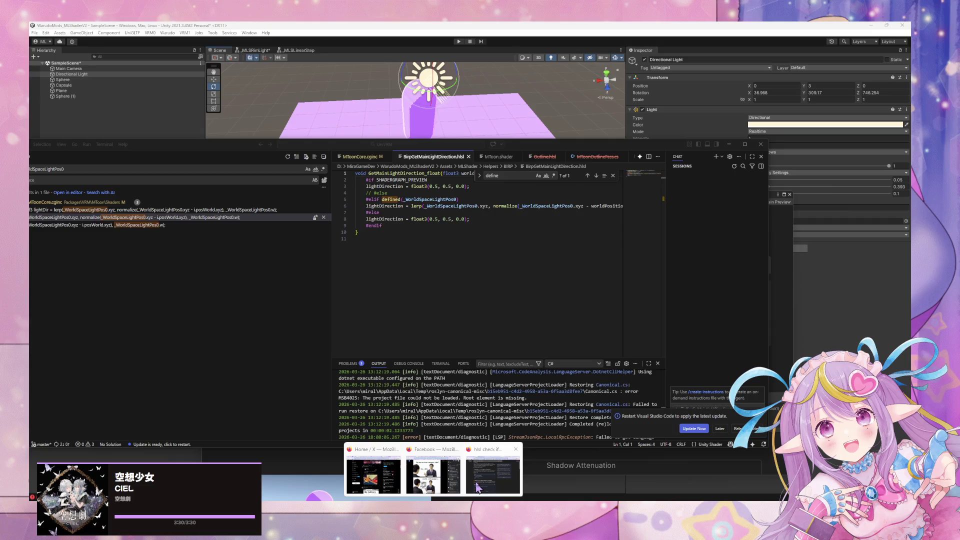
{"action": "left_click", "coordinate": [479, 482]}
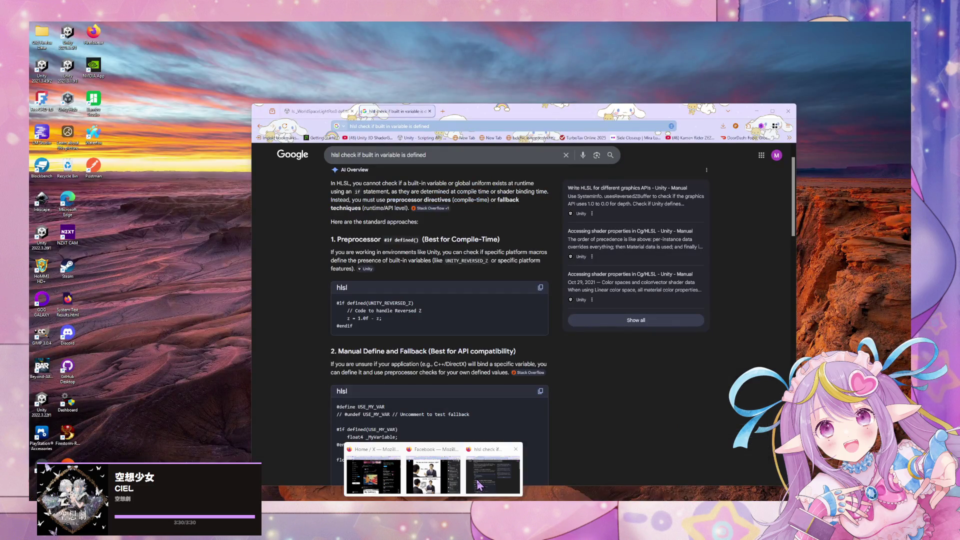
{"action": "left_click", "coordinate": [480, 484]}
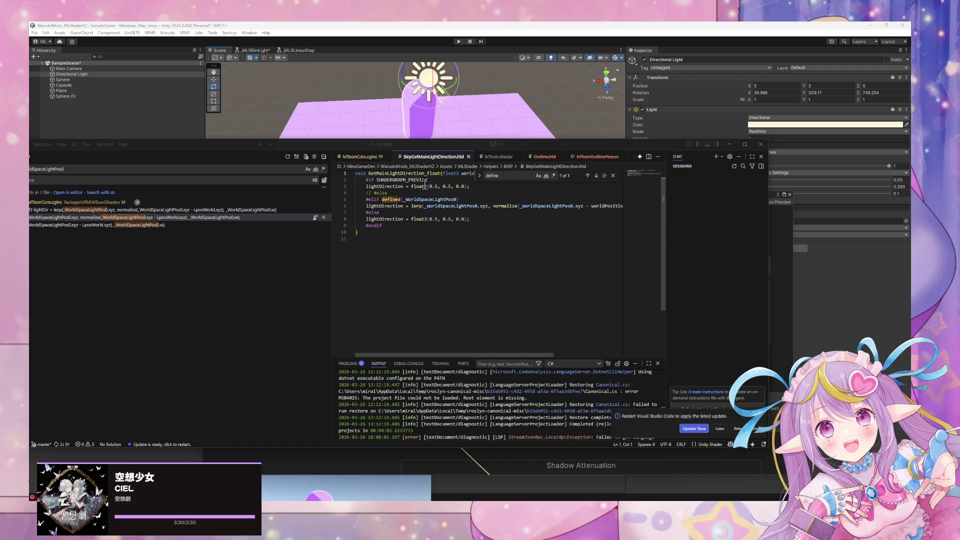
Step: Uncomment '#else' on line 4; comment out the '#elif defined(_WorldSpaceLightPos0)' check and fallback block
{"action": "left_click", "coordinate": [475, 199]}
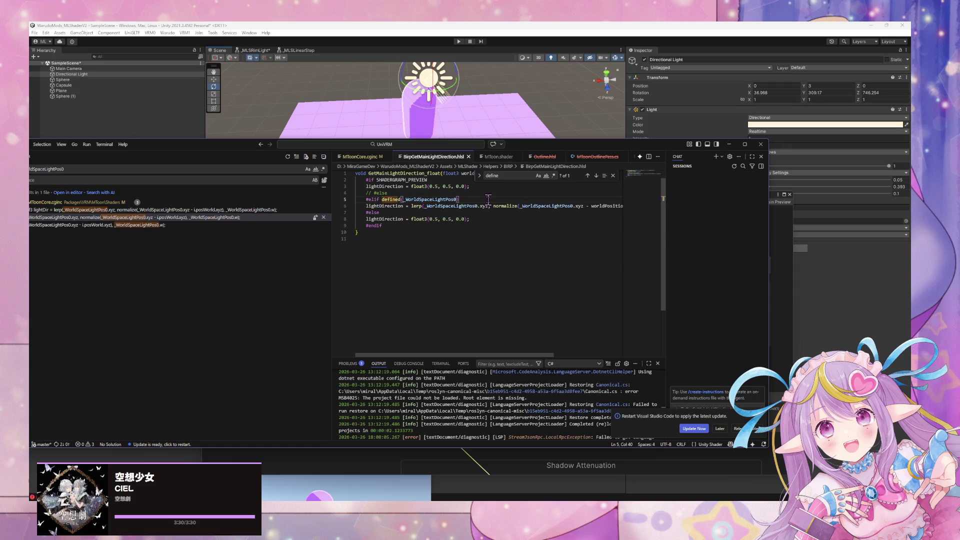
{"action": "left_click_drag", "start_coordinate": [471, 199], "coordinate": [357, 199]}
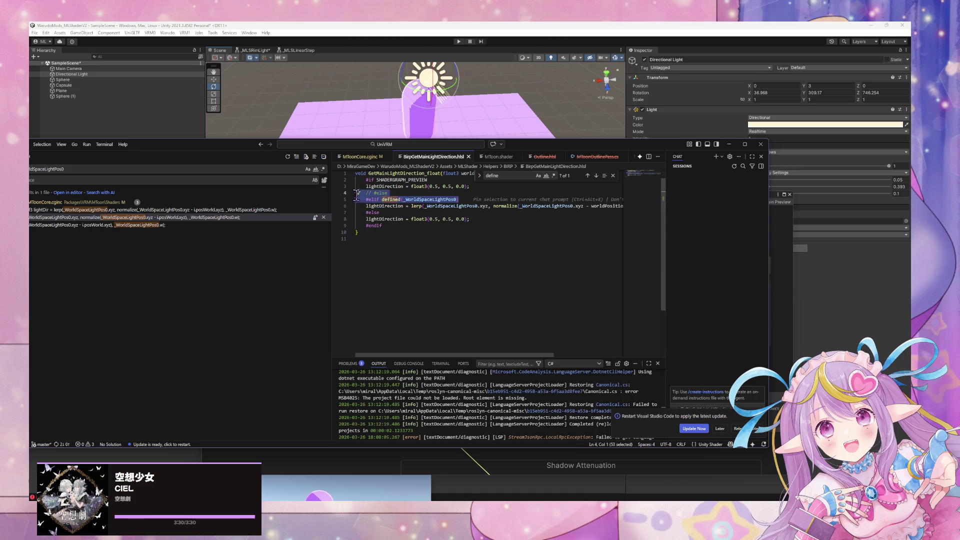
{"action": "left_click", "coordinate": [425, 194]}
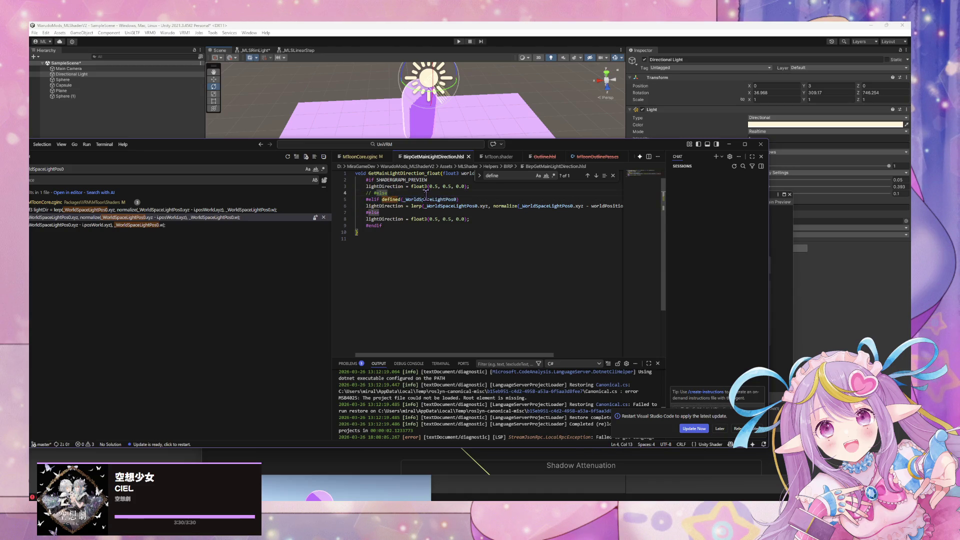
{"action": "key", "text": "ctrl+slash"}
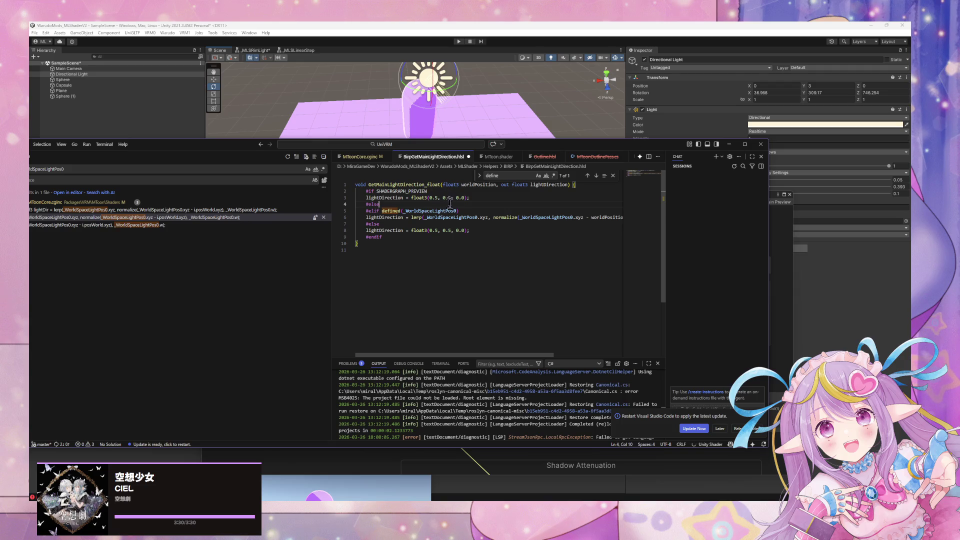
{"action": "left_click", "coordinate": [453, 211]}
{"action": "key", "text": "ctrl+slash"}
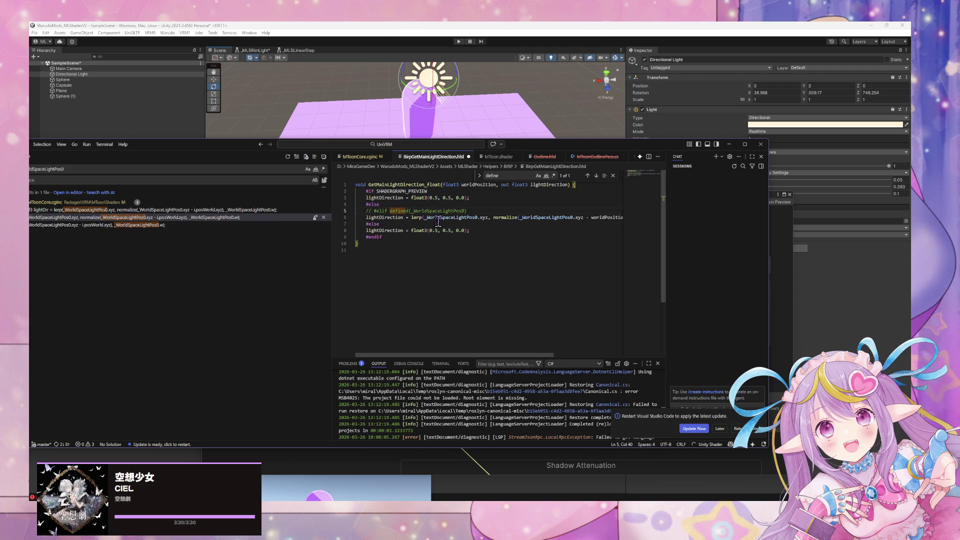
{"action": "left_click_drag", "start_coordinate": [487, 231], "coordinate": [357, 224]}
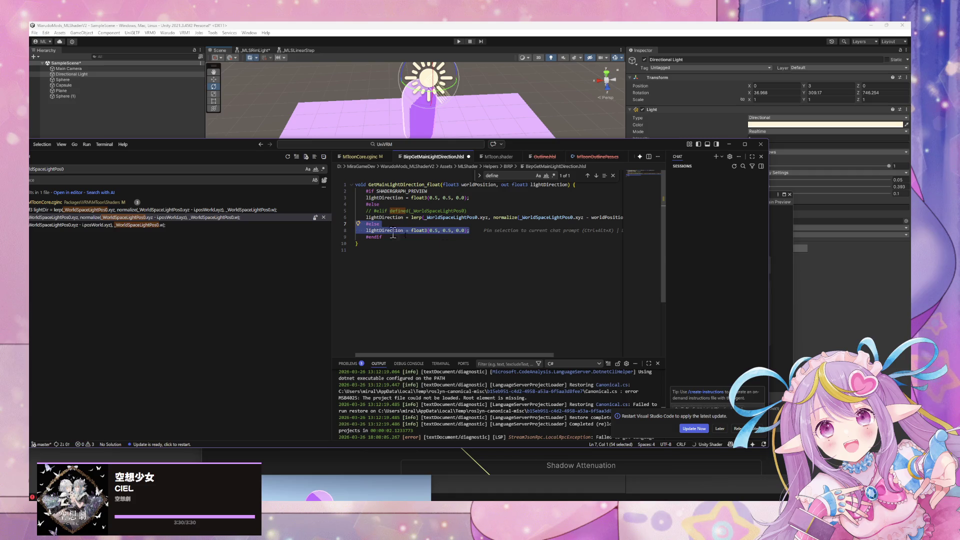
{"action": "key", "text": "ctrl+slash"}
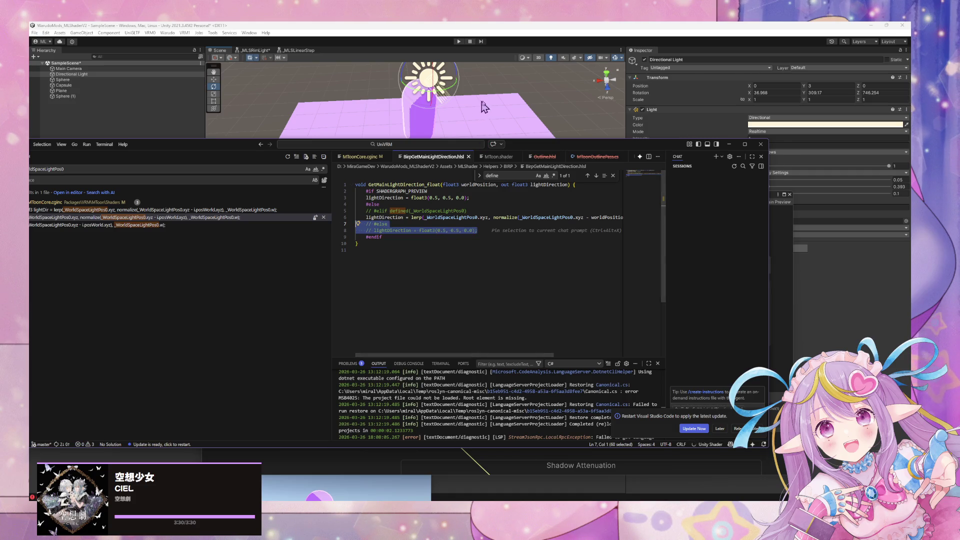
{"action": "left_click", "coordinate": [482, 102]}
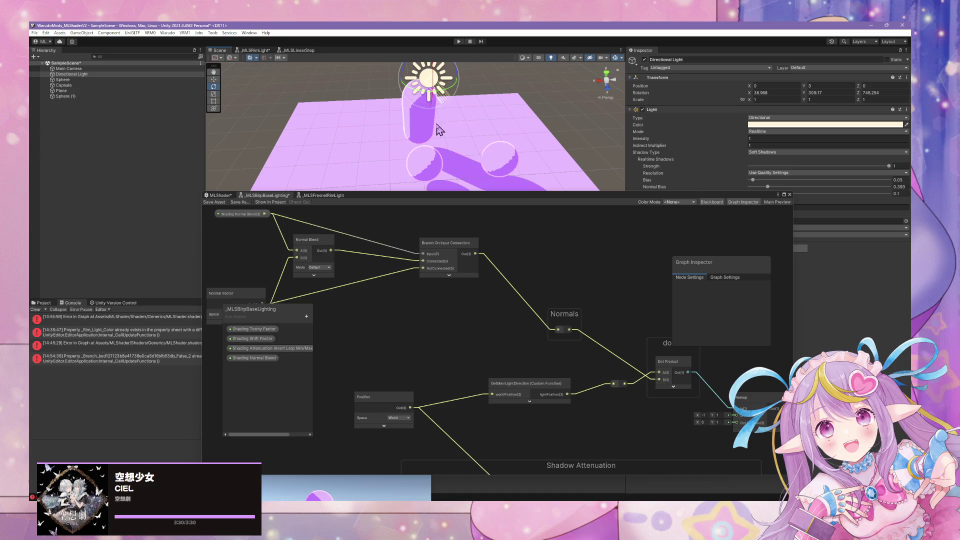
Step: Select the Plane and scrub Shading Shift Factor, orbiting to watch the capsule's light-shadow boundary move
{"action": "left_click", "coordinate": [448, 174]}
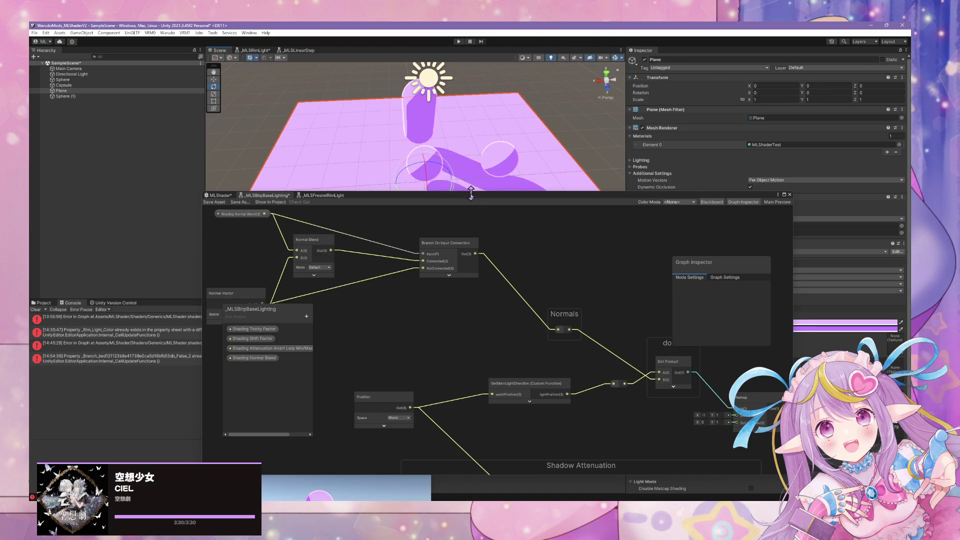
{"action": "left_click_drag", "start_coordinate": [470, 195], "coordinate": [307, 303]}
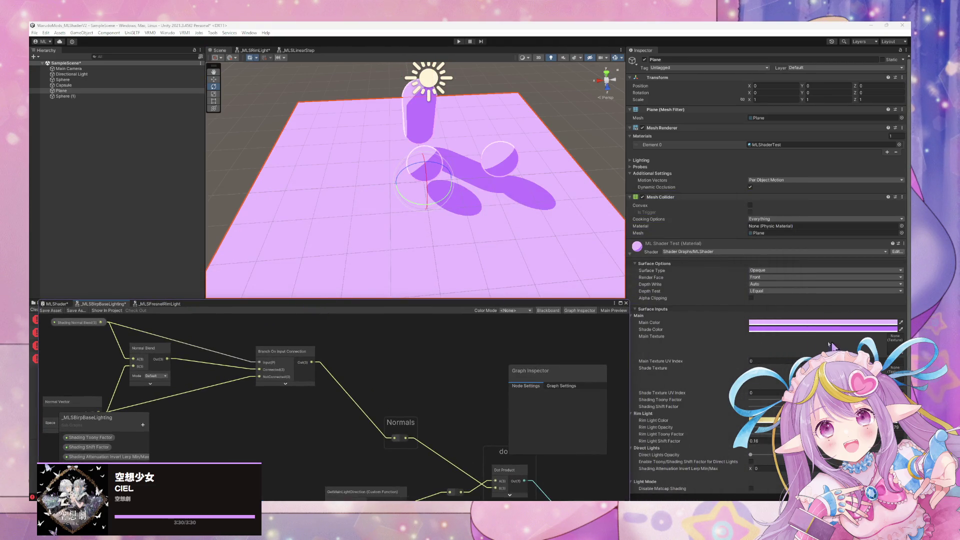
{"action": "left_click", "coordinate": [658, 407]}
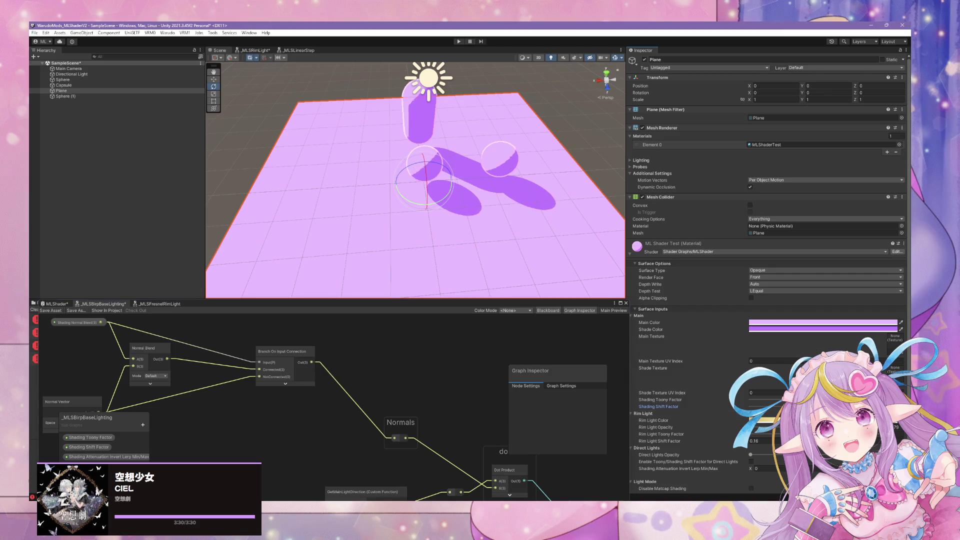
{"action": "left_click_drag", "start_coordinate": [658, 407], "coordinate": [671, 407]}
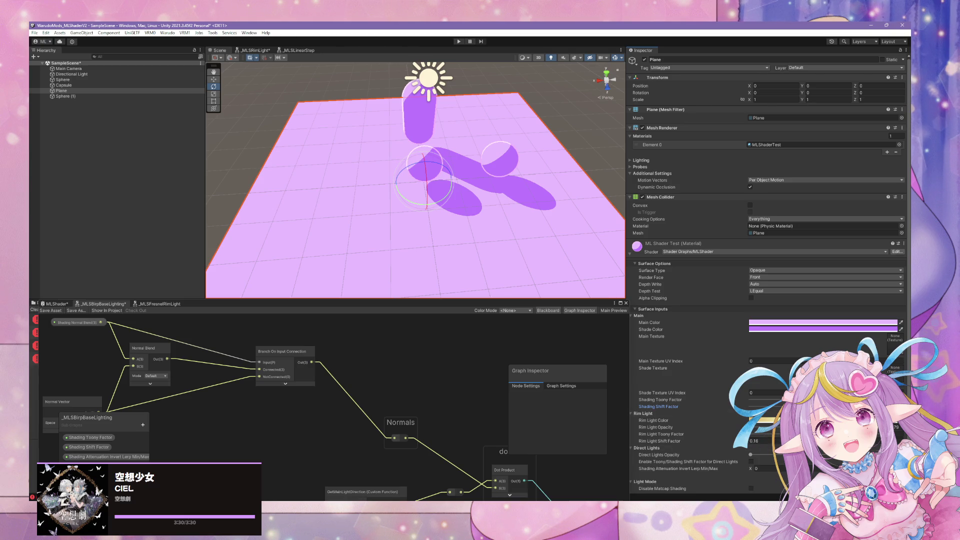
{"action": "left_click_drag", "start_coordinate": [802, 469], "coordinate": [809, 469]}
{"action": "mouse_move", "coordinate": [394, 304]}
{"action": "left_mouse_down"}
{"action": "mouse_move", "coordinate": [629, 269]}
{"action": "mouse_move", "coordinate": [394, 155]}
{"action": "mouse_move", "coordinate": [393, 252]}
{"action": "mouse_move", "coordinate": [363, 288]}
{"action": "left_mouse_up"}
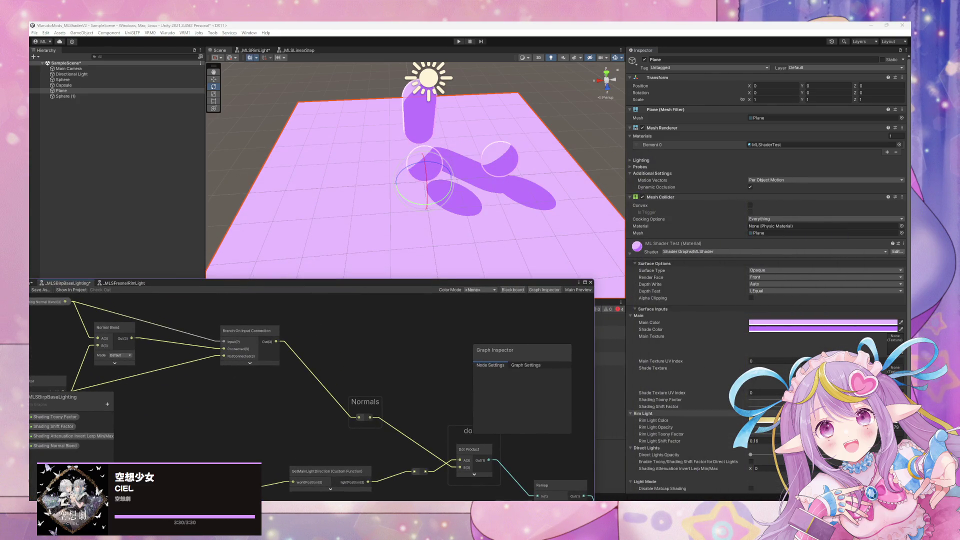
{"action": "left_click", "coordinate": [800, 407]}
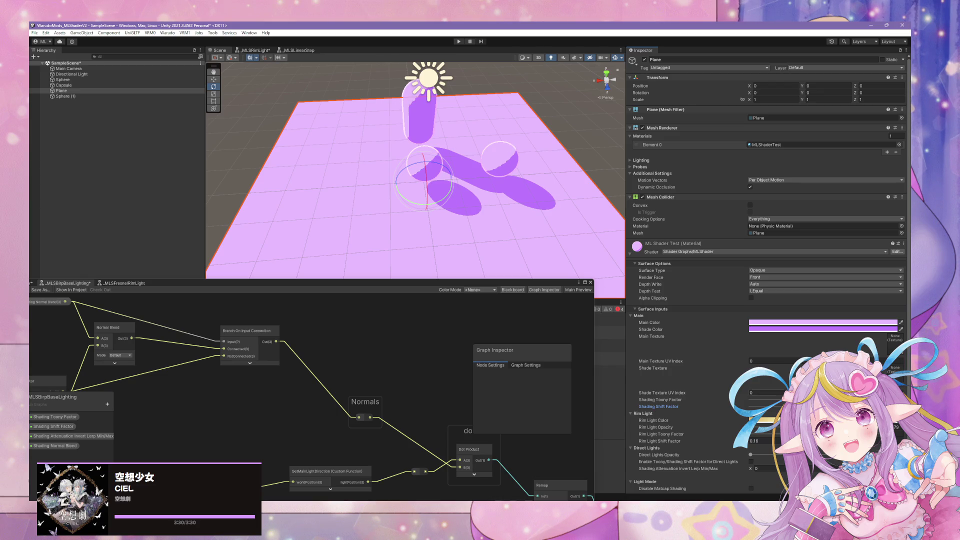
{"action": "scroll", "coordinate": [498, 202], "scroll_direction": "up", "scroll_amount": 3}
{"action": "mouse_move", "coordinate": [493, 187]}
{"action": "left_mouse_down"}
{"action": "mouse_move", "coordinate": [623, 184]}
{"action": "mouse_move", "coordinate": [270, 105]}
{"action": "left_mouse_up"}
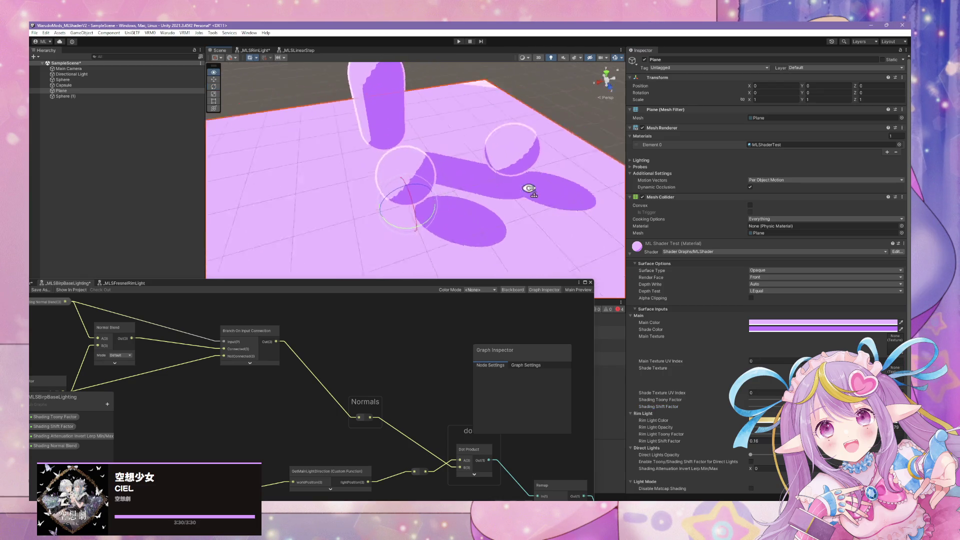
{"action": "mouse_move", "coordinate": [780, 407]}
{"action": "left_mouse_down"}
{"action": "mouse_move", "coordinate": [811, 407]}
{"action": "mouse_move", "coordinate": [782, 406]}
{"action": "left_mouse_up"}
{"action": "mouse_move", "coordinate": [520, 215]}
{"action": "left_mouse_down"}
{"action": "mouse_move", "coordinate": [482, 189]}
{"action": "mouse_move", "coordinate": [510, 208]}
{"action": "mouse_move", "coordinate": [358, 185]}
{"action": "mouse_move", "coordinate": [315, 231]}
{"action": "mouse_move", "coordinate": [527, 248]}
{"action": "mouse_move", "coordinate": [555, 173]}
{"action": "mouse_move", "coordinate": [459, 188]}
{"action": "left_mouse_up"}
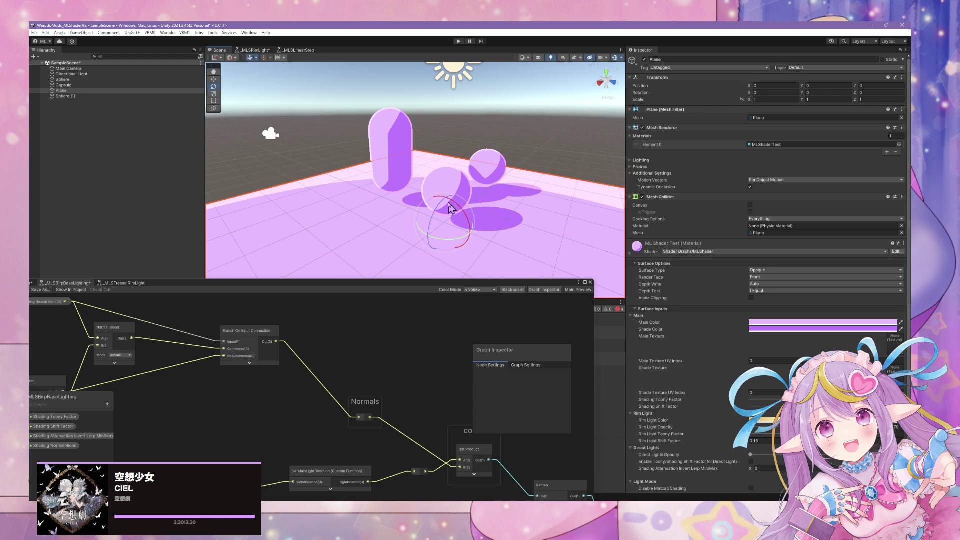
Step: Lift the Sphere up into the air with the Move tool
{"action": "left_click", "coordinate": [213, 79]}
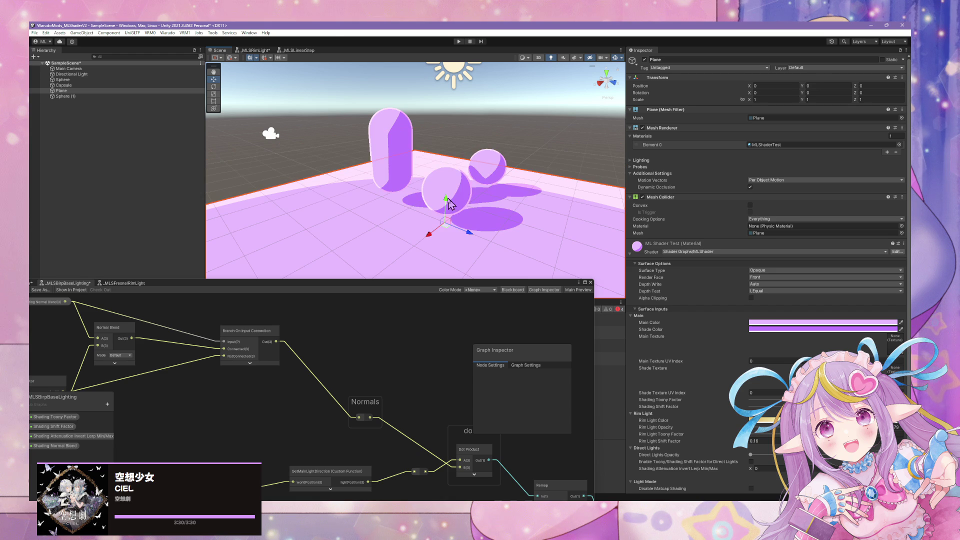
{"action": "left_click", "coordinate": [453, 189]}
{"action": "mouse_move", "coordinate": [453, 189]}
{"action": "left_mouse_down"}
{"action": "mouse_move", "coordinate": [457, 111]}
{"action": "mouse_move", "coordinate": [365, 117]}
{"action": "mouse_move", "coordinate": [409, 90]}
{"action": "mouse_move", "coordinate": [272, 127]}
{"action": "mouse_move", "coordinate": [341, 197]}
{"action": "mouse_move", "coordinate": [459, 210]}
{"action": "mouse_move", "coordinate": [440, 215]}
{"action": "left_mouse_up"}
Step: Scrub Shading Shift Factor and Shading Toony Factor to soften the toon bands into gradients
{"action": "scroll", "coordinate": [453, 160], "scroll_direction": "up", "scroll_amount": 5}
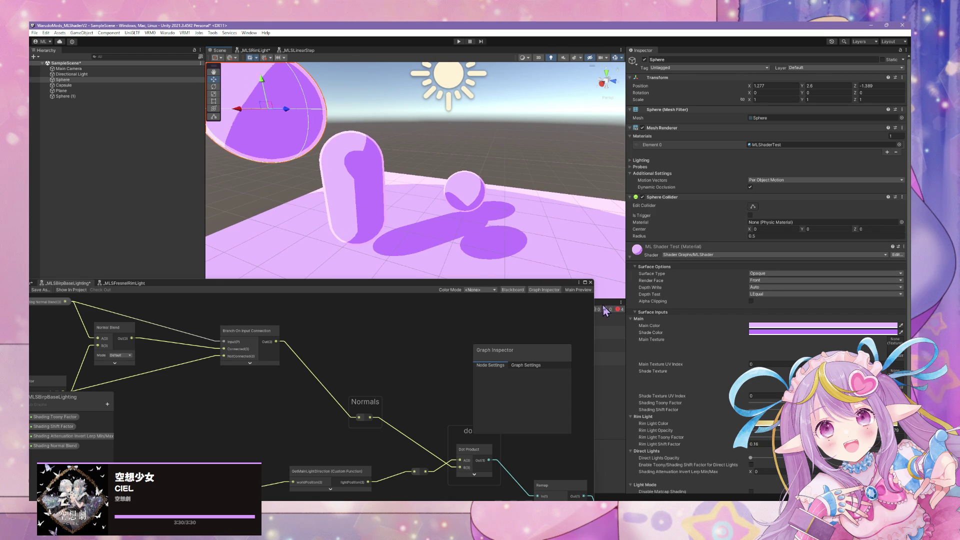
{"action": "mouse_move", "coordinate": [659, 410]}
{"action": "left_mouse_down"}
{"action": "mouse_move", "coordinate": [688, 410]}
{"action": "mouse_move", "coordinate": [662, 410]}
{"action": "mouse_move", "coordinate": [677, 409]}
{"action": "left_mouse_up"}
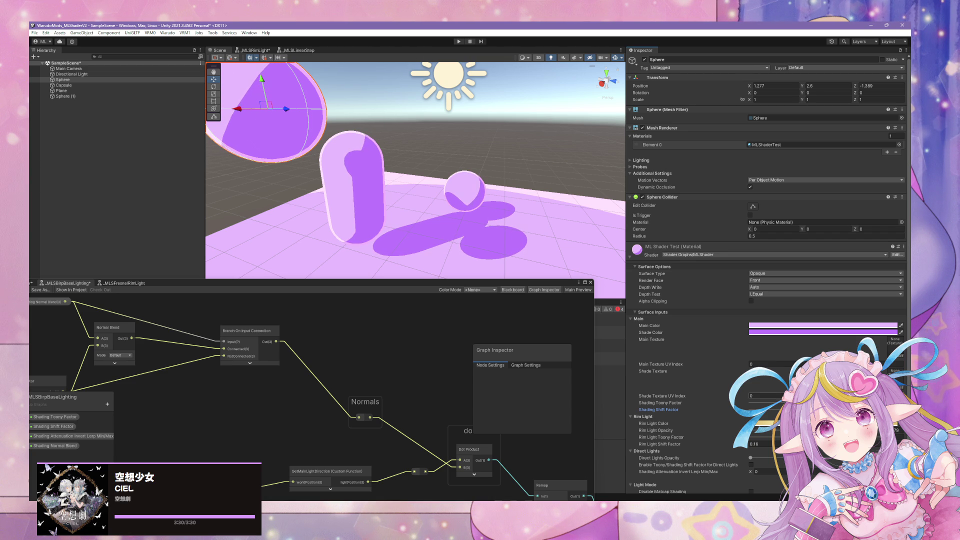
{"action": "mouse_move", "coordinate": [780, 403]}
{"action": "left_mouse_down"}
{"action": "mouse_move", "coordinate": [748, 403]}
{"action": "mouse_move", "coordinate": [780, 400]}
{"action": "left_mouse_up"}
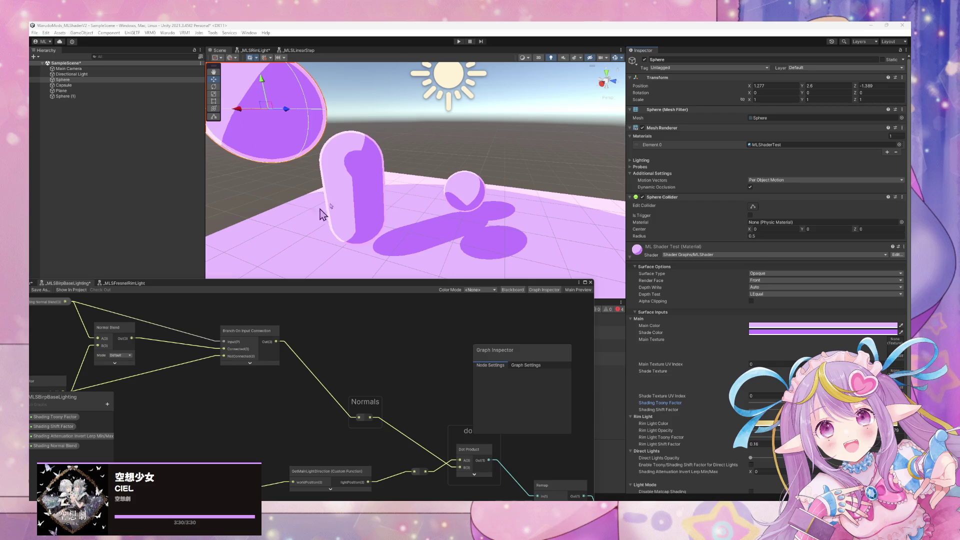
Step: Raise the sphere to Y 2.34 and pan the floating Shader Graph to the Position and Normal Vector nodes
{"action": "scroll", "coordinate": [321, 210], "scroll_direction": "up", "scroll_amount": 5}
{"action": "mouse_move", "coordinate": [354, 80]}
{"action": "left_mouse_down"}
{"action": "mouse_move", "coordinate": [317, 208]}
{"action": "mouse_move", "coordinate": [344, 146]}
{"action": "mouse_move", "coordinate": [353, 249]}
{"action": "mouse_move", "coordinate": [353, 178]}
{"action": "mouse_move", "coordinate": [362, 245]}
{"action": "mouse_move", "coordinate": [365, 216]}
{"action": "mouse_move", "coordinate": [364, 226]}
{"action": "left_mouse_up"}
{"action": "scroll", "coordinate": [461, 255], "scroll_direction": "down", "scroll_amount": 3}
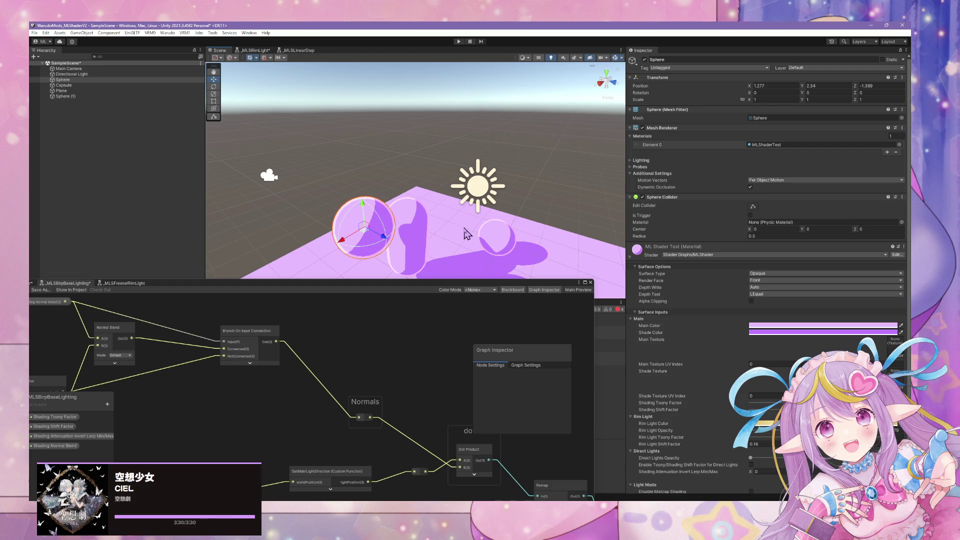
{"action": "mouse_move", "coordinate": [422, 358]}
{"action": "left_mouse_down"}
{"action": "mouse_move", "coordinate": [436, 325]}
{"action": "mouse_move", "coordinate": [362, 292]}
{"action": "mouse_move", "coordinate": [350, 261]}
{"action": "mouse_move", "coordinate": [514, 203]}
{"action": "left_mouse_up"}
{"action": "mouse_move", "coordinate": [464, 273]}
{"action": "left_mouse_down"}
{"action": "mouse_move", "coordinate": [354, 258]}
{"action": "mouse_move", "coordinate": [354, 247]}
{"action": "left_mouse_up"}
{"action": "left_click_drag", "start_coordinate": [534, 326], "coordinate": [414, 321]}
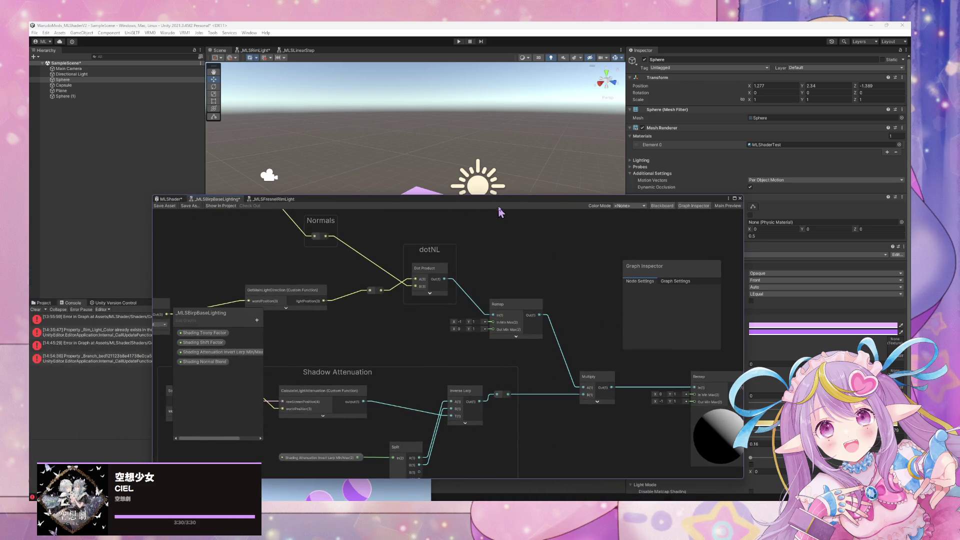
Step: Pan to the Shadow Attenuation group and add a test Multiply node feeding the upper Multiply's B
{"action": "mouse_move", "coordinate": [506, 203]}
{"action": "left_mouse_down"}
{"action": "mouse_move", "coordinate": [493, 216]}
{"action": "mouse_move", "coordinate": [490, 274]}
{"action": "left_mouse_up"}
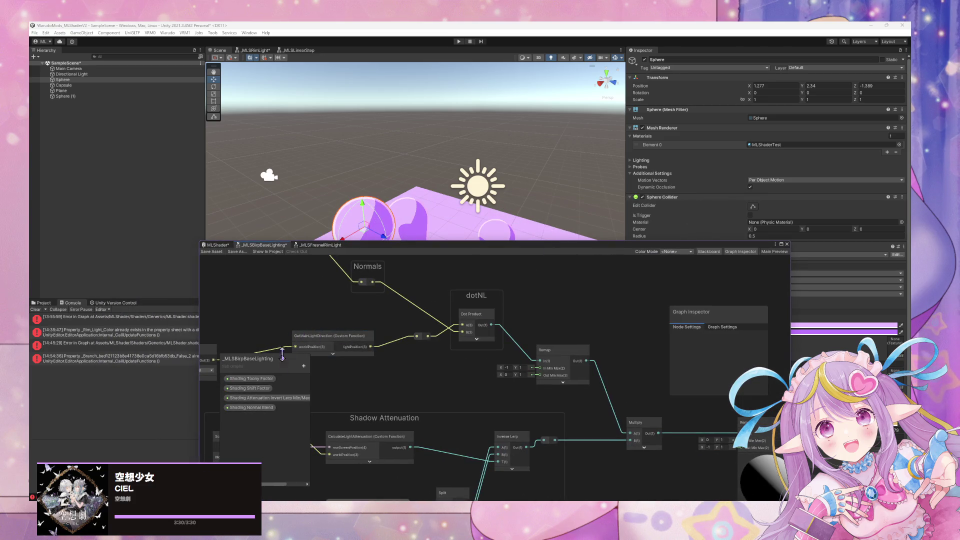
{"action": "mouse_move", "coordinate": [477, 368]}
{"action": "left_mouse_down"}
{"action": "mouse_move", "coordinate": [455, 252]}
{"action": "mouse_move", "coordinate": [443, 356]}
{"action": "left_mouse_up"}
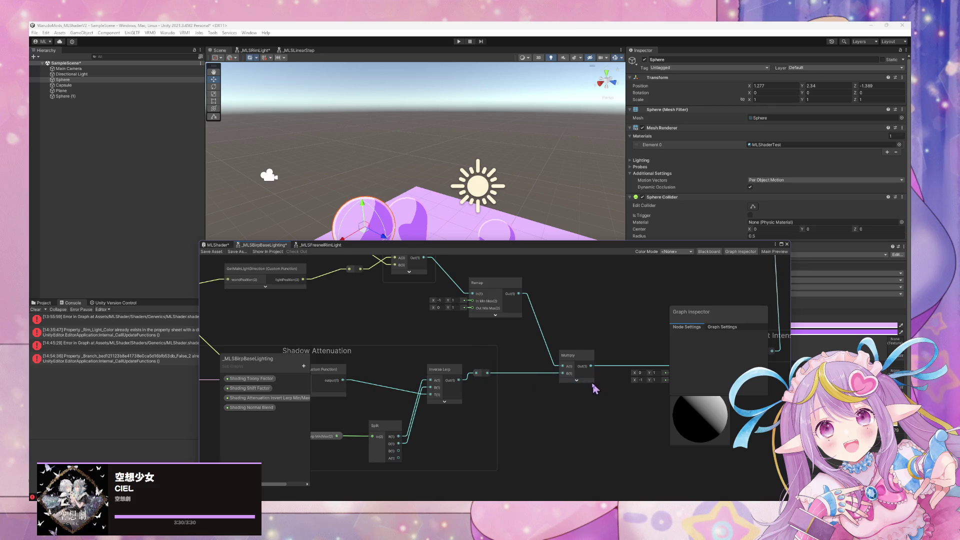
{"action": "mouse_move", "coordinate": [595, 389]}
{"action": "left_mouse_down"}
{"action": "mouse_move", "coordinate": [497, 358]}
{"action": "mouse_move", "coordinate": [564, 392]}
{"action": "mouse_move", "coordinate": [681, 374]}
{"action": "left_mouse_up"}
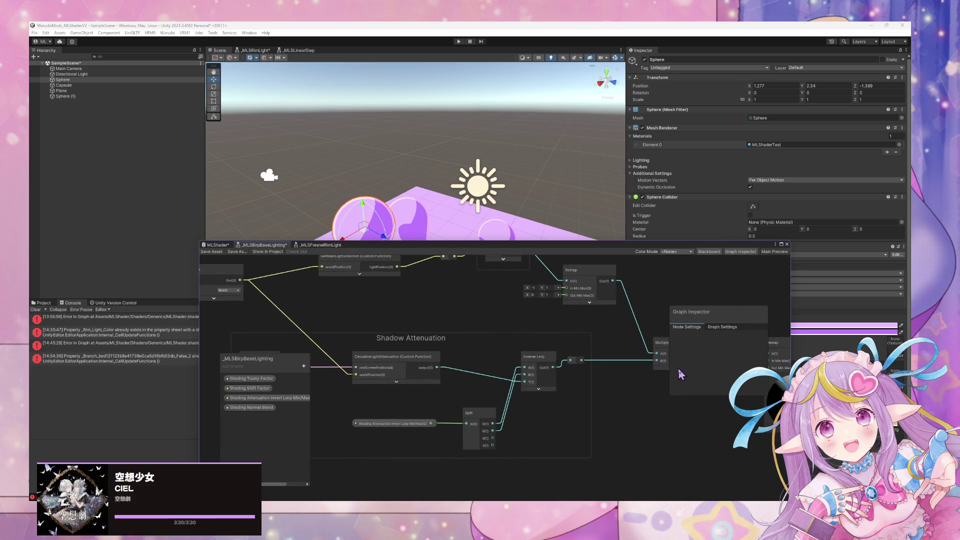
{"action": "mouse_move", "coordinate": [466, 418]}
{"action": "left_mouse_down"}
{"action": "mouse_move", "coordinate": [450, 401]}
{"action": "mouse_move", "coordinate": [398, 396]}
{"action": "left_mouse_up"}
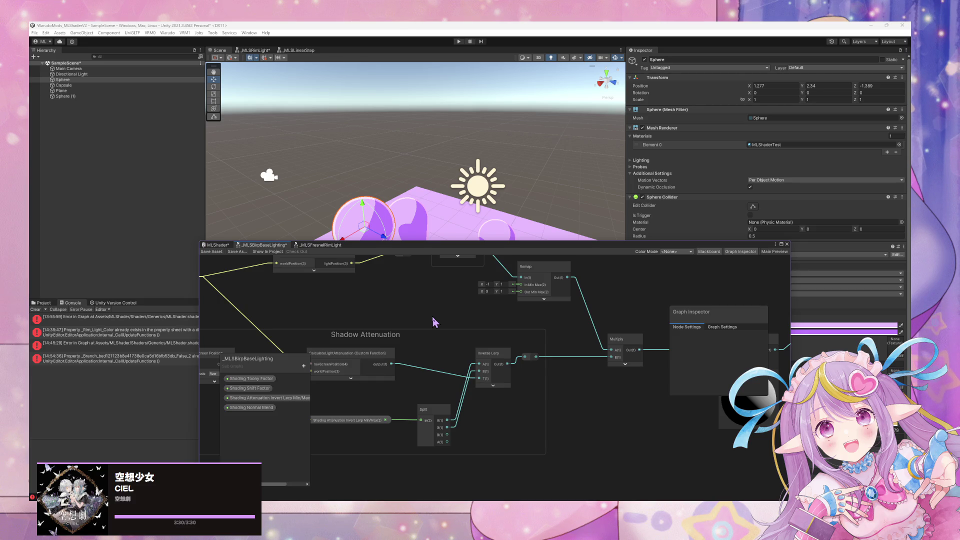
{"action": "key", "text": "space"}
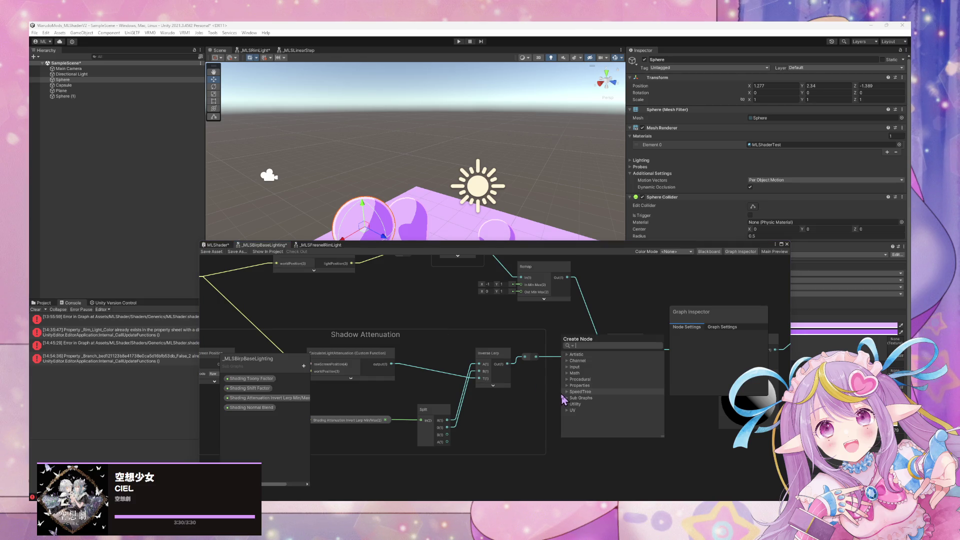
{"action": "type", "text": "mul"}
{"action": "key", "text": "Return"}
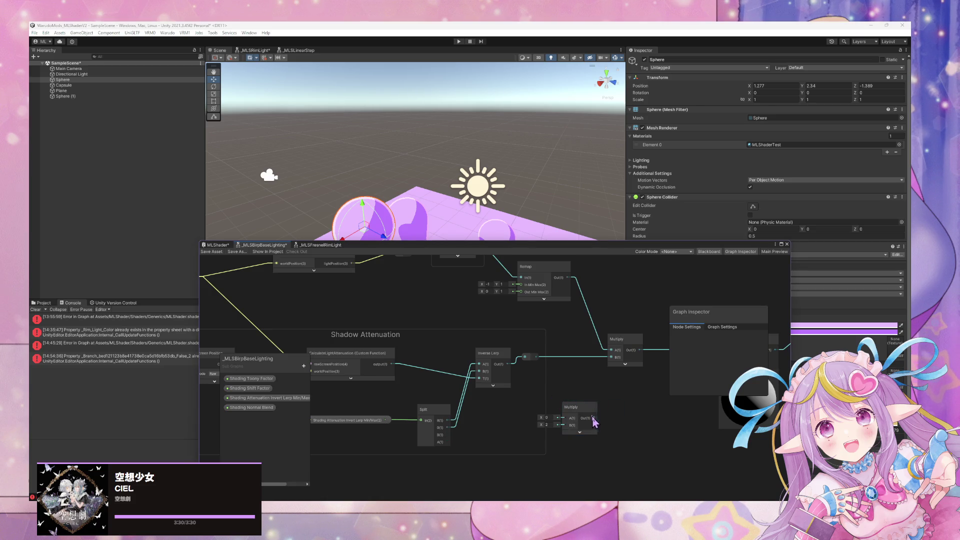
{"action": "left_click_drag", "start_coordinate": [594, 418], "coordinate": [611, 357]}
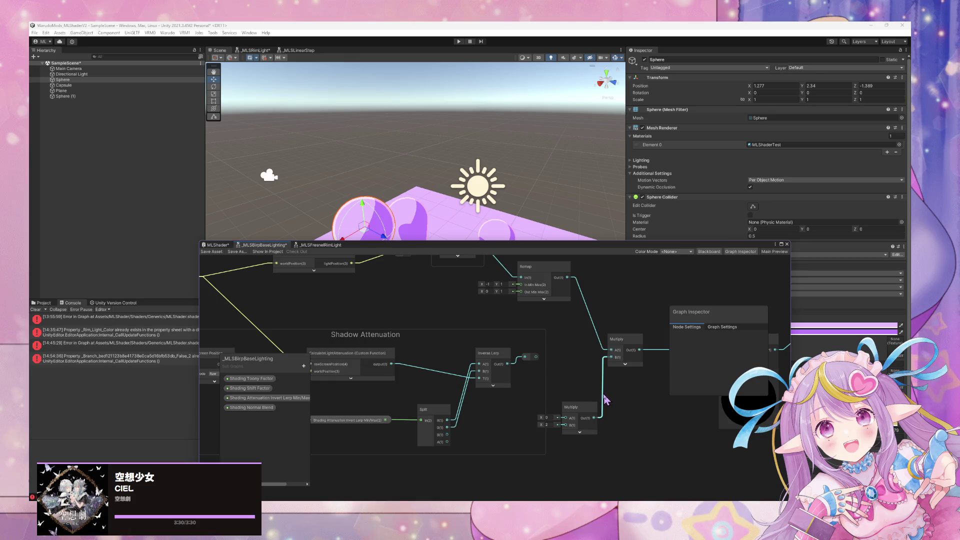
Step: Delete the extra Multiply and the reroute point so Inverse Lerp Out wires directly into Multiply B
{"action": "left_click", "coordinate": [575, 407]}
{"action": "key", "text": "Delete"}
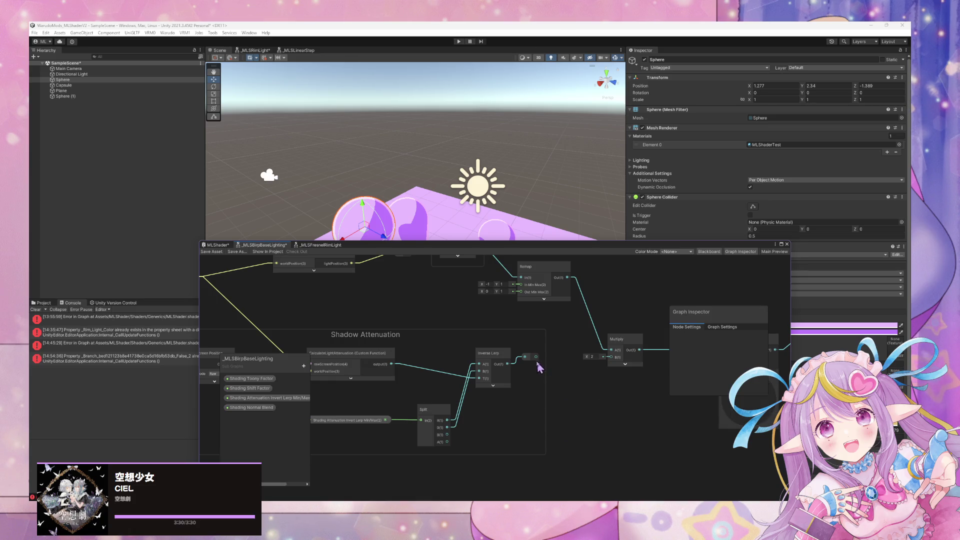
{"action": "mouse_move", "coordinate": [531, 357]}
{"action": "left_mouse_down"}
{"action": "mouse_move", "coordinate": [611, 364]}
{"action": "mouse_move", "coordinate": [518, 365]}
{"action": "mouse_move", "coordinate": [538, 370]}
{"action": "left_mouse_up"}
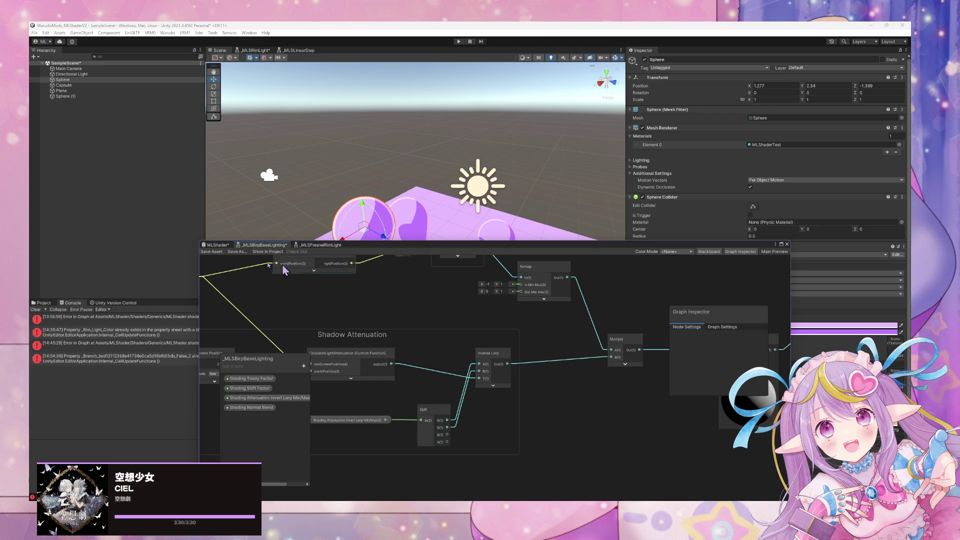
{"action": "key", "text": "Delete"}
{"action": "left_click_drag", "start_coordinate": [357, 249], "coordinate": [413, 263]}
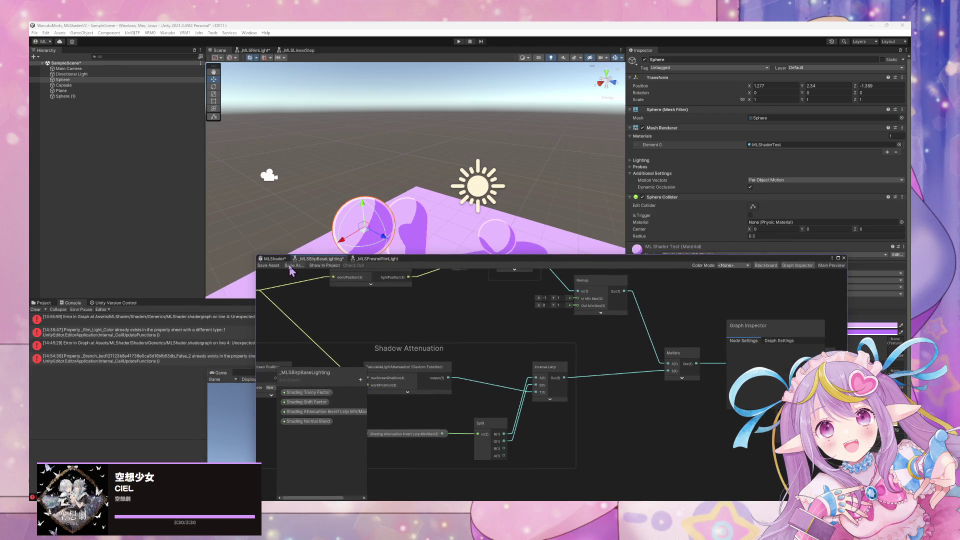
Step: Save the sub-graph, then shift Sphere (1) to X -0.341 so it casts a shadow on the plane
{"action": "left_click", "coordinate": [263, 267]}
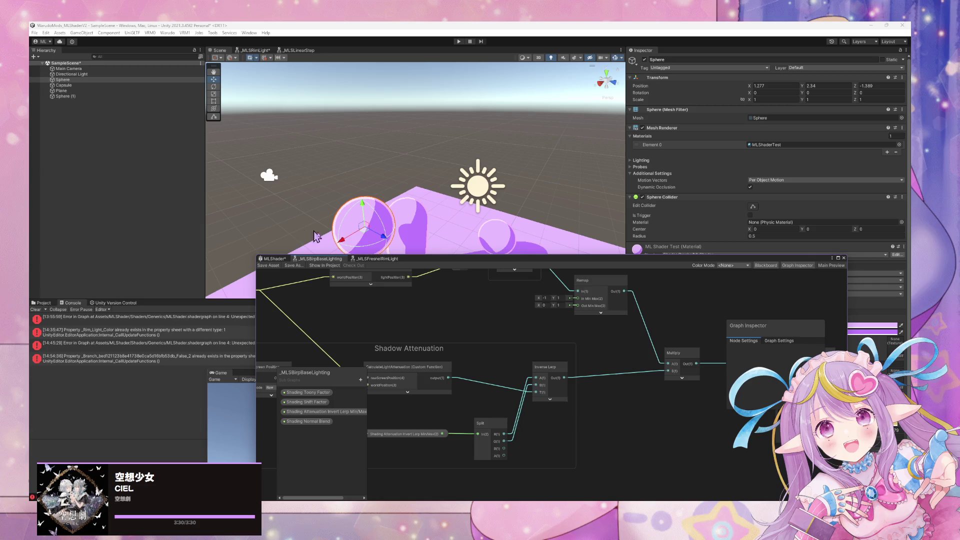
{"action": "mouse_move", "coordinate": [490, 225]}
{"action": "left_mouse_down"}
{"action": "mouse_move", "coordinate": [465, 230]}
{"action": "mouse_move", "coordinate": [457, 187]}
{"action": "mouse_move", "coordinate": [494, 247]}
{"action": "mouse_move", "coordinate": [454, 253]}
{"action": "mouse_move", "coordinate": [454, 242]}
{"action": "mouse_move", "coordinate": [534, 265]}
{"action": "mouse_move", "coordinate": [480, 241]}
{"action": "mouse_move", "coordinate": [455, 165]}
{"action": "mouse_move", "coordinate": [403, 238]}
{"action": "mouse_move", "coordinate": [434, 210]}
{"action": "mouse_move", "coordinate": [441, 214]}
{"action": "left_mouse_up"}
{"action": "left_click", "coordinate": [450, 160]}
{"action": "left_click_drag", "start_coordinate": [620, 259], "coordinate": [403, 339]}
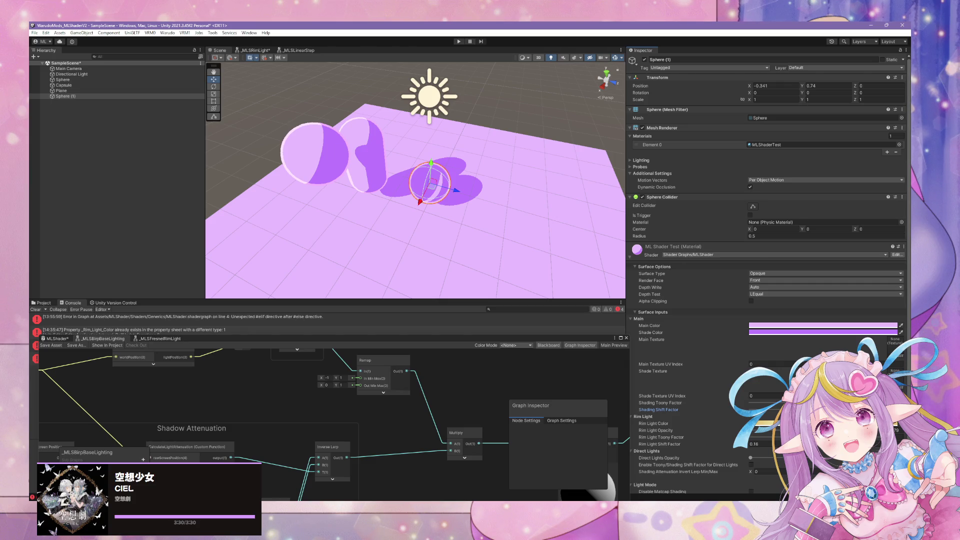
{"action": "mouse_move", "coordinate": [543, 221]}
{"action": "left_mouse_down"}
{"action": "mouse_move", "coordinate": [429, 189]}
{"action": "mouse_move", "coordinate": [469, 196]}
{"action": "mouse_move", "coordinate": [456, 200]}
{"action": "left_mouse_up"}
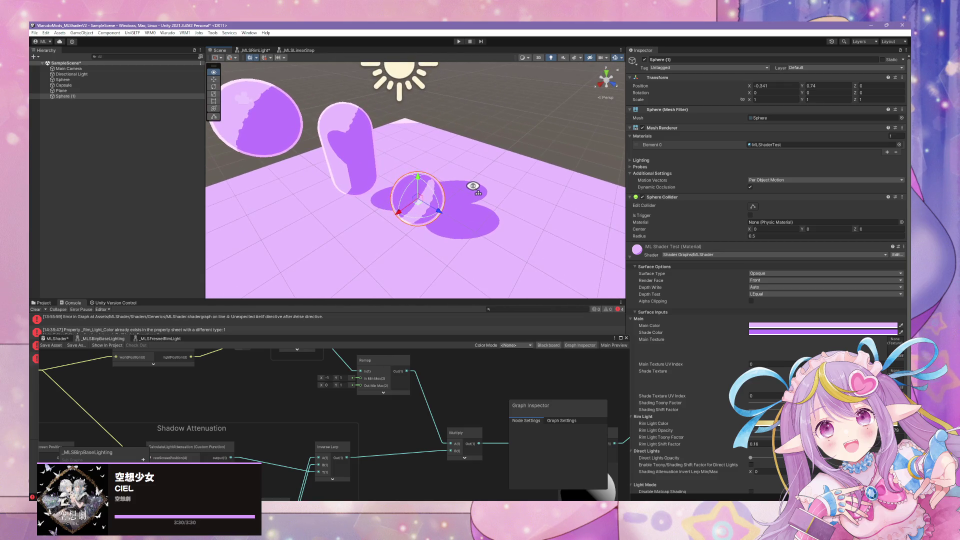
{"action": "left_click", "coordinate": [63, 74]}
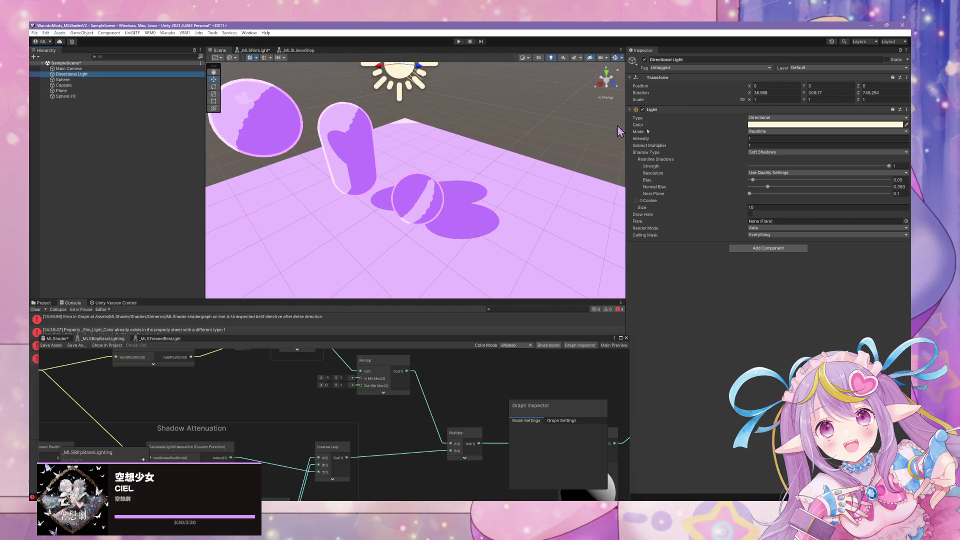
Step: Set the Directional Light's shadow Bias to 0.172 and Normal Bias to 0.947
{"action": "mouse_move", "coordinate": [767, 187]}
{"action": "left_mouse_down"}
{"action": "mouse_move", "coordinate": [736, 187]}
{"action": "mouse_move", "coordinate": [804, 191]}
{"action": "mouse_move", "coordinate": [754, 191]}
{"action": "left_mouse_up"}
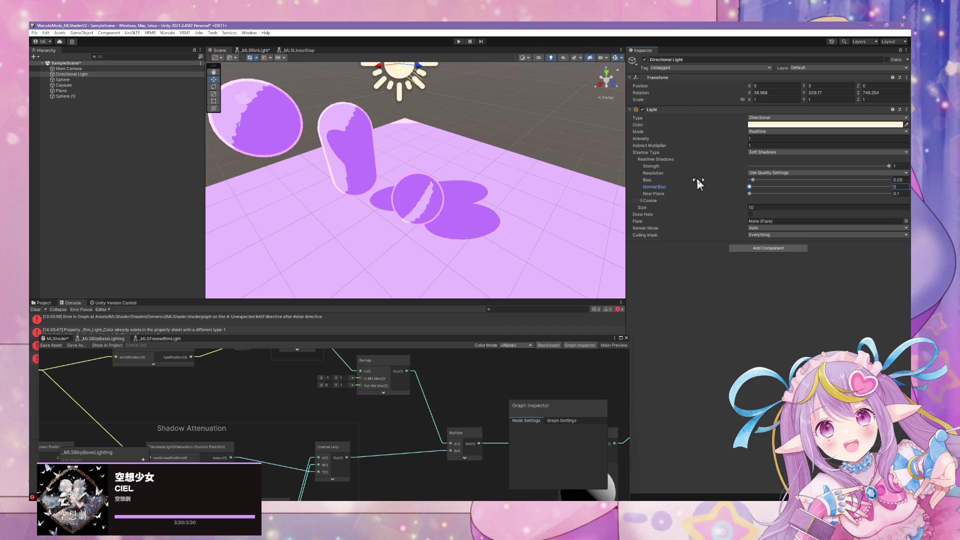
{"action": "left_click_drag", "start_coordinate": [697, 180], "coordinate": [683, 180]}
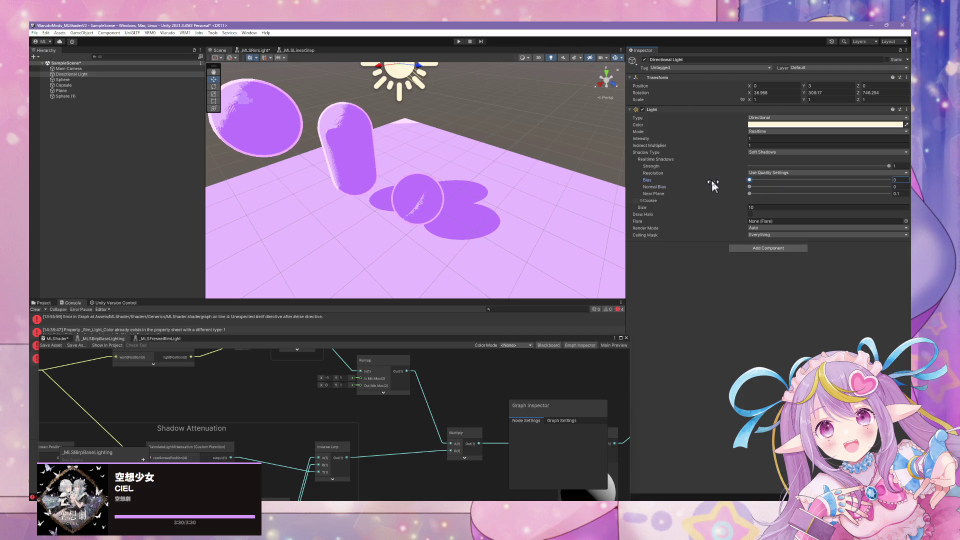
{"action": "left_click", "coordinate": [752, 180]}
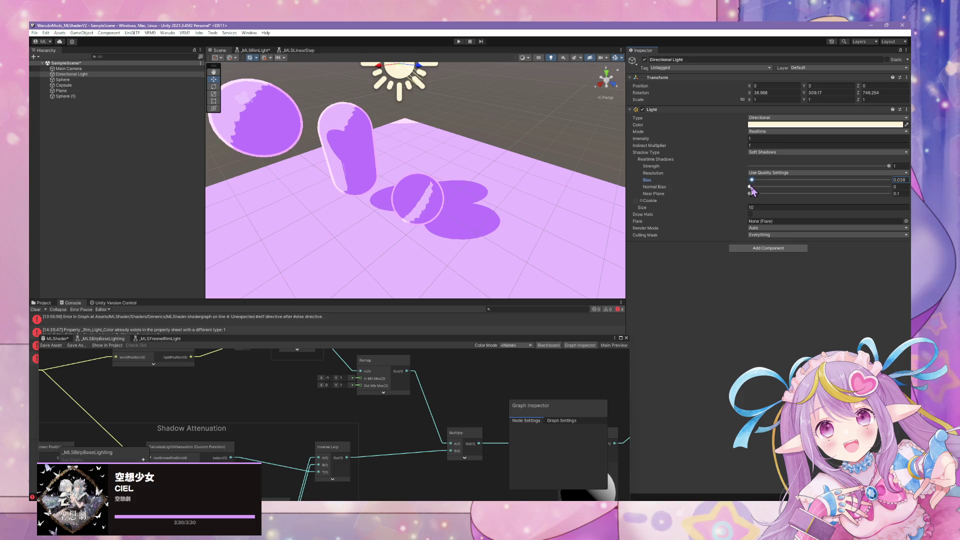
{"action": "mouse_move", "coordinate": [751, 187]}
{"action": "left_mouse_down"}
{"action": "mouse_move", "coordinate": [842, 189]}
{"action": "mouse_move", "coordinate": [836, 197]}
{"action": "mouse_move", "coordinate": [758, 195]}
{"action": "mouse_move", "coordinate": [870, 198]}
{"action": "mouse_move", "coordinate": [856, 205]}
{"action": "mouse_move", "coordinate": [892, 212]}
{"action": "mouse_move", "coordinate": [757, 199]}
{"action": "mouse_move", "coordinate": [756, 183]}
{"action": "mouse_move", "coordinate": [775, 184]}
{"action": "mouse_move", "coordinate": [754, 189]}
{"action": "mouse_move", "coordinate": [889, 187]}
{"action": "mouse_move", "coordinate": [752, 191]}
{"action": "mouse_move", "coordinate": [818, 198]}
{"action": "mouse_move", "coordinate": [796, 189]}
{"action": "left_mouse_up"}
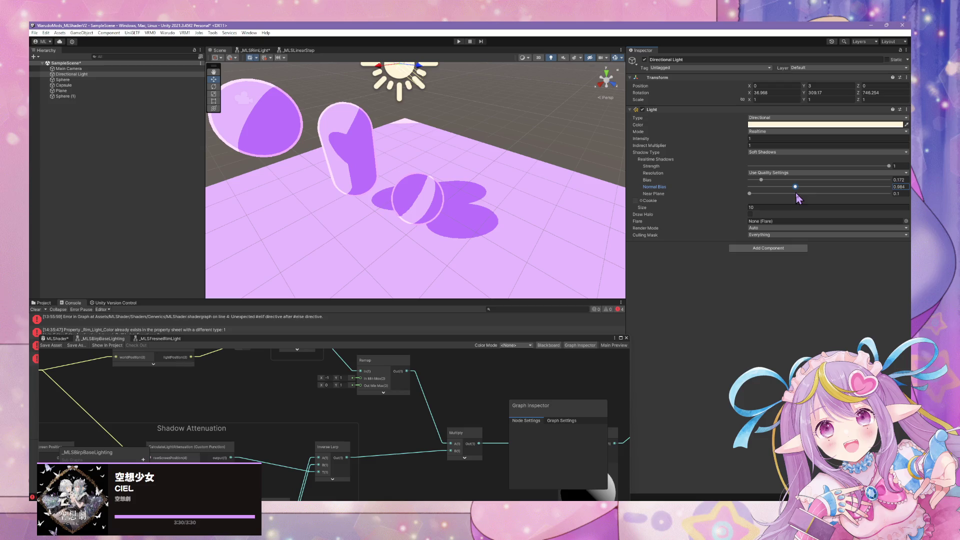
{"action": "mouse_move", "coordinate": [489, 145]}
{"action": "left_mouse_down"}
{"action": "mouse_move", "coordinate": [365, 160]}
{"action": "mouse_move", "coordinate": [342, 187]}
{"action": "mouse_move", "coordinate": [386, 148]}
{"action": "mouse_move", "coordinate": [485, 172]}
{"action": "left_mouse_up"}
Step: Clear the Console's shader errors and float the Shader Graph window back over the scene
{"action": "scroll", "coordinate": [450, 172], "scroll_direction": "up", "scroll_amount": 5}
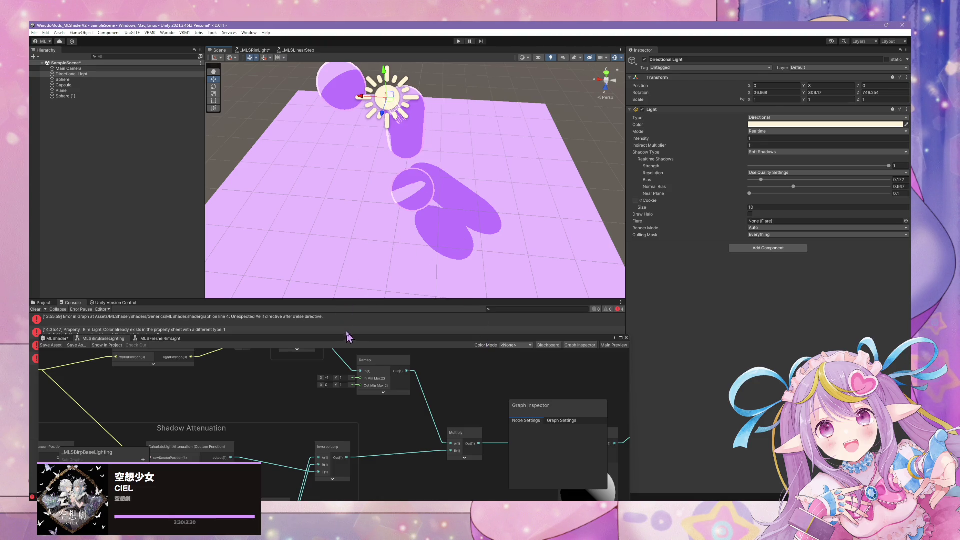
{"action": "mouse_move", "coordinate": [329, 340]}
{"action": "left_mouse_down"}
{"action": "mouse_move", "coordinate": [322, 343]}
{"action": "mouse_move", "coordinate": [573, 375]}
{"action": "left_mouse_up"}
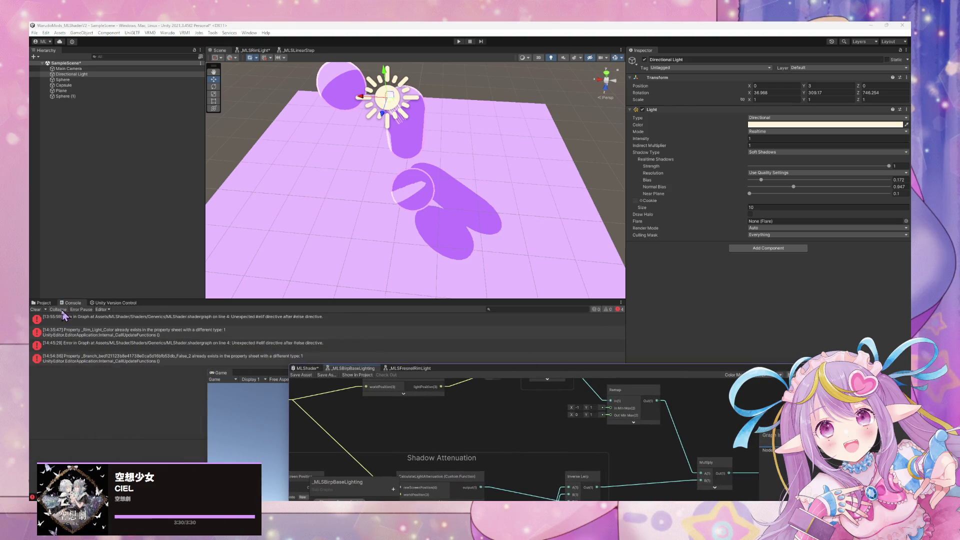
{"action": "left_click", "coordinate": [36, 310]}
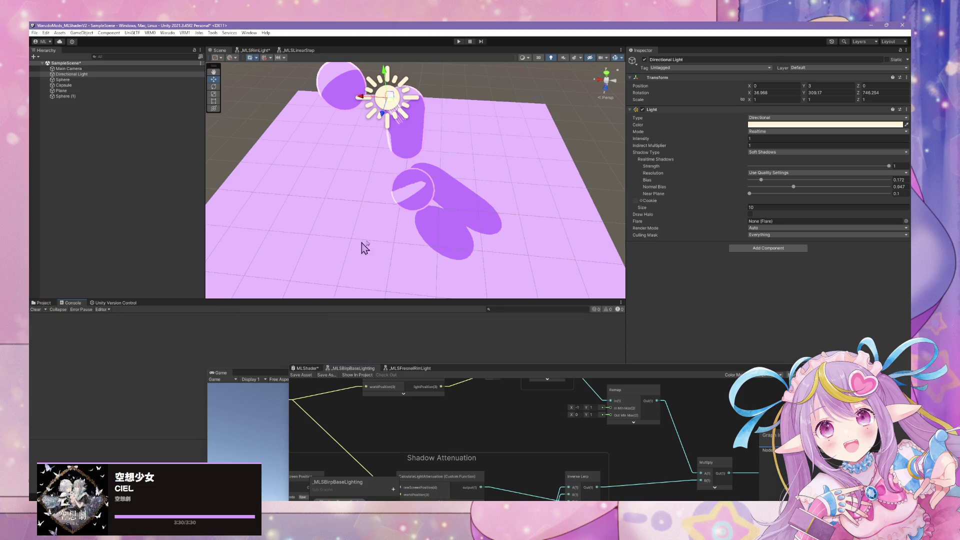
{"action": "left_click_drag", "start_coordinate": [473, 225], "coordinate": [434, 218]}
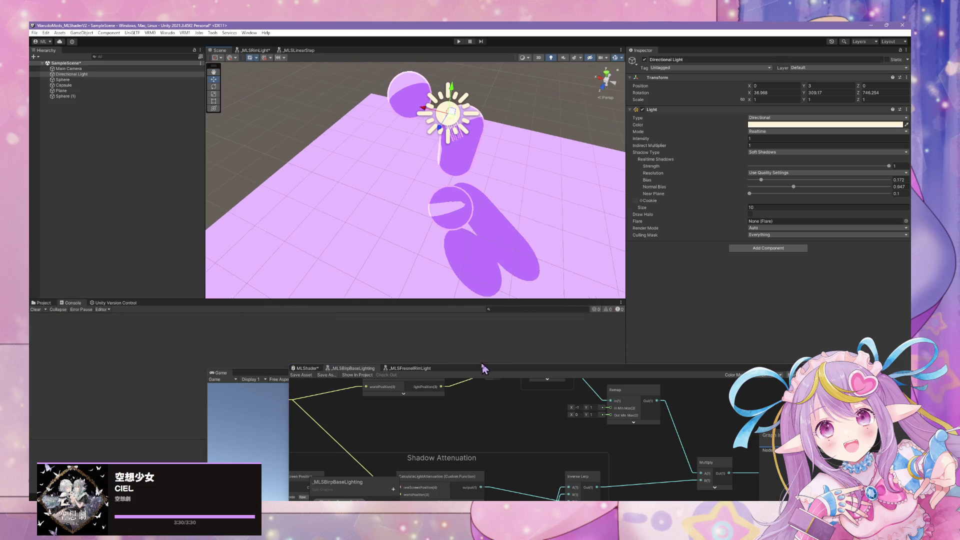
{"action": "mouse_move", "coordinate": [478, 371]}
{"action": "left_mouse_down"}
{"action": "mouse_move", "coordinate": [397, 120]}
{"action": "mouse_move", "coordinate": [404, 143]}
{"action": "left_mouse_up"}
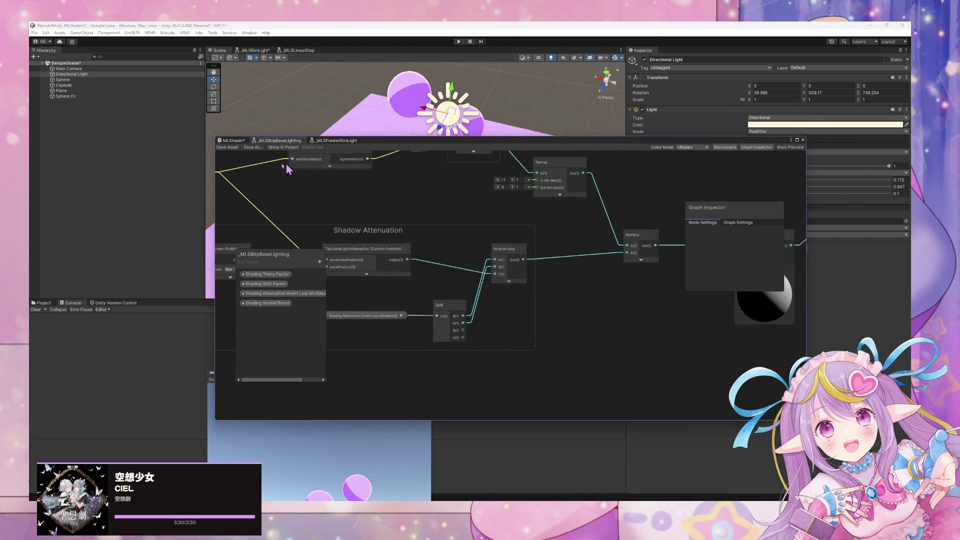
Step: From the MLShader graph, open the _MLSBirpBaseLighting sub-graph
{"action": "left_click", "coordinate": [233, 141]}
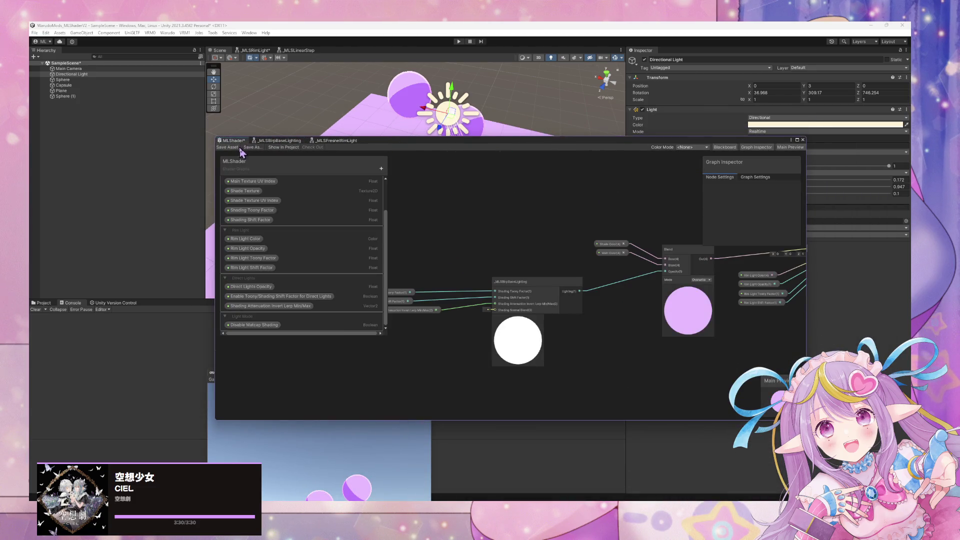
{"action": "mouse_move", "coordinate": [559, 231]}
{"action": "left_mouse_down"}
{"action": "mouse_move", "coordinate": [482, 315]}
{"action": "mouse_move", "coordinate": [556, 205]}
{"action": "left_mouse_up"}
{"action": "scroll", "coordinate": [504, 257], "scroll_direction": "up", "scroll_amount": 3}
{"action": "left_click", "coordinate": [467, 264]}
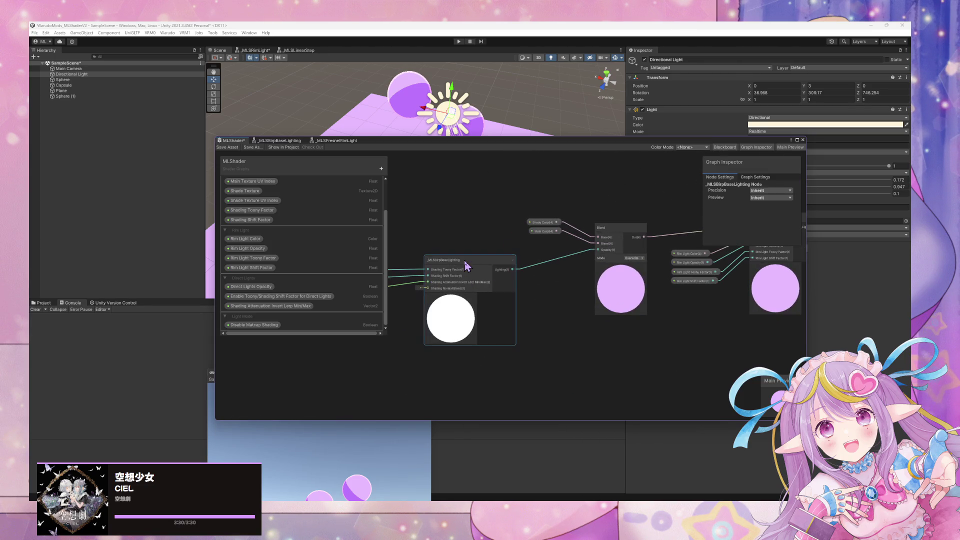
{"action": "double_click", "coordinate": [467, 264]}
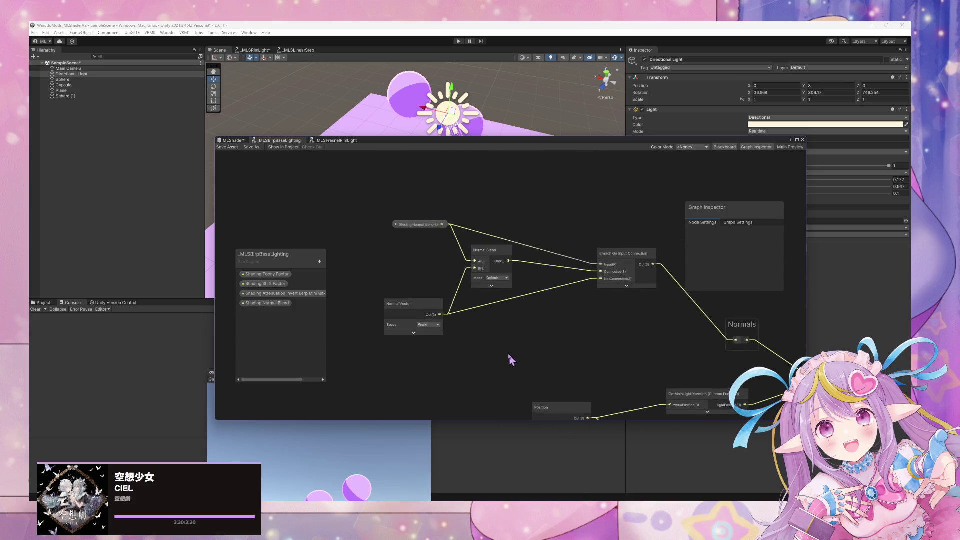
Step: Test wiring Shading Normal Blend straight into Normals, then restore the Branch On Input Connection link and save
{"action": "left_click", "coordinate": [406, 224]}
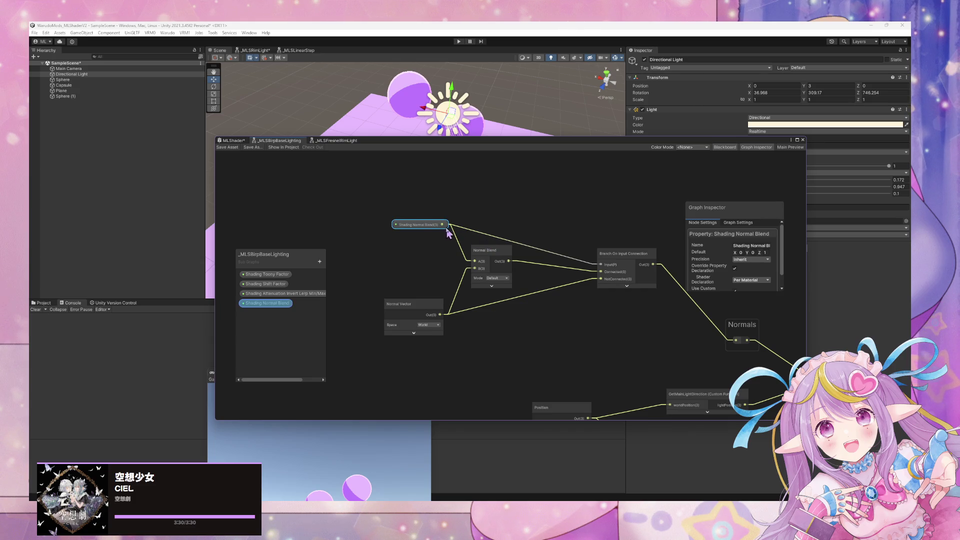
{"action": "mouse_move", "coordinate": [443, 225]}
{"action": "left_mouse_down"}
{"action": "mouse_move", "coordinate": [564, 286]}
{"action": "mouse_move", "coordinate": [731, 326]}
{"action": "mouse_move", "coordinate": [735, 341]}
{"action": "left_mouse_up"}
{"action": "left_click", "coordinate": [227, 147]}
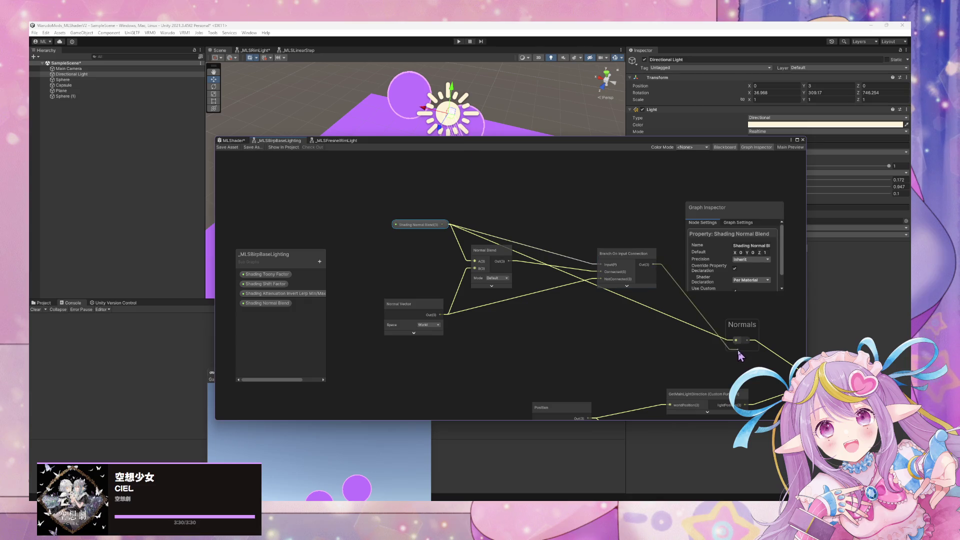
{"action": "key", "text": "space"}
{"action": "left_click_drag", "start_coordinate": [652, 264], "coordinate": [735, 340]}
{"action": "left_click", "coordinate": [229, 147]}
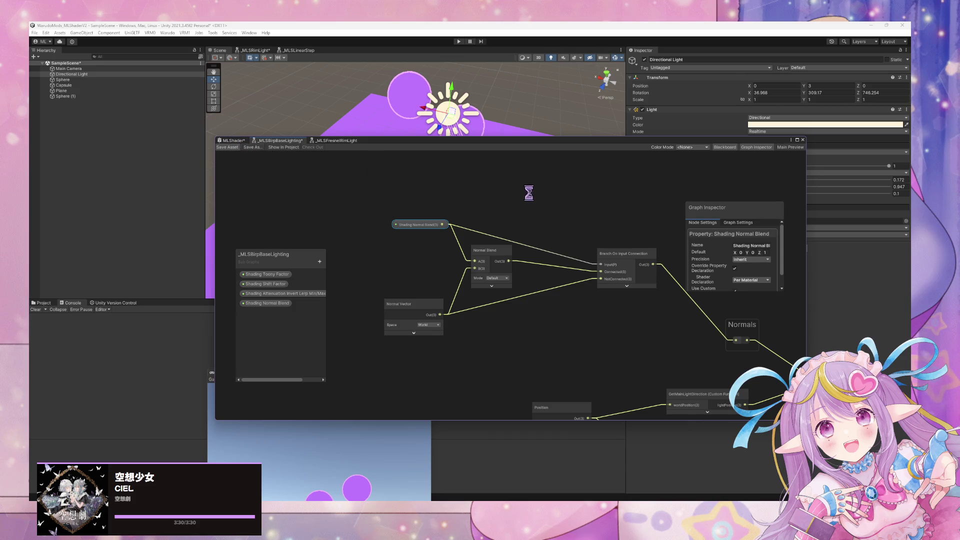
Step: Reopen the _MLSBirpBaseLighting sub-graph, box-select its Normal Vector and Blend nodes, and return to MLShader
{"action": "left_click", "coordinate": [234, 140]}
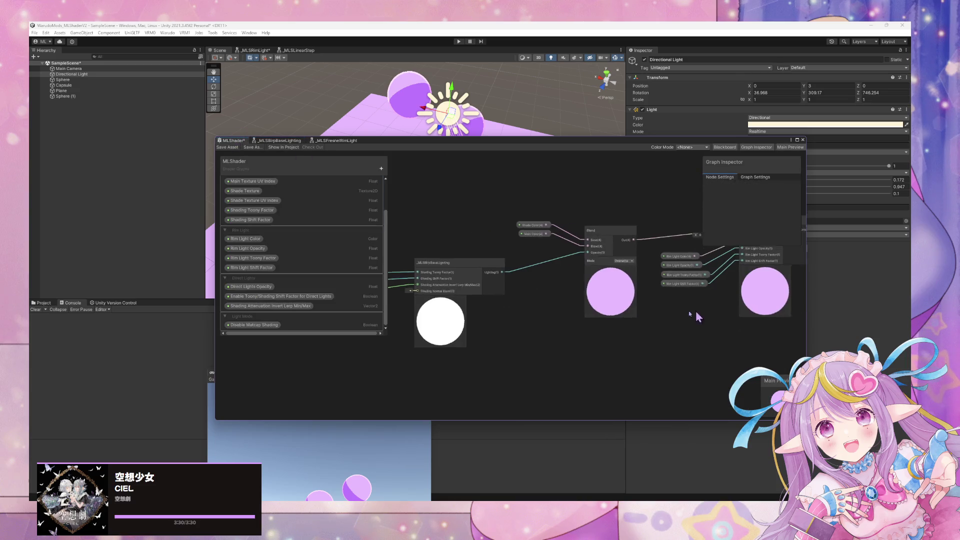
{"action": "left_click_drag", "start_coordinate": [563, 189], "coordinate": [658, 220]}
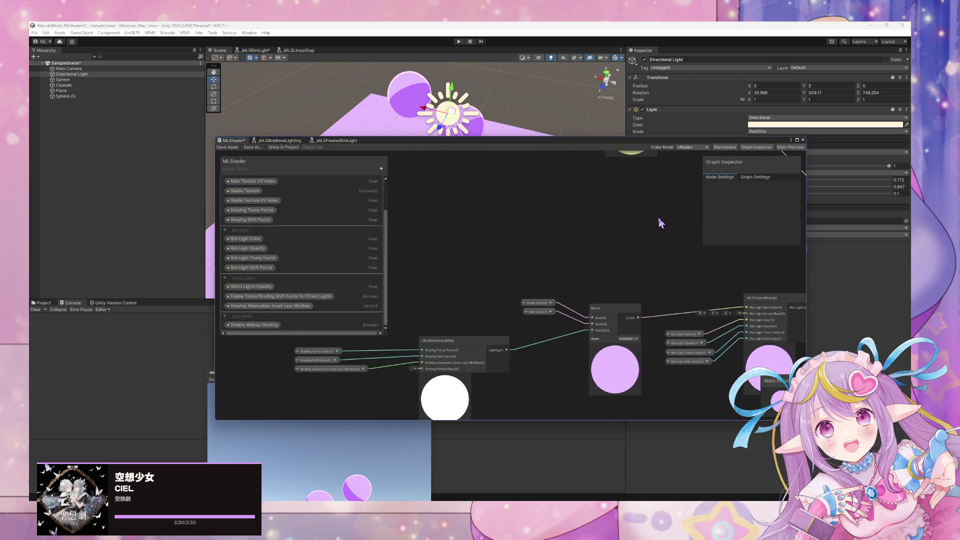
{"action": "mouse_move", "coordinate": [542, 189]}
{"action": "left_mouse_down"}
{"action": "mouse_move", "coordinate": [625, 178]}
{"action": "mouse_move", "coordinate": [590, 169]}
{"action": "mouse_move", "coordinate": [491, 187]}
{"action": "left_mouse_up"}
{"action": "mouse_move", "coordinate": [541, 210]}
{"action": "left_mouse_down"}
{"action": "mouse_move", "coordinate": [632, 214]}
{"action": "mouse_move", "coordinate": [619, 231]}
{"action": "left_mouse_up"}
{"action": "left_click", "coordinate": [442, 337]}
{"action": "double_click", "coordinate": [443, 336]}
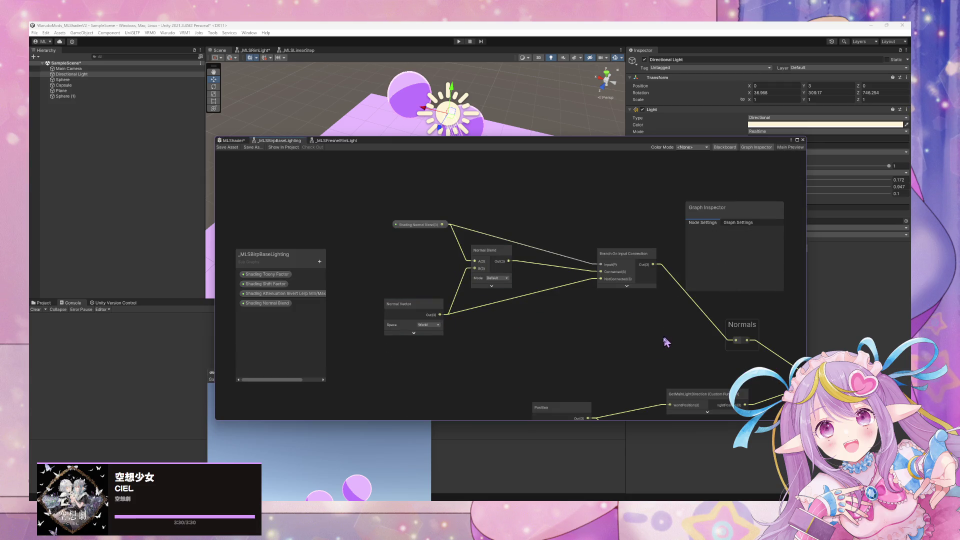
{"action": "left_click_drag", "start_coordinate": [664, 334], "coordinate": [389, 265]}
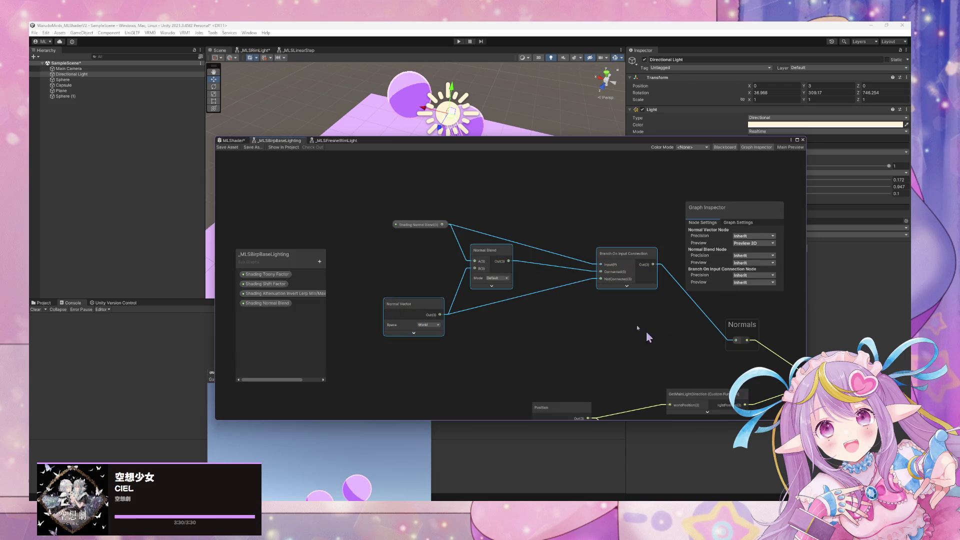
{"action": "left_click", "coordinate": [235, 141]}
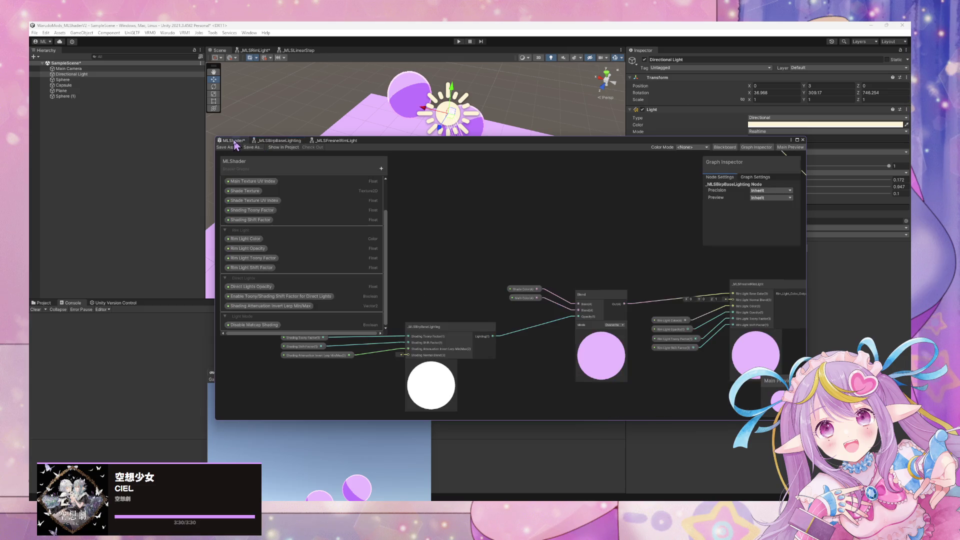
Step: In _MLSFresnelRimLight, paste the Normal Vector, Normal Blend and Branch nodes beside the Rim Light Normal Blend property
{"action": "left_click", "coordinate": [337, 141]}
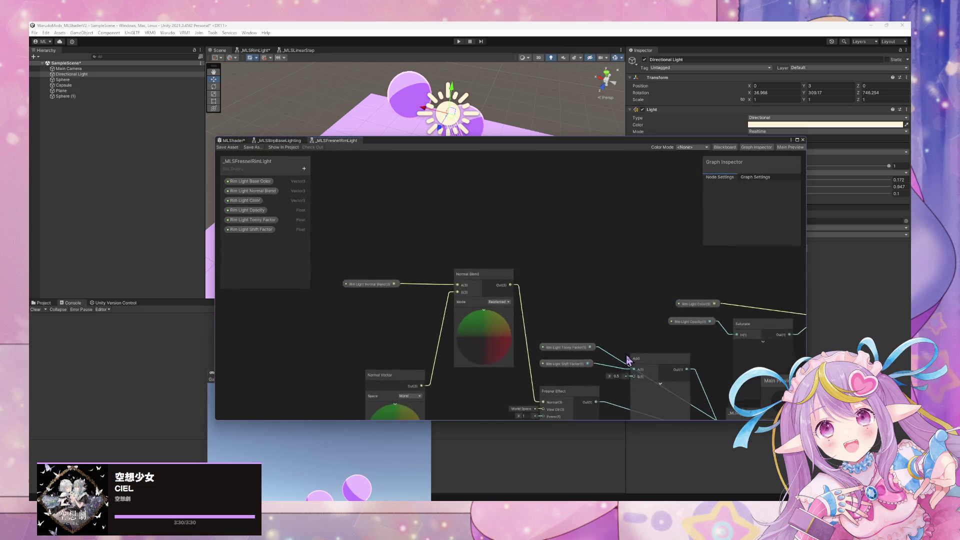
{"action": "mouse_move", "coordinate": [455, 253]}
{"action": "left_mouse_down"}
{"action": "mouse_move", "coordinate": [476, 275]}
{"action": "mouse_move", "coordinate": [490, 394]}
{"action": "left_mouse_up"}
{"action": "key", "text": "ctrl+v"}
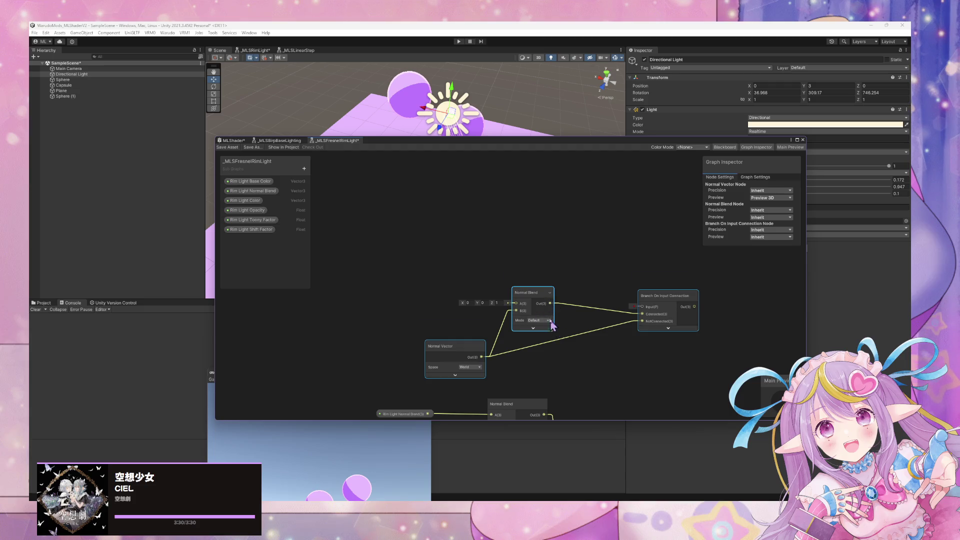
{"action": "mouse_move", "coordinate": [551, 325]}
{"action": "left_mouse_down"}
{"action": "mouse_move", "coordinate": [609, 167]}
{"action": "mouse_move", "coordinate": [600, 201]}
{"action": "left_mouse_up"}
{"action": "mouse_move", "coordinate": [458, 291]}
{"action": "left_mouse_down"}
{"action": "mouse_move", "coordinate": [381, 251]}
{"action": "mouse_move", "coordinate": [437, 267]}
{"action": "left_mouse_up"}
{"action": "mouse_move", "coordinate": [574, 227]}
{"action": "left_mouse_down"}
{"action": "mouse_move", "coordinate": [567, 254]}
{"action": "mouse_move", "coordinate": [374, 180]}
{"action": "left_mouse_up"}
{"action": "left_click_drag", "start_coordinate": [472, 197], "coordinate": [315, 199]}
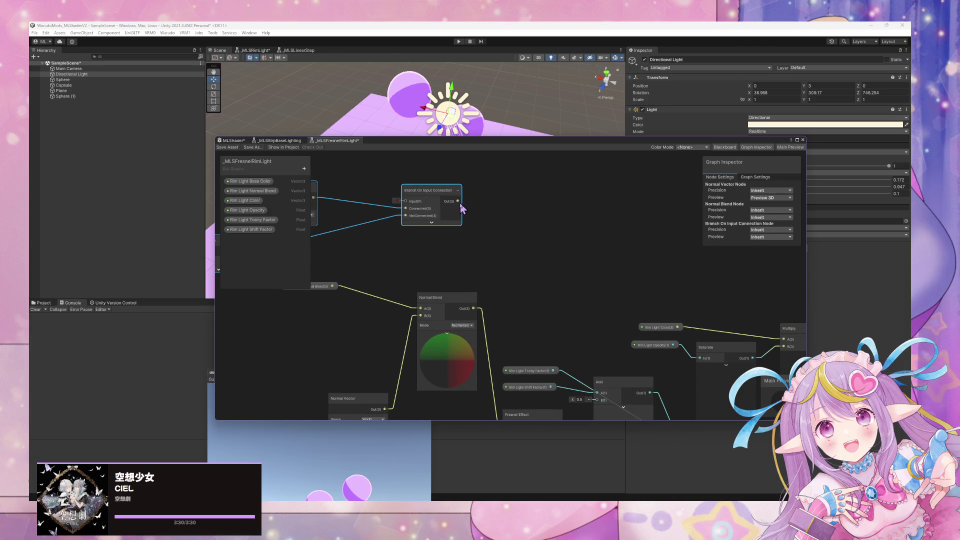
{"action": "left_click_drag", "start_coordinate": [453, 253], "coordinate": [562, 253]}
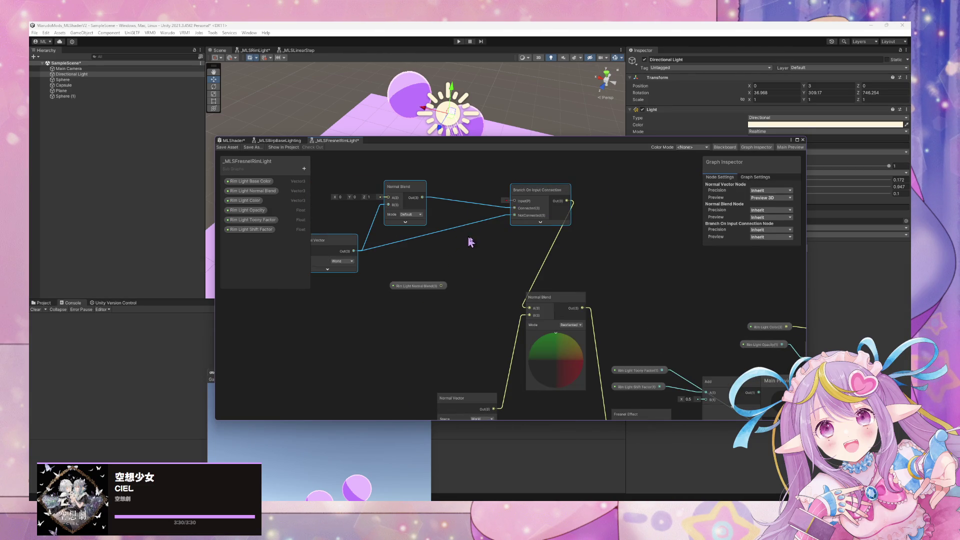
{"action": "left_click_drag", "start_coordinate": [459, 241], "coordinate": [565, 258]}
{"action": "left_click", "coordinate": [524, 302]}
{"action": "mouse_move", "coordinate": [523, 302]}
{"action": "left_mouse_down"}
{"action": "mouse_move", "coordinate": [408, 227]}
{"action": "mouse_move", "coordinate": [494, 215]}
{"action": "left_mouse_up"}
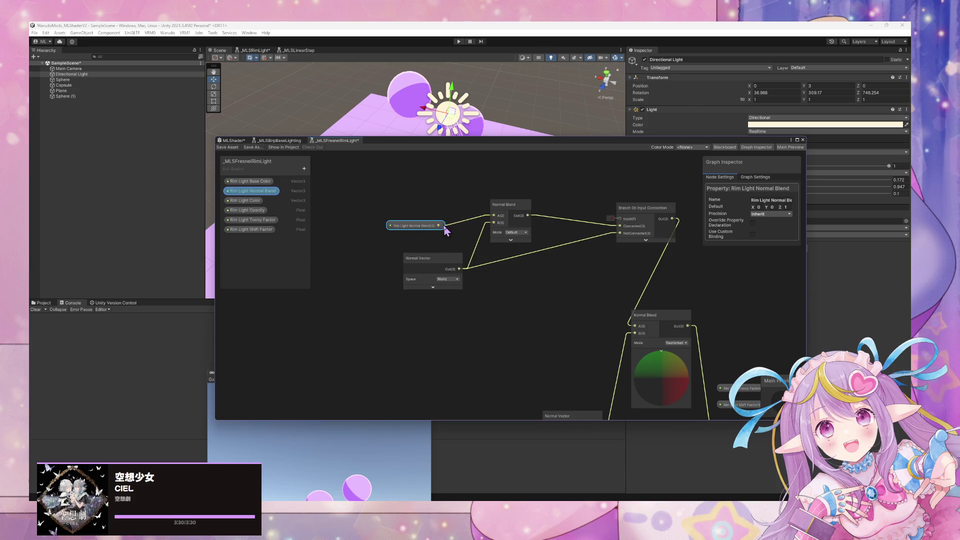
Step: Enable Use Custom Binding on Rim Light Normal Blend, connect it to the branch input, and save
{"action": "left_click", "coordinate": [752, 234]}
{"action": "scroll", "coordinate": [789, 222], "scroll_direction": "down", "scroll_amount": 1}
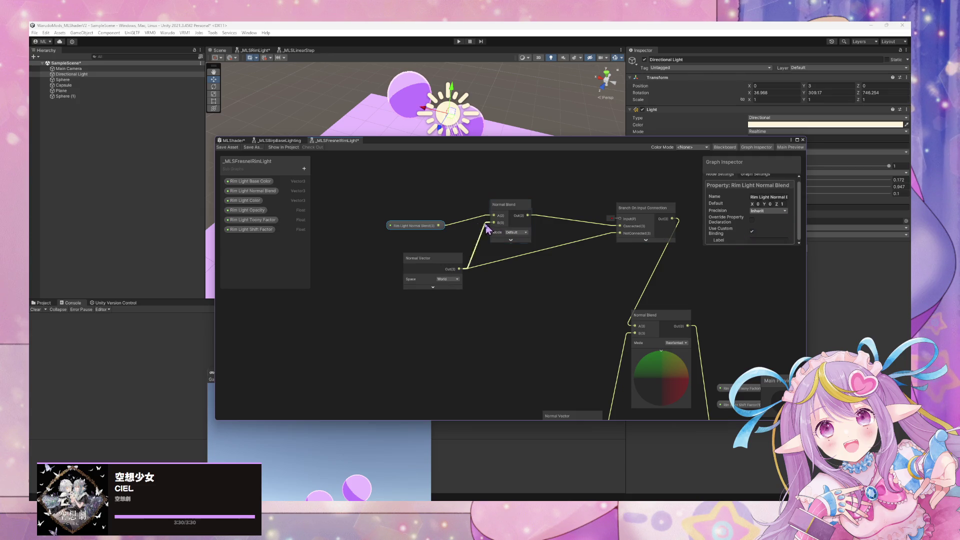
{"action": "mouse_move", "coordinate": [439, 226]}
{"action": "left_mouse_down"}
{"action": "mouse_move", "coordinate": [630, 216]}
{"action": "mouse_move", "coordinate": [623, 219]}
{"action": "left_mouse_up"}
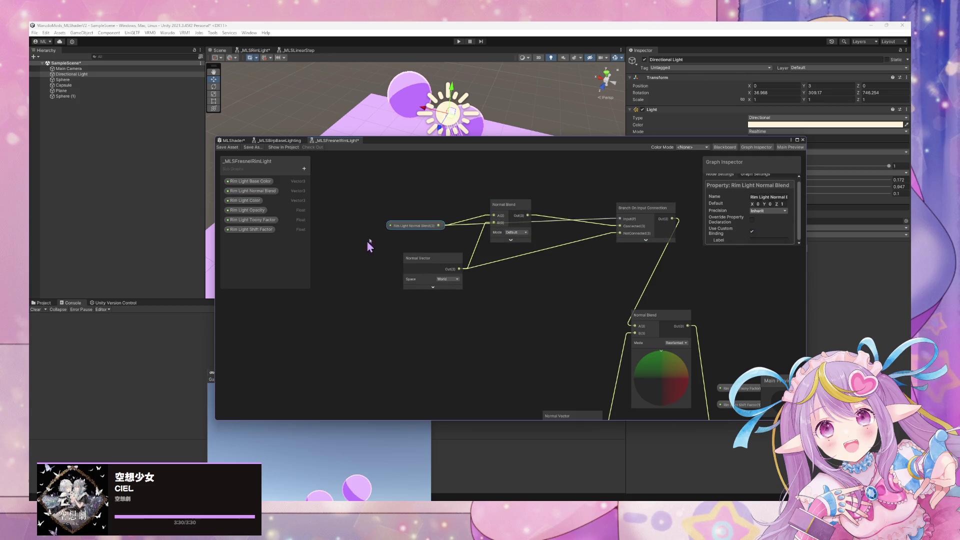
{"action": "mouse_move", "coordinate": [410, 228]}
{"action": "left_mouse_down"}
{"action": "mouse_move", "coordinate": [430, 195]}
{"action": "mouse_move", "coordinate": [442, 208]}
{"action": "left_mouse_up"}
{"action": "left_click", "coordinate": [228, 147]}
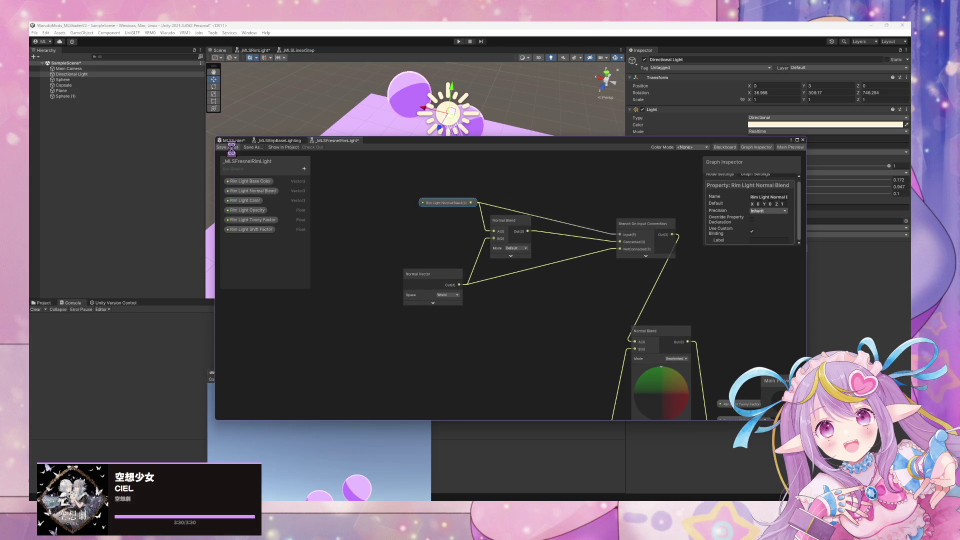
{"action": "left_click", "coordinate": [283, 142]}
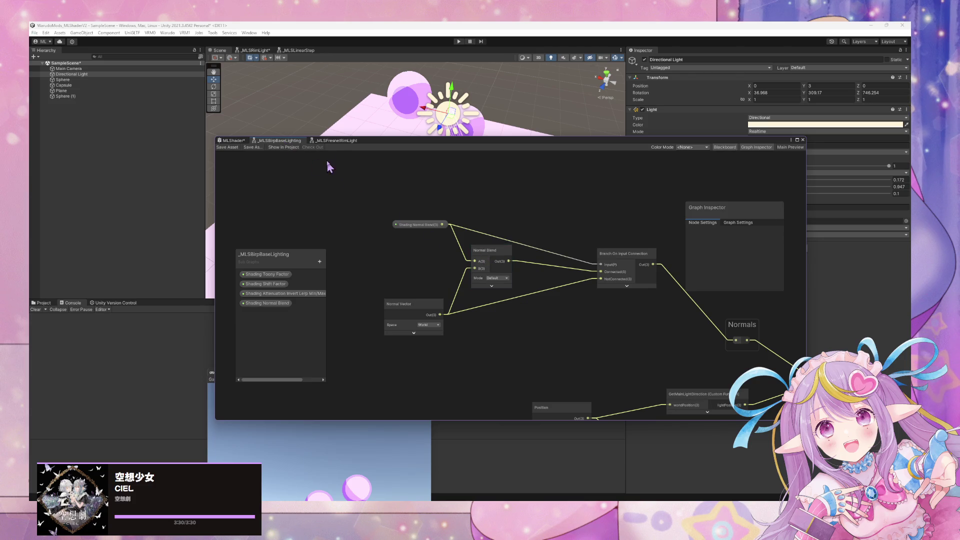
{"action": "left_click", "coordinate": [340, 142]}
{"action": "mouse_move", "coordinate": [432, 200]}
{"action": "left_mouse_down"}
{"action": "mouse_move", "coordinate": [420, 202]}
{"action": "mouse_move", "coordinate": [431, 201]}
{"action": "left_mouse_up"}
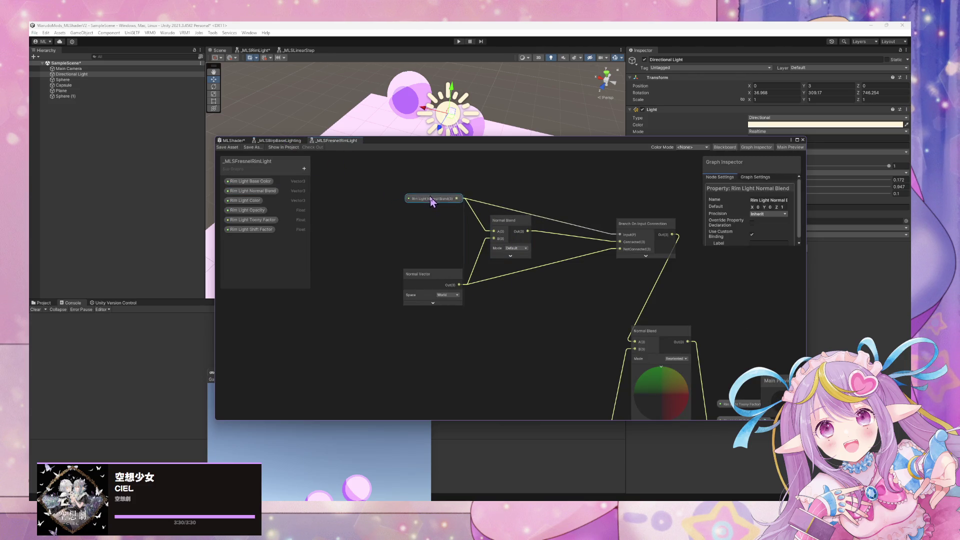
Step: Set the Normal Blend mode to Reoriented and save the sub-graph
{"action": "left_click", "coordinate": [518, 248]}
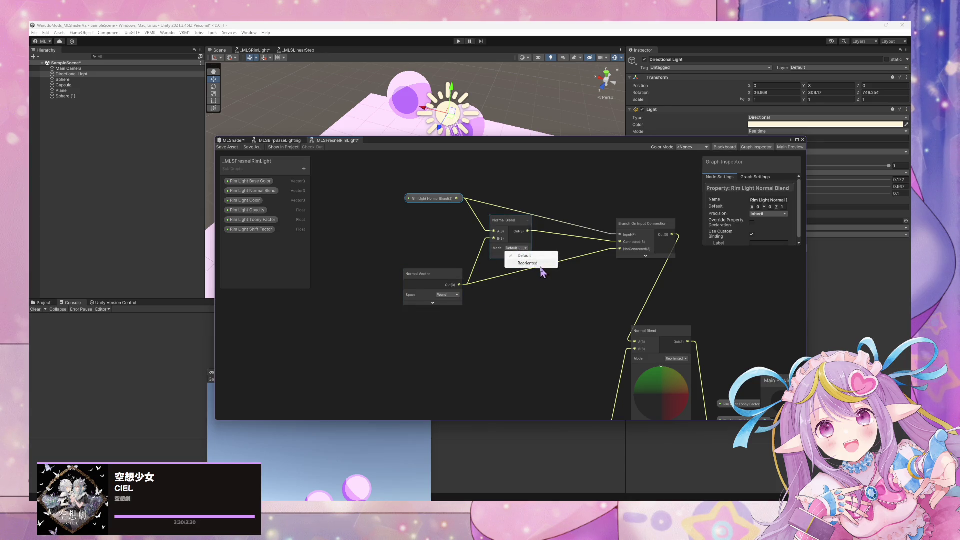
{"action": "left_click", "coordinate": [516, 298]}
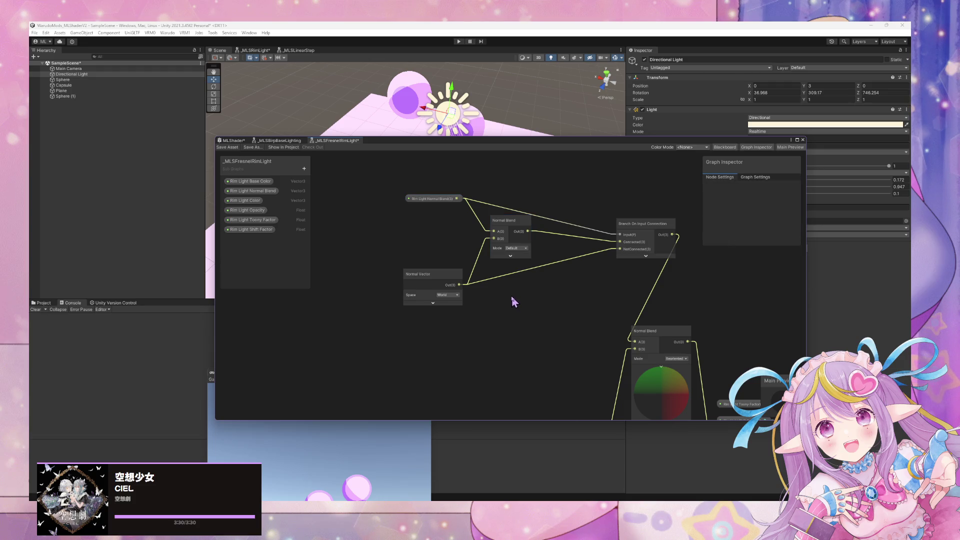
{"action": "left_click", "coordinate": [517, 248]}
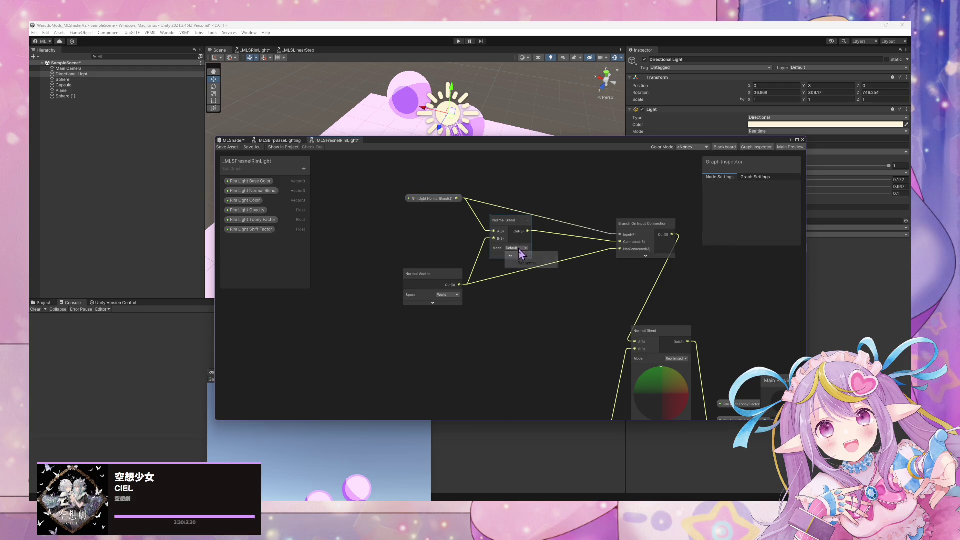
{"action": "left_click", "coordinate": [520, 262]}
{"action": "left_click", "coordinate": [229, 148]}
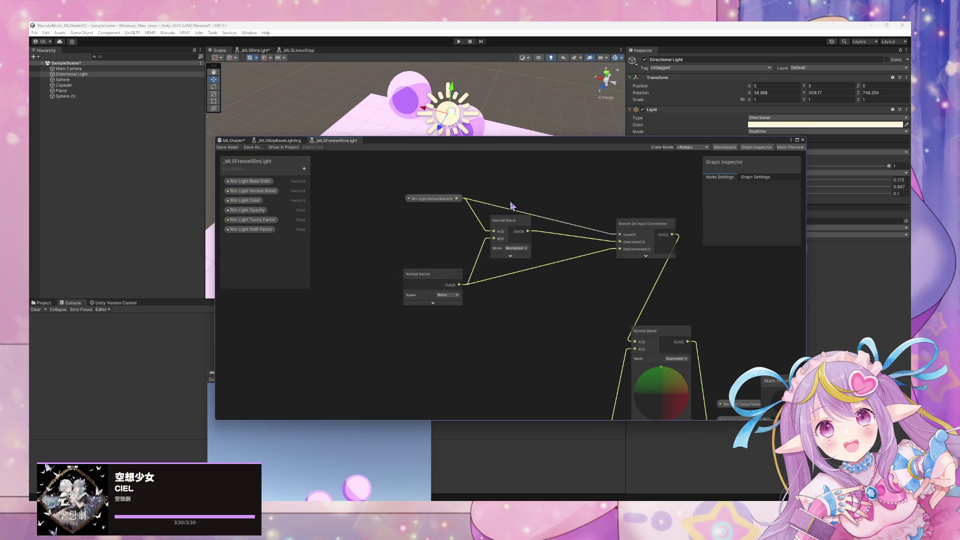
Step: Wire Rim Light Normal Blend into the lower Normal Blend, rearrange nodes, and delete the upper Normal Blend
{"action": "mouse_move", "coordinate": [452, 198]}
{"action": "left_mouse_down"}
{"action": "mouse_move", "coordinate": [615, 339]}
{"action": "mouse_move", "coordinate": [635, 342]}
{"action": "left_mouse_up"}
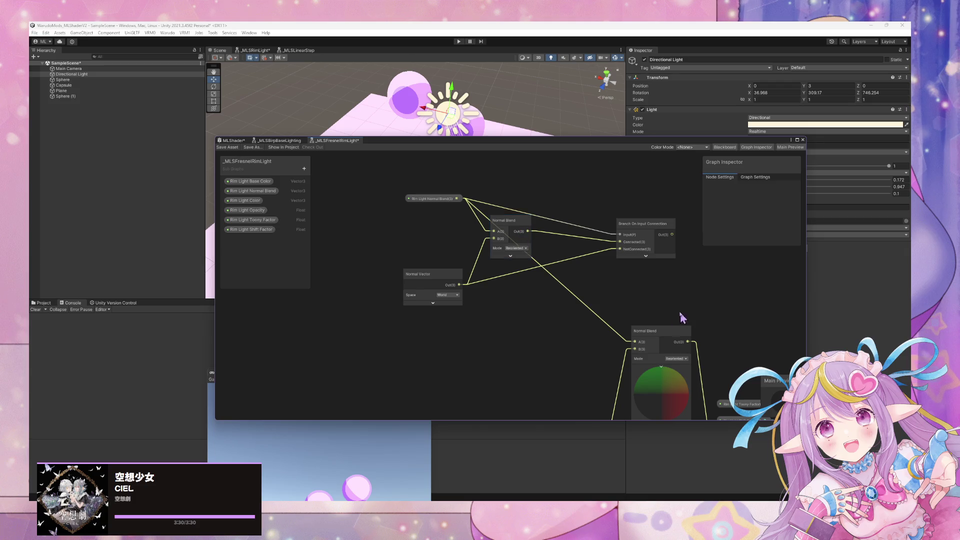
{"action": "mouse_move", "coordinate": [680, 311]}
{"action": "left_mouse_down"}
{"action": "mouse_move", "coordinate": [509, 240]}
{"action": "mouse_move", "coordinate": [534, 240]}
{"action": "mouse_move", "coordinate": [563, 273]}
{"action": "left_mouse_up"}
{"action": "scroll", "coordinate": [563, 273], "scroll_direction": "up", "scroll_amount": 1}
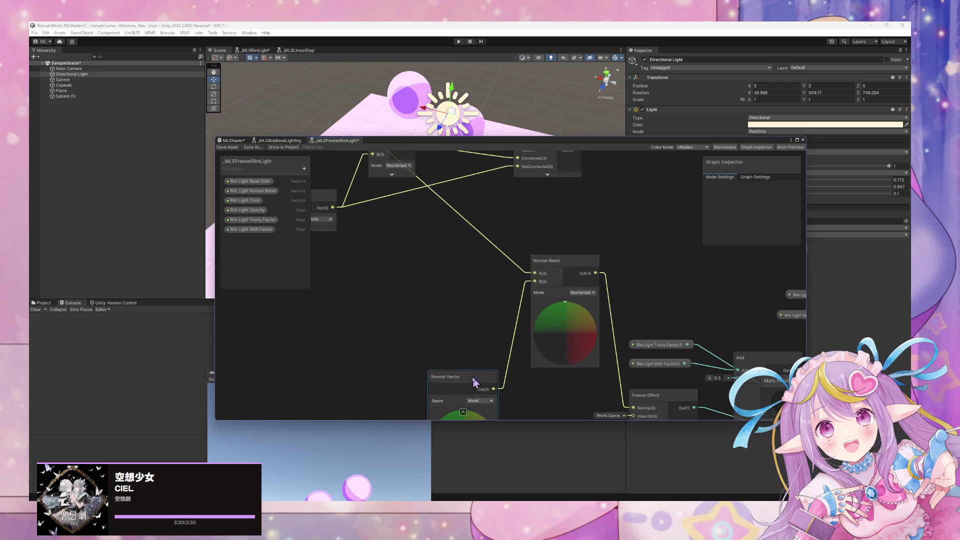
{"action": "mouse_move", "coordinate": [475, 380]}
{"action": "left_mouse_down"}
{"action": "mouse_move", "coordinate": [428, 292]}
{"action": "mouse_move", "coordinate": [493, 313]}
{"action": "left_mouse_up"}
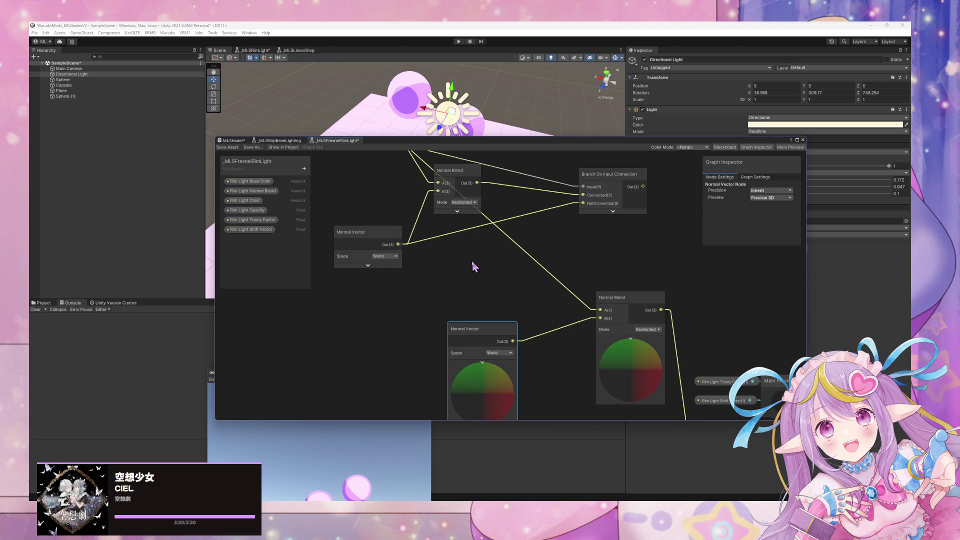
{"action": "left_click_drag", "start_coordinate": [617, 225], "coordinate": [576, 239]}
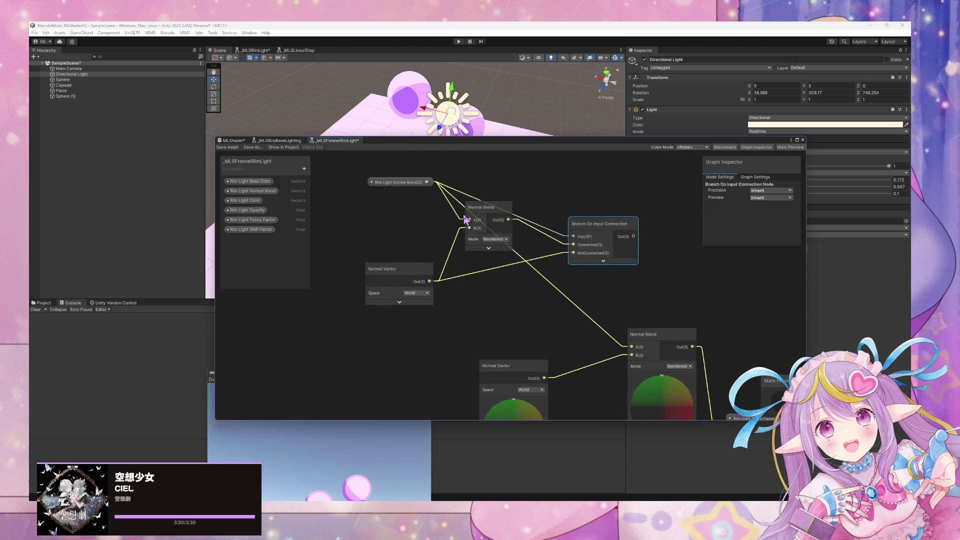
{"action": "left_click", "coordinate": [483, 248]}
{"action": "key", "text": "Delete"}
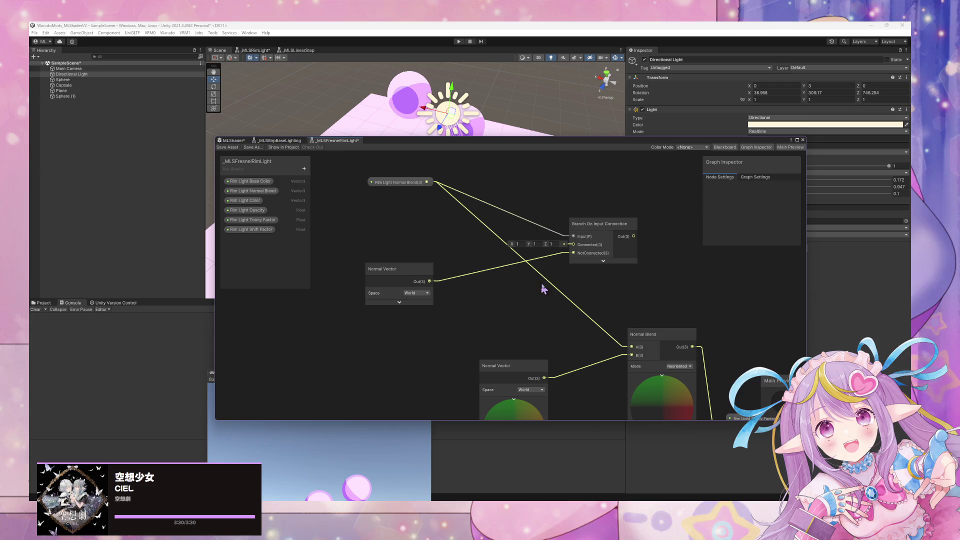
Step: Restore the deleted Normal Blend, try feeding the branch output into the Fresnel normal, then undo it
{"action": "mouse_move", "coordinate": [639, 309]}
{"action": "left_mouse_down"}
{"action": "mouse_move", "coordinate": [569, 244]}
{"action": "mouse_move", "coordinate": [517, 244]}
{"action": "mouse_move", "coordinate": [521, 298]}
{"action": "left_mouse_up"}
{"action": "key", "text": "ctrl+z"}
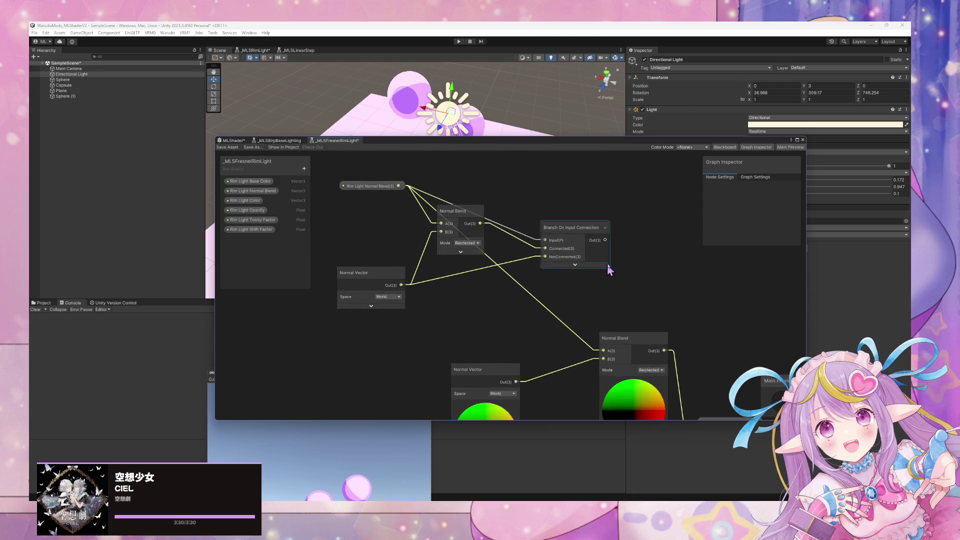
{"action": "left_click_drag", "start_coordinate": [610, 269], "coordinate": [498, 194]}
{"action": "left_click_drag", "start_coordinate": [456, 154], "coordinate": [553, 400]}
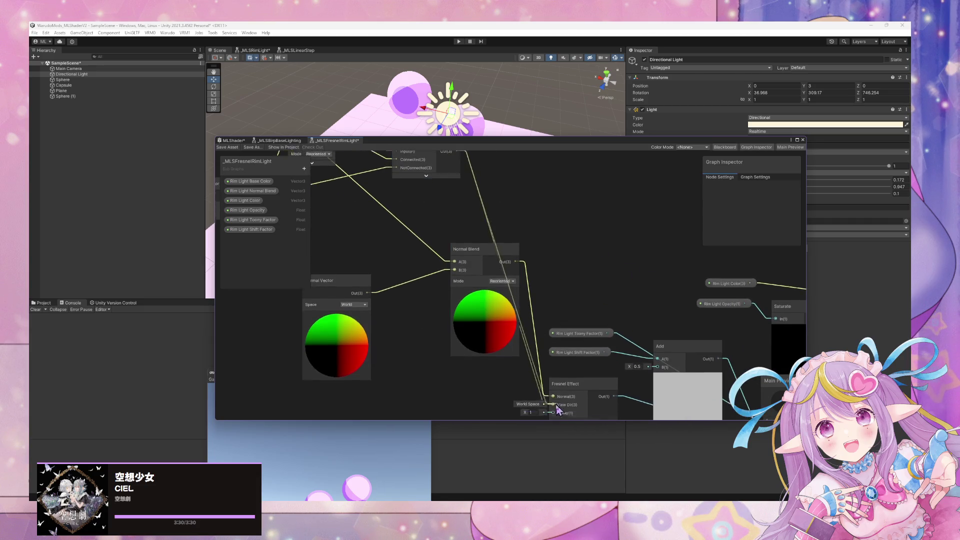
{"action": "left_click_drag", "start_coordinate": [530, 310], "coordinate": [530, 286]}
{"action": "left_click_drag", "start_coordinate": [472, 256], "coordinate": [417, 256]}
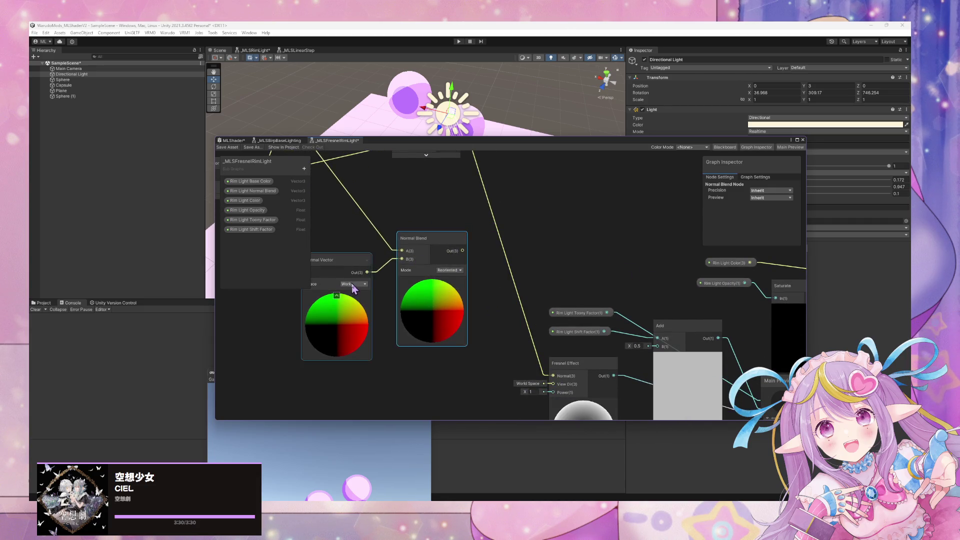
{"action": "key", "text": "ctrl+z"}
{"action": "key", "text": "ctrl+z"}
{"action": "key", "text": "ctrl+z"}
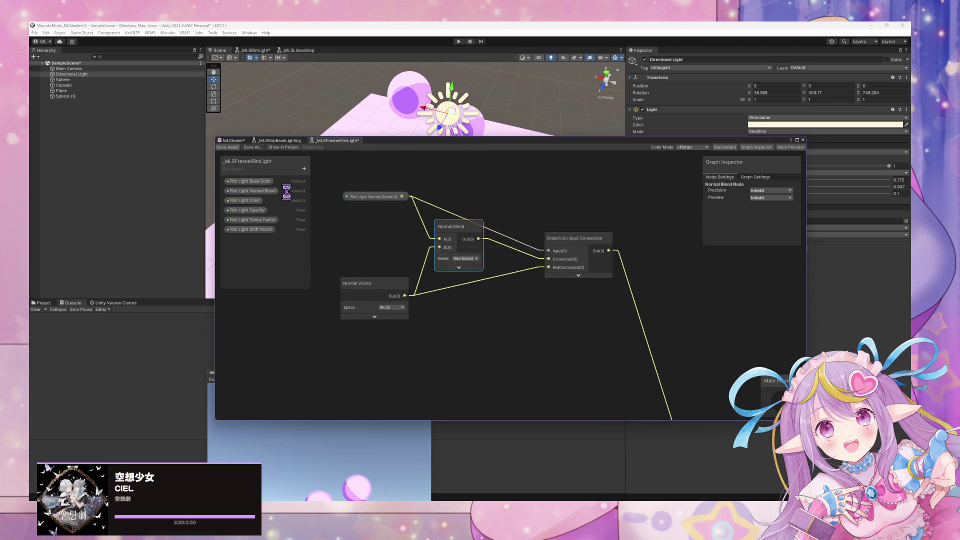
{"action": "mouse_move", "coordinate": [508, 120]}
{"action": "left_mouse_down"}
{"action": "mouse_move", "coordinate": [501, 110]}
{"action": "mouse_move", "coordinate": [622, 65]}
{"action": "mouse_move", "coordinate": [482, 125]}
{"action": "mouse_move", "coordinate": [344, 97]}
{"action": "left_mouse_up"}
{"action": "left_click", "coordinate": [215, 87]}
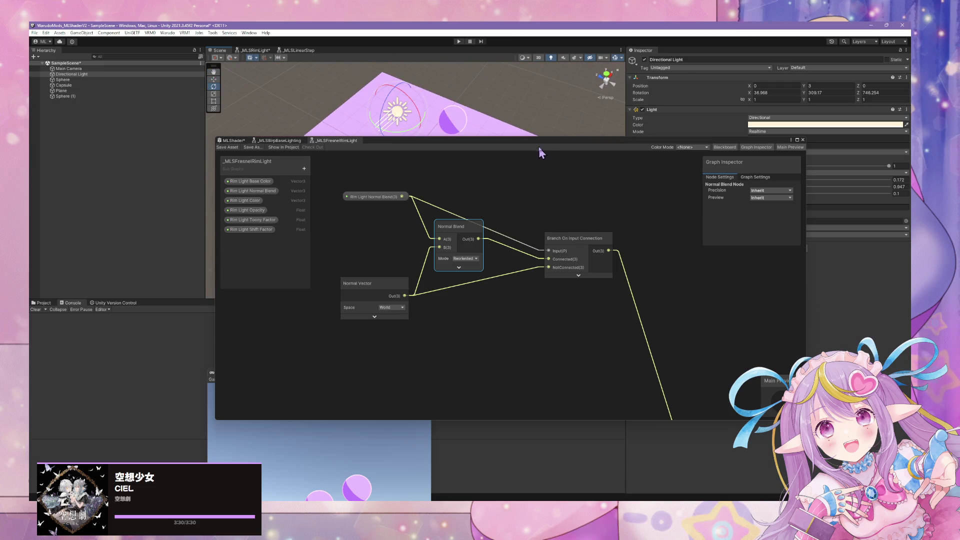
Step: Dock the Shader Graph window and rotate the directional light so the shadows move
{"action": "mouse_move", "coordinate": [540, 147]}
{"action": "left_mouse_down"}
{"action": "mouse_move", "coordinate": [629, 236]}
{"action": "mouse_move", "coordinate": [491, 200]}
{"action": "left_mouse_up"}
{"action": "mouse_move", "coordinate": [408, 126]}
{"action": "left_mouse_down"}
{"action": "mouse_move", "coordinate": [435, 119]}
{"action": "mouse_move", "coordinate": [407, 128]}
{"action": "mouse_move", "coordinate": [392, 154]}
{"action": "mouse_move", "coordinate": [422, 133]}
{"action": "mouse_move", "coordinate": [440, 147]}
{"action": "mouse_move", "coordinate": [410, 118]}
{"action": "mouse_move", "coordinate": [435, 125]}
{"action": "left_mouse_up"}
{"action": "scroll", "coordinate": [450, 145], "scroll_direction": "up", "scroll_amount": 5}
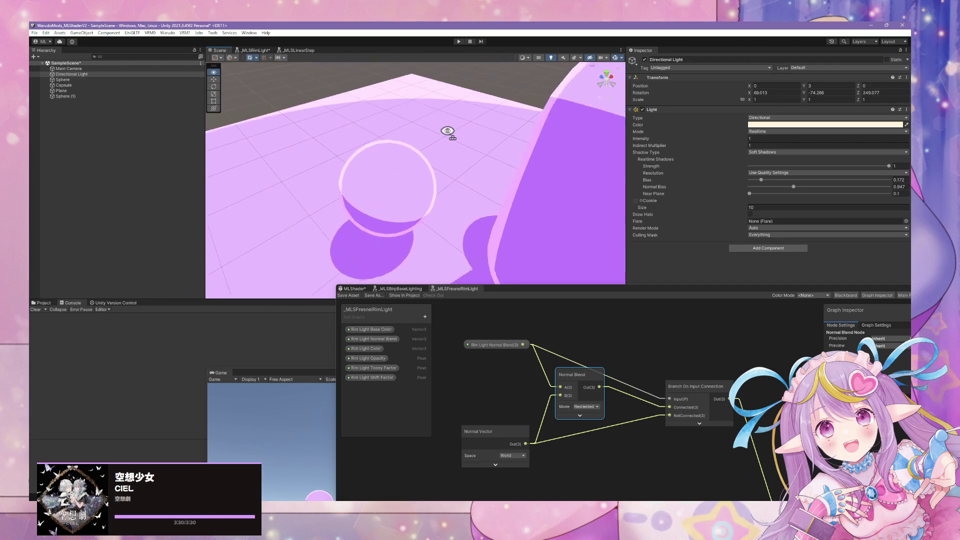
{"action": "scroll", "coordinate": [448, 131], "scroll_direction": "down", "scroll_amount": 10}
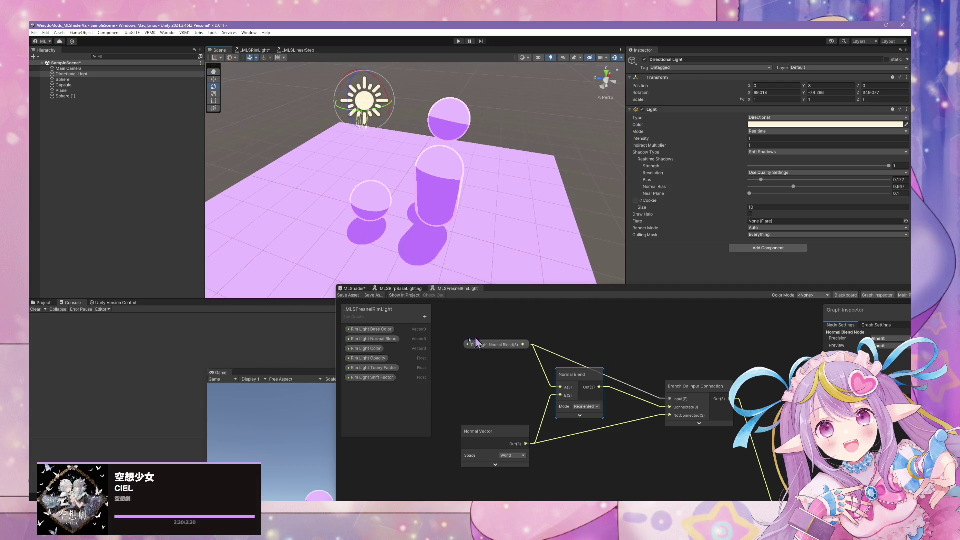
Step: Reopen the main MLShader graph and pan to the base lighting and blend nodes
{"action": "left_click", "coordinate": [350, 290]}
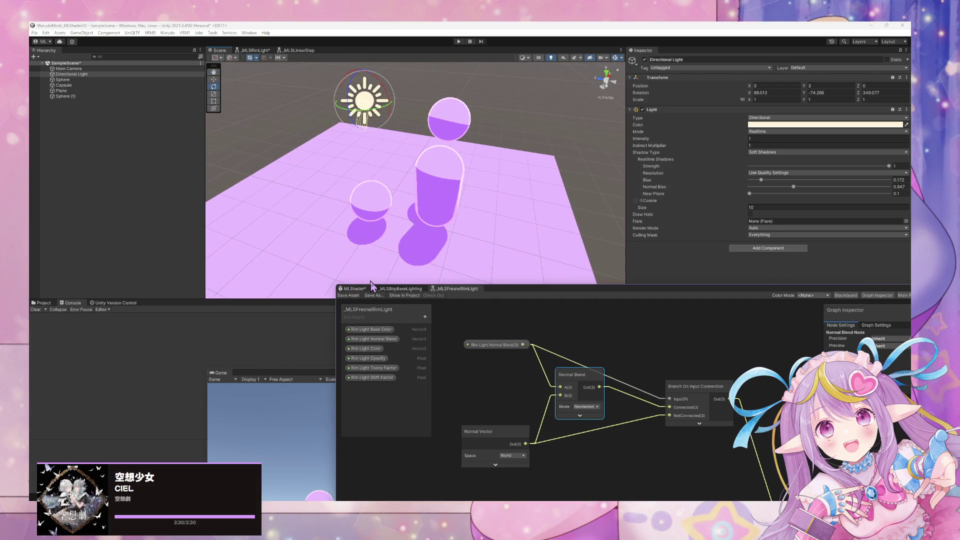
{"action": "left_click", "coordinate": [372, 287]}
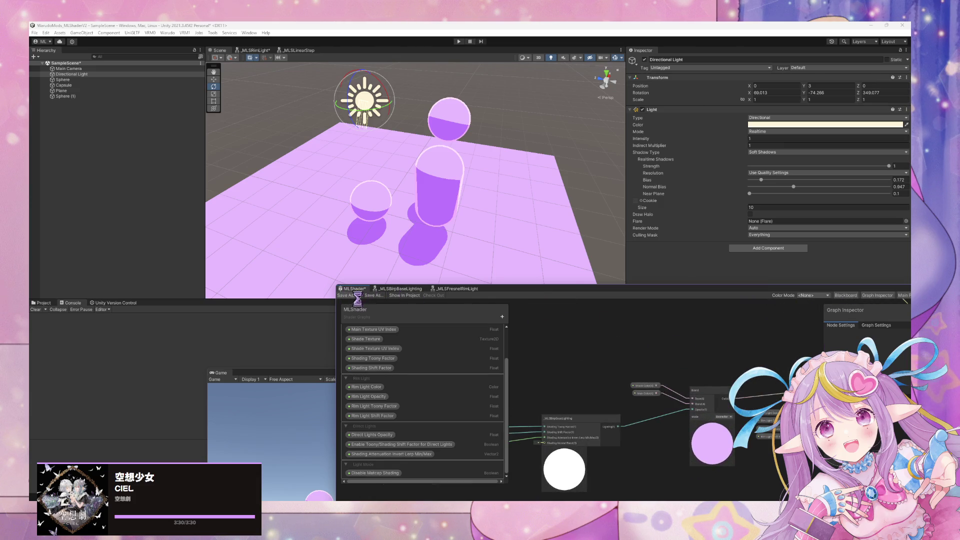
{"action": "mouse_move", "coordinate": [584, 288]}
{"action": "left_mouse_down"}
{"action": "mouse_move", "coordinate": [437, 204]}
{"action": "mouse_move", "coordinate": [366, 138]}
{"action": "left_mouse_up"}
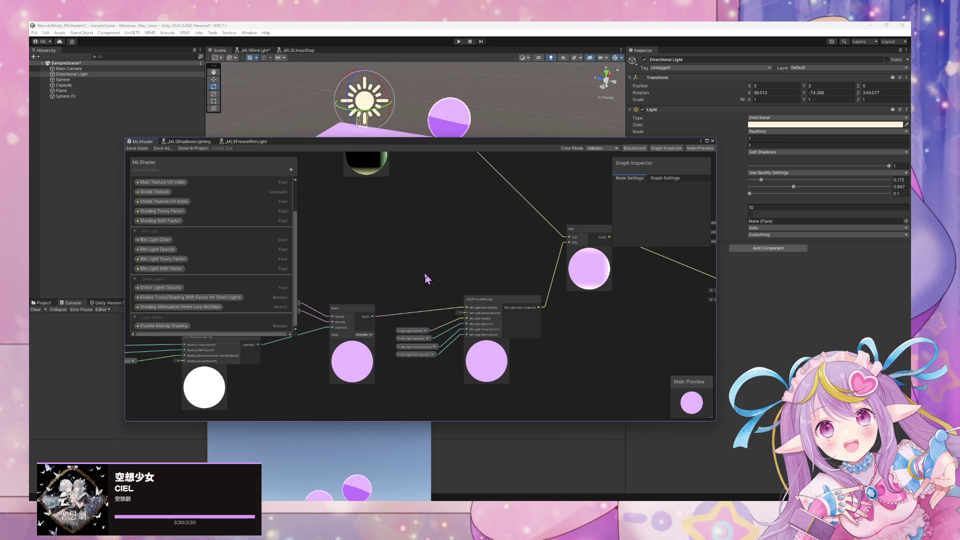
{"action": "left_click_drag", "start_coordinate": [429, 274], "coordinate": [560, 276]}
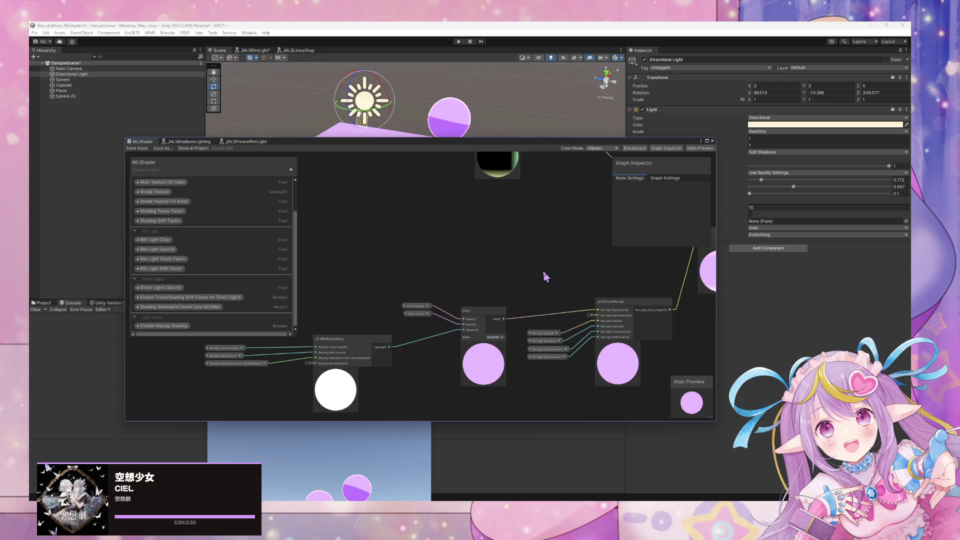
Step: Open the _MLSFresnelRimLight sub-graph from the main graph and select its Add node
{"action": "mouse_move", "coordinate": [543, 271]}
{"action": "left_mouse_down"}
{"action": "mouse_move", "coordinate": [389, 327]}
{"action": "mouse_move", "coordinate": [494, 351]}
{"action": "mouse_move", "coordinate": [426, 253]}
{"action": "mouse_move", "coordinate": [459, 352]}
{"action": "mouse_move", "coordinate": [529, 300]}
{"action": "mouse_move", "coordinate": [497, 287]}
{"action": "mouse_move", "coordinate": [532, 361]}
{"action": "mouse_move", "coordinate": [488, 286]}
{"action": "mouse_move", "coordinate": [493, 305]}
{"action": "mouse_move", "coordinate": [553, 353]}
{"action": "mouse_move", "coordinate": [547, 338]}
{"action": "left_mouse_up"}
{"action": "scroll", "coordinate": [486, 284], "scroll_direction": "up", "scroll_amount": 2}
{"action": "scroll", "coordinate": [485, 284], "scroll_direction": "down", "scroll_amount": 4}
{"action": "scroll", "coordinate": [485, 285], "scroll_direction": "up", "scroll_amount": 2}
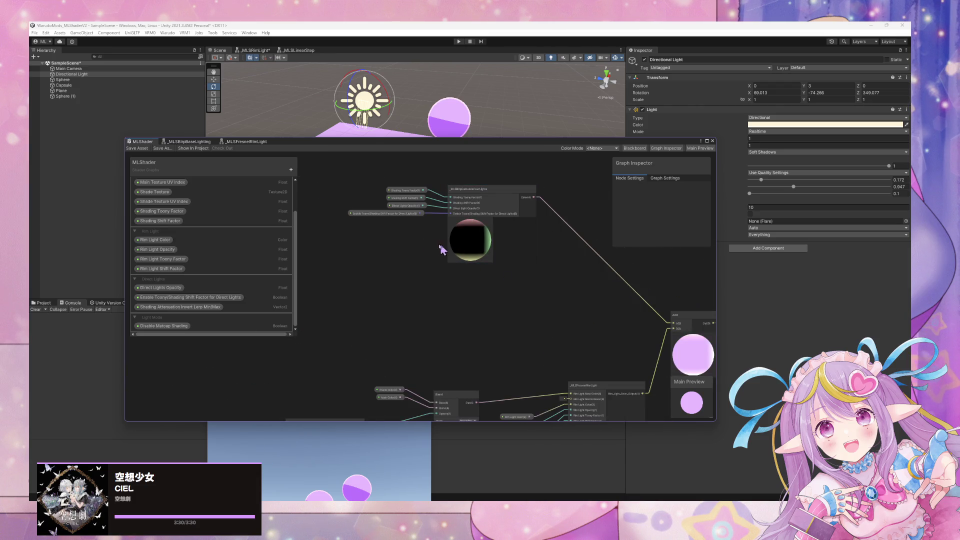
{"action": "left_click_drag", "start_coordinate": [384, 186], "coordinate": [383, 186]}
{"action": "left_click_drag", "start_coordinate": [546, 312], "coordinate": [393, 194]}
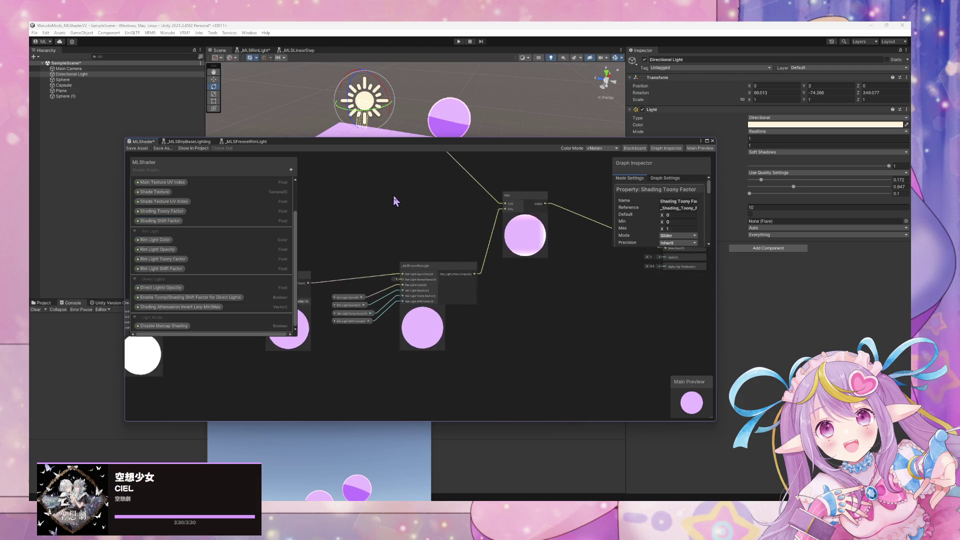
{"action": "double_click", "coordinate": [457, 274]}
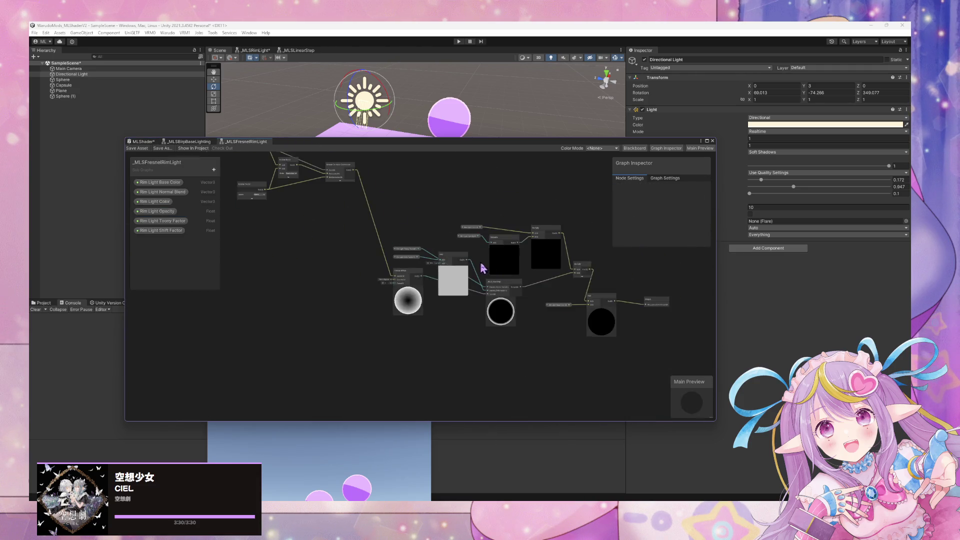
{"action": "scroll", "coordinate": [420, 283], "scroll_direction": "up", "scroll_amount": 3}
{"action": "left_click", "coordinate": [414, 314]}
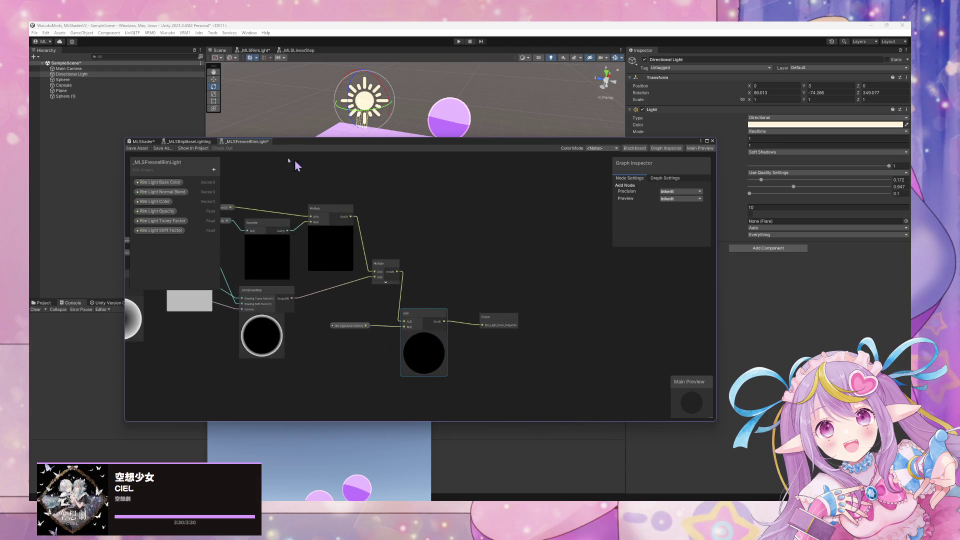
Step: Back on the MLShader graph, centre and select the _MLSBirpCalculateFourLights node
{"action": "left_click", "coordinate": [141, 142]}
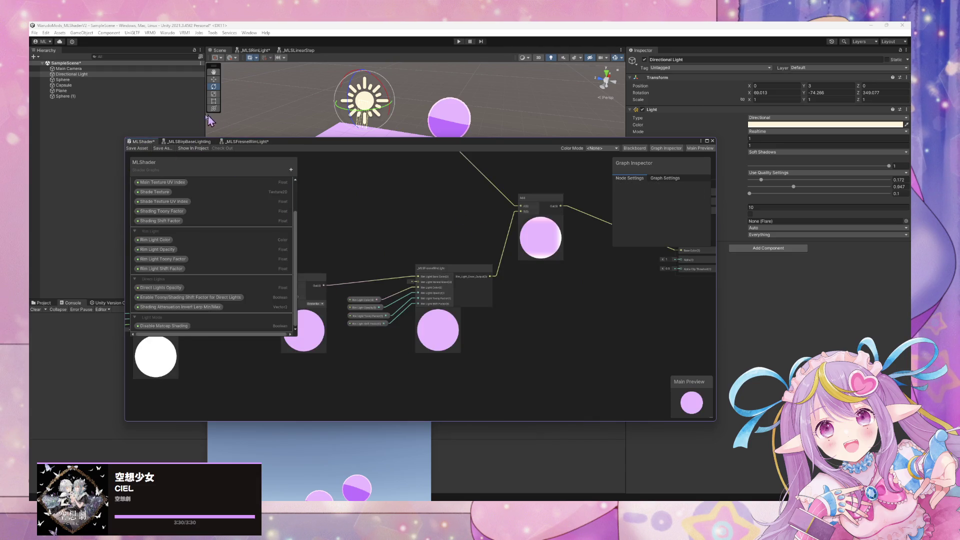
{"action": "mouse_move", "coordinate": [151, 136]}
{"action": "left_mouse_down"}
{"action": "mouse_move", "coordinate": [525, 300]}
{"action": "mouse_move", "coordinate": [420, 212]}
{"action": "left_mouse_up"}
{"action": "mouse_move", "coordinate": [532, 265]}
{"action": "left_mouse_down"}
{"action": "mouse_move", "coordinate": [564, 266]}
{"action": "mouse_move", "coordinate": [572, 276]}
{"action": "left_mouse_up"}
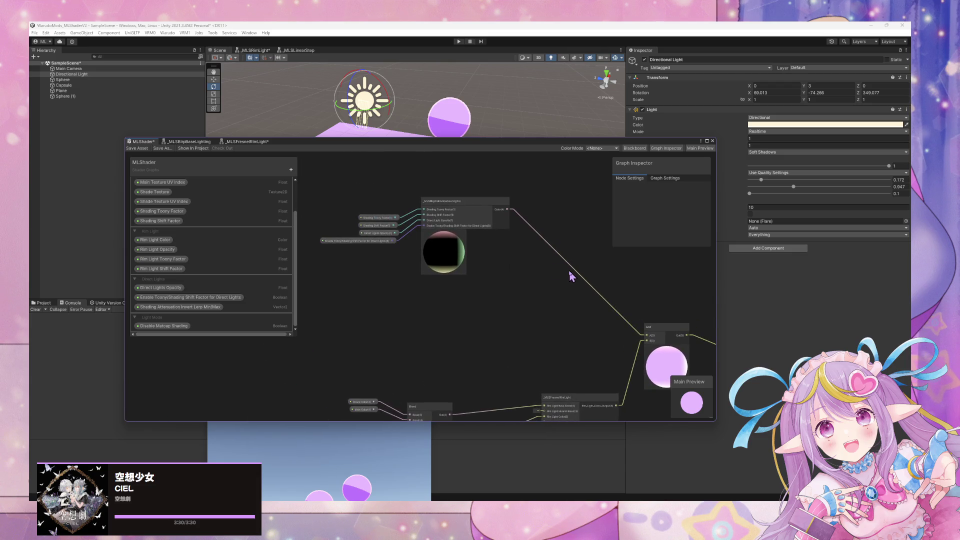
{"action": "left_click", "coordinate": [435, 202]}
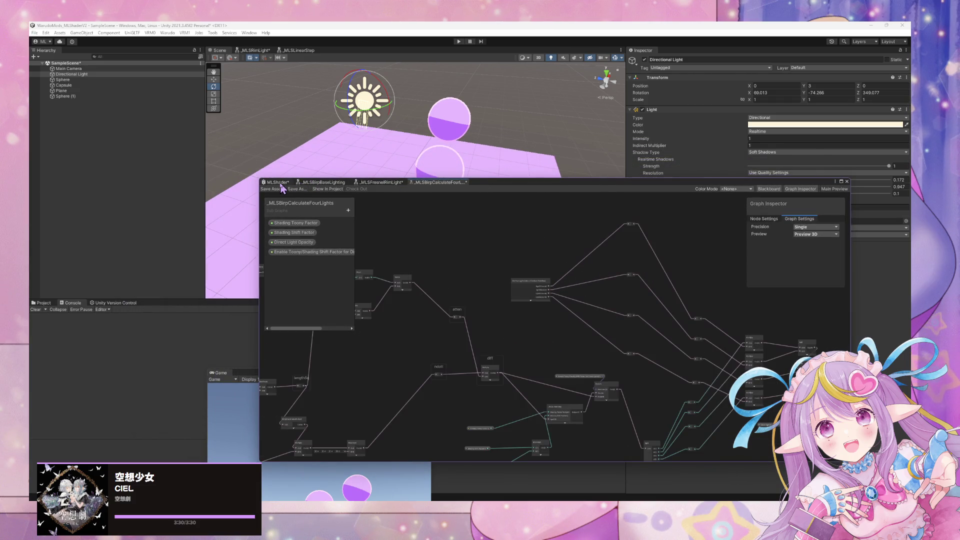
Step: Return to MLShader and move the graph window aside to view the shaded capsule and sphere
{"action": "left_click", "coordinate": [278, 182]}
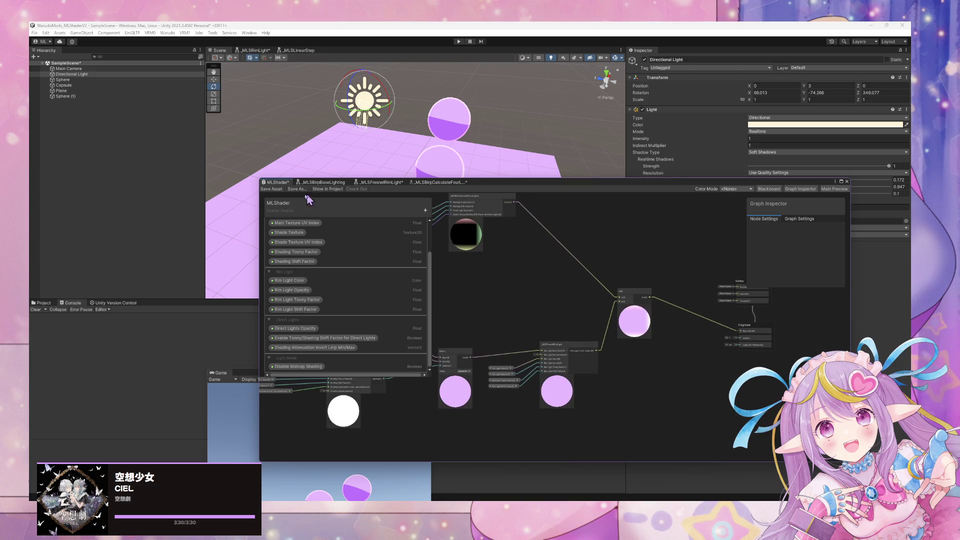
{"action": "left_click_drag", "start_coordinate": [488, 186], "coordinate": [688, 336]}
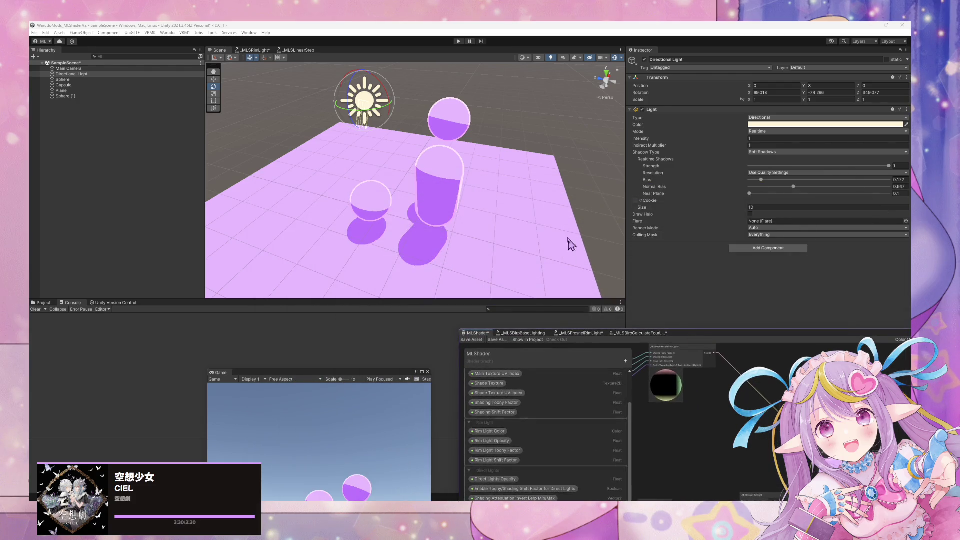
{"action": "mouse_move", "coordinate": [568, 242]}
{"action": "left_mouse_down"}
{"action": "mouse_move", "coordinate": [478, 189]}
{"action": "mouse_move", "coordinate": [394, 160]}
{"action": "mouse_move", "coordinate": [420, 167]}
{"action": "mouse_move", "coordinate": [300, 150]}
{"action": "mouse_move", "coordinate": [366, 183]}
{"action": "left_mouse_up"}
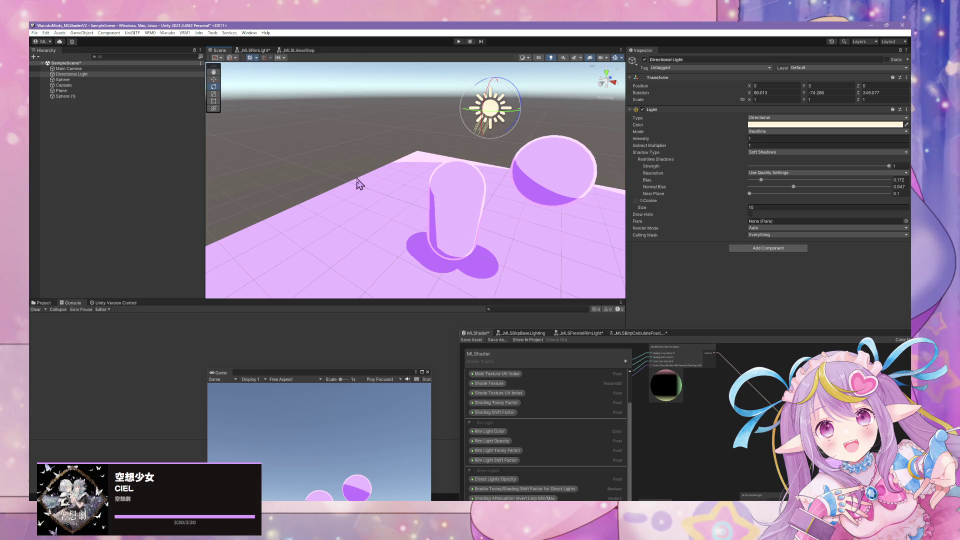
{"action": "mouse_move", "coordinate": [359, 184]}
{"action": "left_mouse_down"}
{"action": "mouse_move", "coordinate": [338, 218]}
{"action": "mouse_move", "coordinate": [450, 260]}
{"action": "left_mouse_up"}
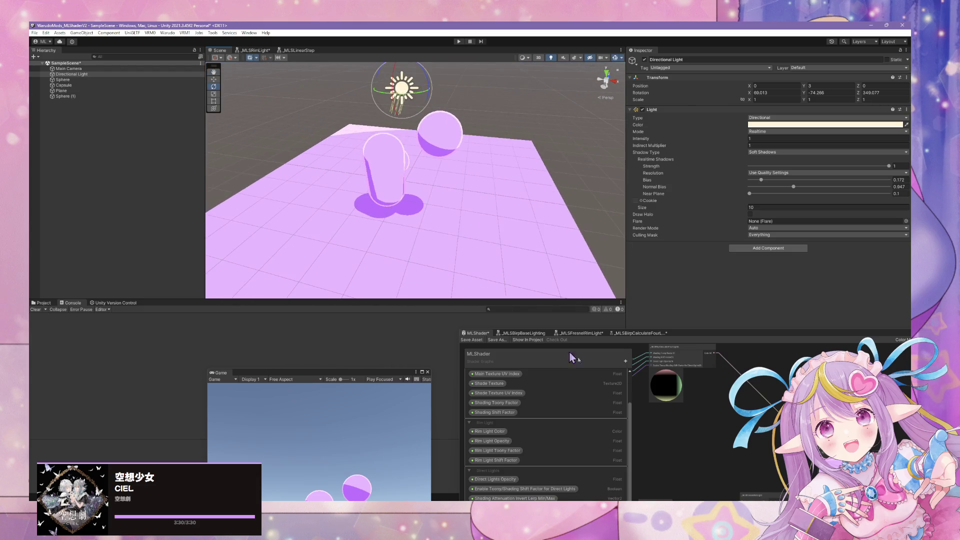
{"action": "scroll", "coordinate": [695, 410], "scroll_direction": "down", "scroll_amount": 5}
{"action": "scroll", "coordinate": [810, 395], "scroll_direction": "up", "scroll_amount": 2}
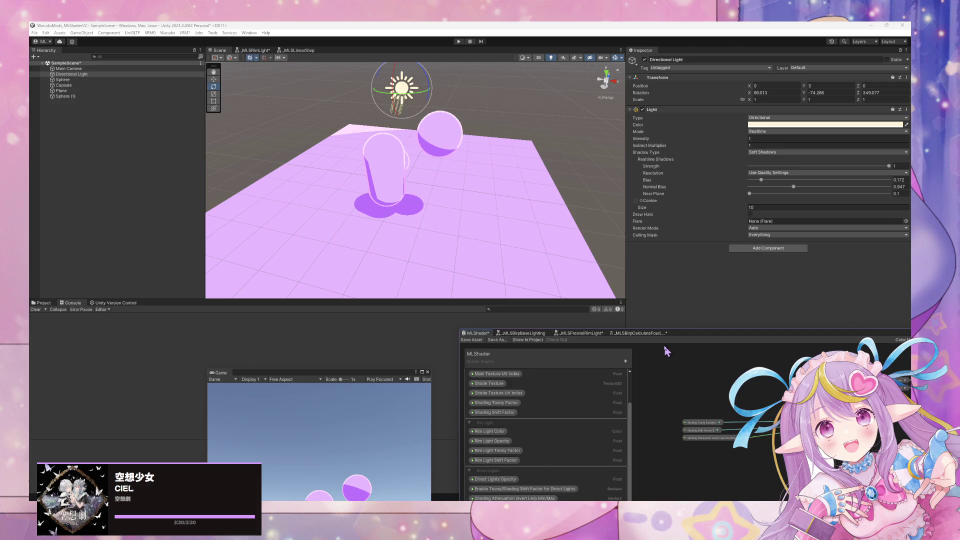
Step: Enlarge the Shader Graph window over the scene and select the Main Color property node
{"action": "left_click_drag", "start_coordinate": [695, 340], "coordinate": [409, 162]}
{"action": "left_click_drag", "start_coordinate": [517, 208], "coordinate": [394, 363]}
{"action": "left_click_drag", "start_coordinate": [486, 353], "coordinate": [350, 333]}
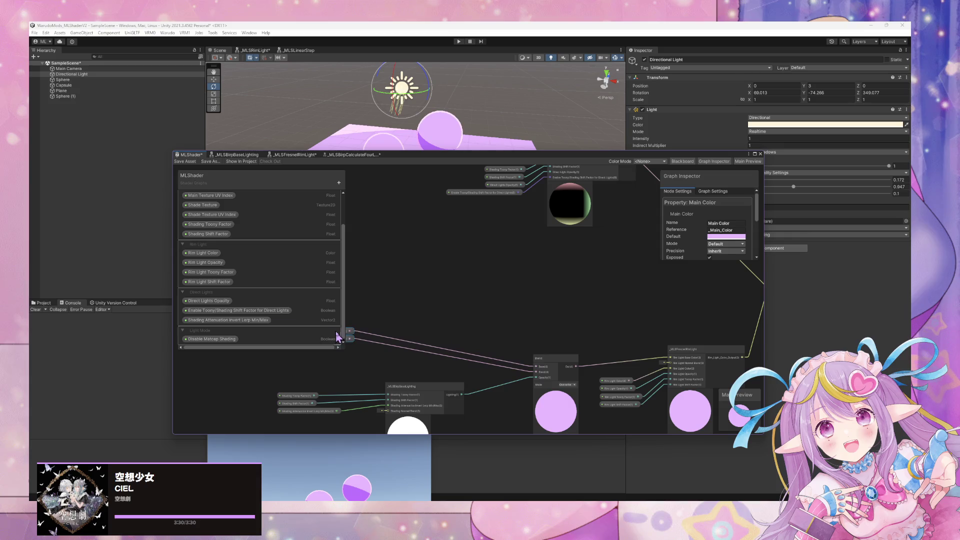
Step: Review the shader's property nodes, inspecting Main Texture UV Index
{"action": "mouse_move", "coordinate": [568, 291]}
{"action": "left_mouse_down"}
{"action": "mouse_move", "coordinate": [475, 389]}
{"action": "mouse_move", "coordinate": [513, 370]}
{"action": "mouse_move", "coordinate": [540, 285]}
{"action": "mouse_move", "coordinate": [511, 292]}
{"action": "left_mouse_up"}
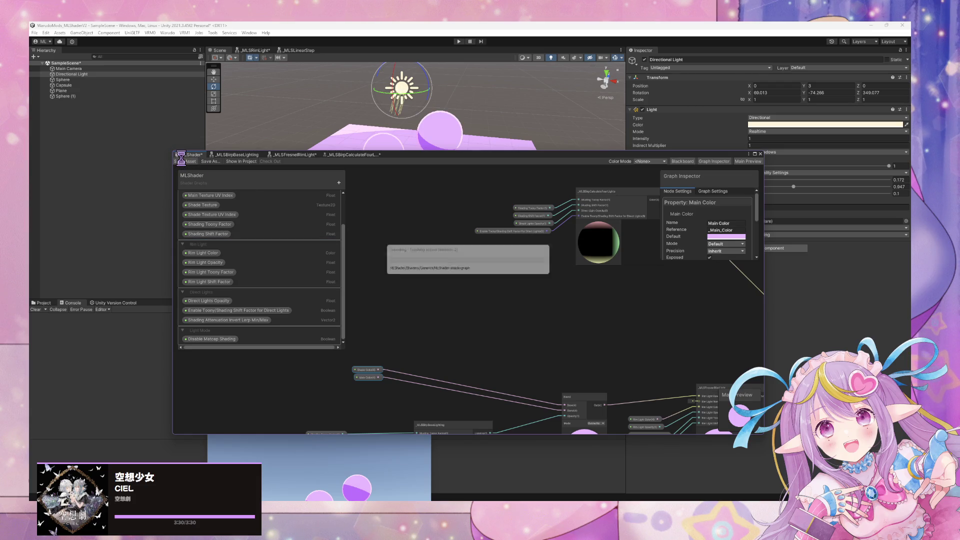
{"action": "left_click", "coordinate": [260, 235]}
{"action": "left_click", "coordinate": [221, 197]}
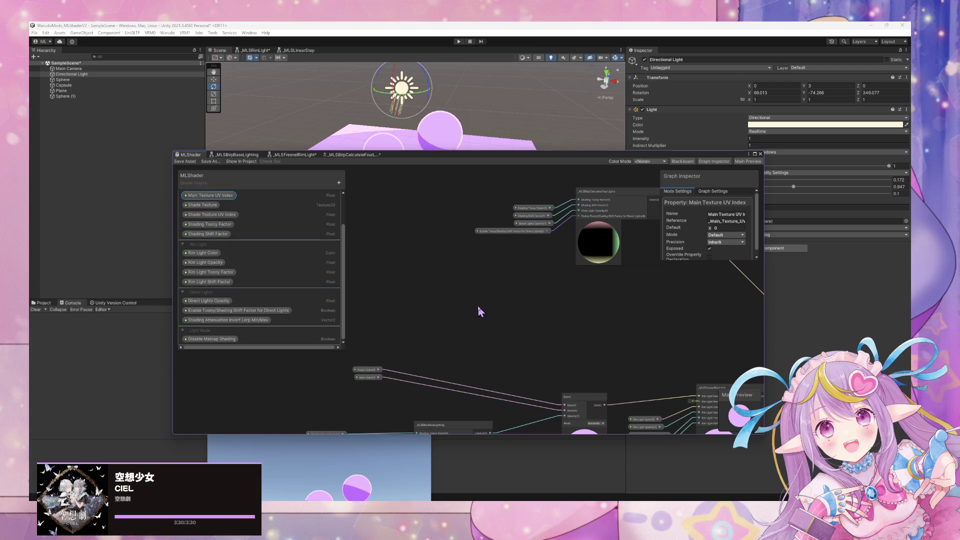
{"action": "scroll", "coordinate": [478, 305], "scroll_direction": "down", "scroll_amount": 2}
{"action": "scroll", "coordinate": [545, 309], "scroll_direction": "down", "scroll_amount": 1}
{"action": "scroll", "coordinate": [547, 317], "scroll_direction": "up", "scroll_amount": 5}
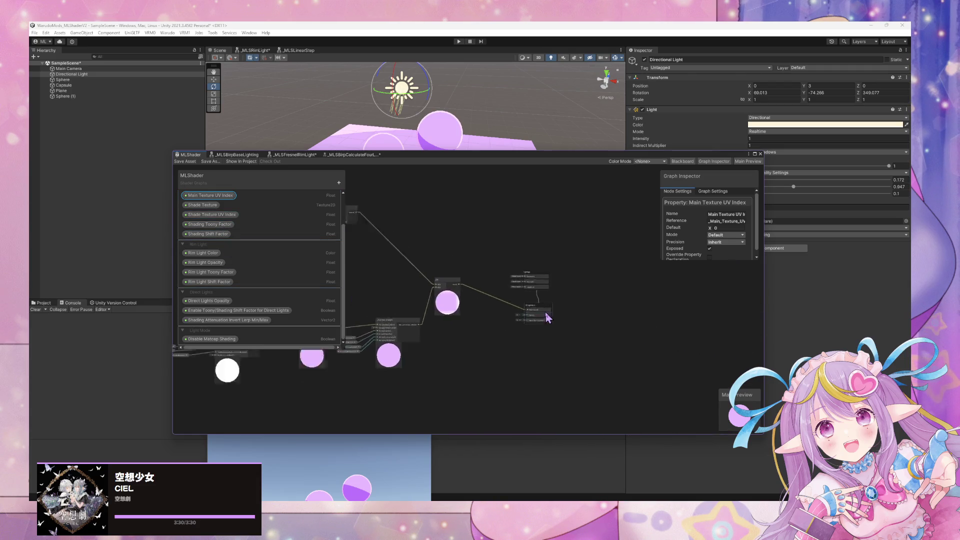
Step: Move the Vertex and Fragment output stacks to the right and save the graph
{"action": "left_click_drag", "start_coordinate": [539, 270], "coordinate": [587, 267]}
{"action": "left_click_drag", "start_coordinate": [541, 308], "coordinate": [586, 303]}
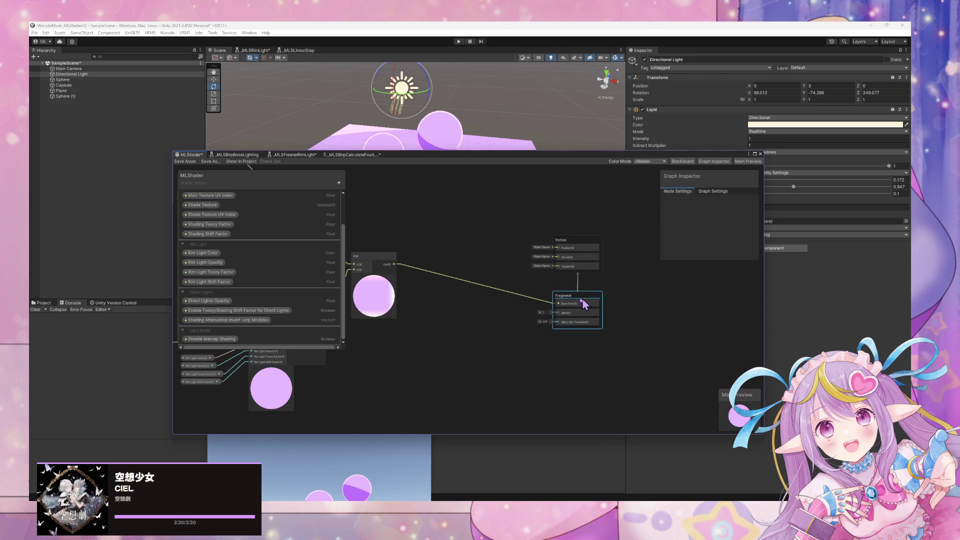
{"action": "left_click", "coordinate": [185, 161]}
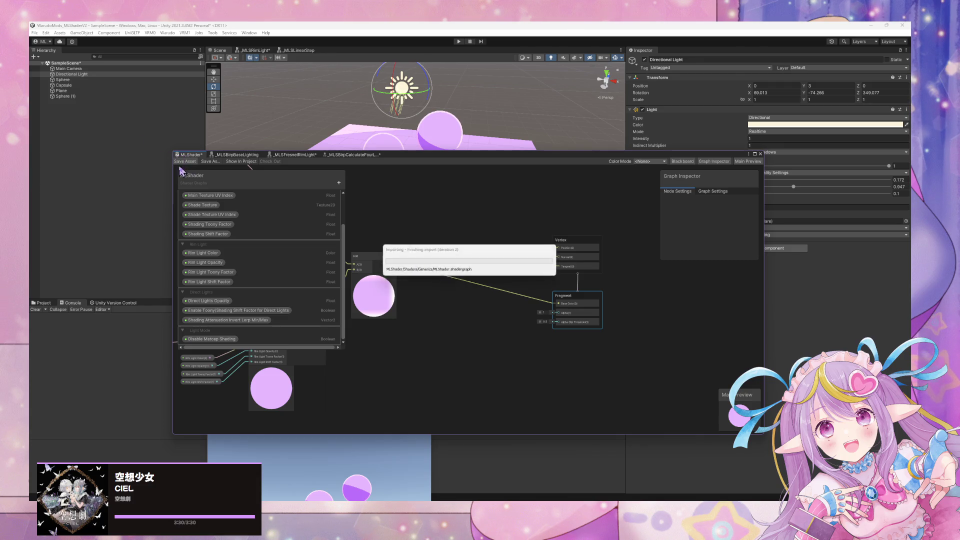
Step: Frame the graph, reposition the window, and move the Shade and Main Color property nodes higher
{"action": "key", "text": "a"}
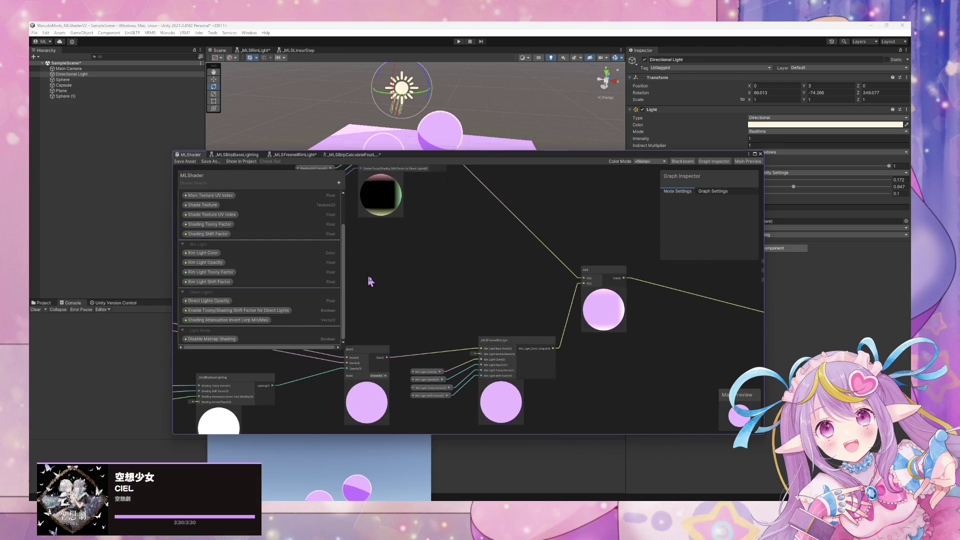
{"action": "scroll", "coordinate": [453, 275], "scroll_direction": "up", "scroll_amount": 3}
{"action": "scroll", "coordinate": [455, 276], "scroll_direction": "down", "scroll_amount": 3}
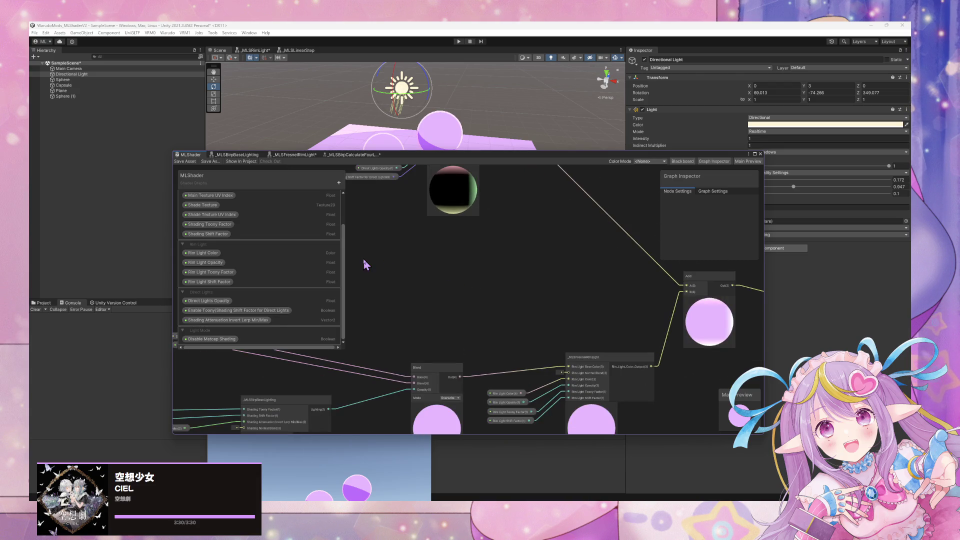
{"action": "left_click", "coordinate": [389, 171]}
{"action": "mouse_move", "coordinate": [411, 154]}
{"action": "left_mouse_down"}
{"action": "mouse_move", "coordinate": [667, 252]}
{"action": "mouse_move", "coordinate": [707, 257]}
{"action": "mouse_move", "coordinate": [482, 201]}
{"action": "mouse_move", "coordinate": [391, 235]}
{"action": "left_mouse_up"}
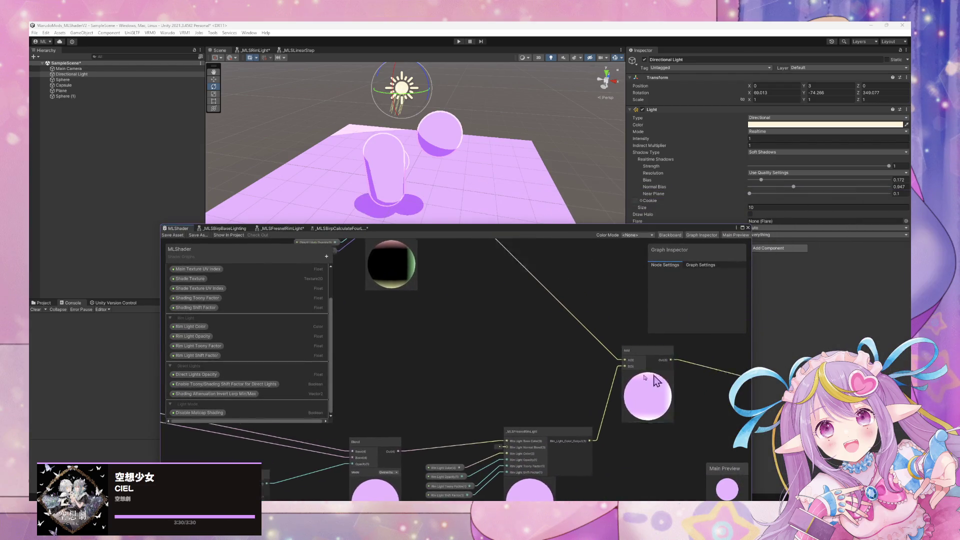
{"action": "left_click_drag", "start_coordinate": [590, 421], "coordinate": [647, 295]}
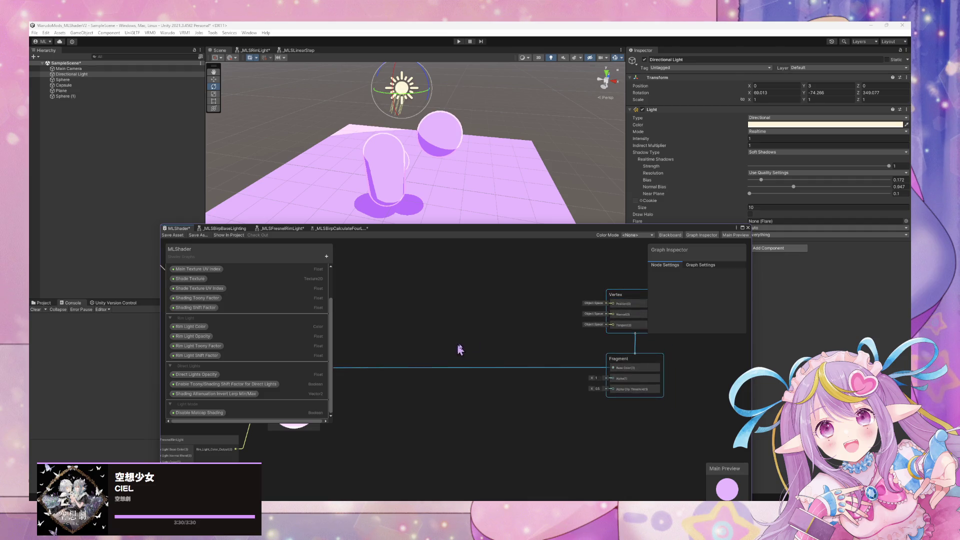
{"action": "mouse_move", "coordinate": [456, 348]}
{"action": "left_mouse_down"}
{"action": "mouse_move", "coordinate": [547, 283]}
{"action": "mouse_move", "coordinate": [672, 307]}
{"action": "mouse_move", "coordinate": [617, 295]}
{"action": "mouse_move", "coordinate": [482, 340]}
{"action": "left_mouse_up"}
{"action": "mouse_move", "coordinate": [461, 286]}
{"action": "left_mouse_down"}
{"action": "mouse_move", "coordinate": [450, 280]}
{"action": "mouse_move", "coordinate": [502, 324]}
{"action": "left_mouse_up"}
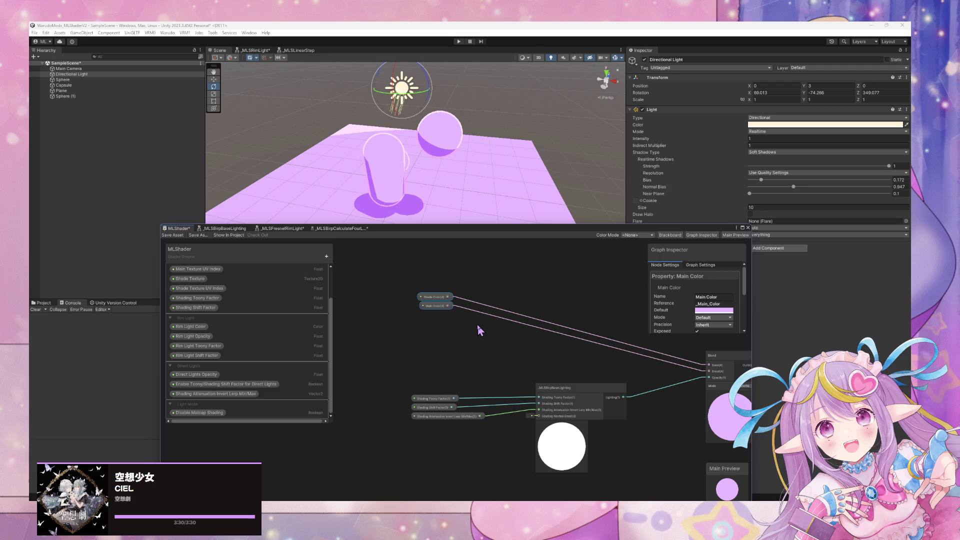
Step: Select the sphere and adjust its material's Rim Light Opacity
{"action": "left_click", "coordinate": [426, 135]}
{"action": "left_click", "coordinate": [427, 141]}
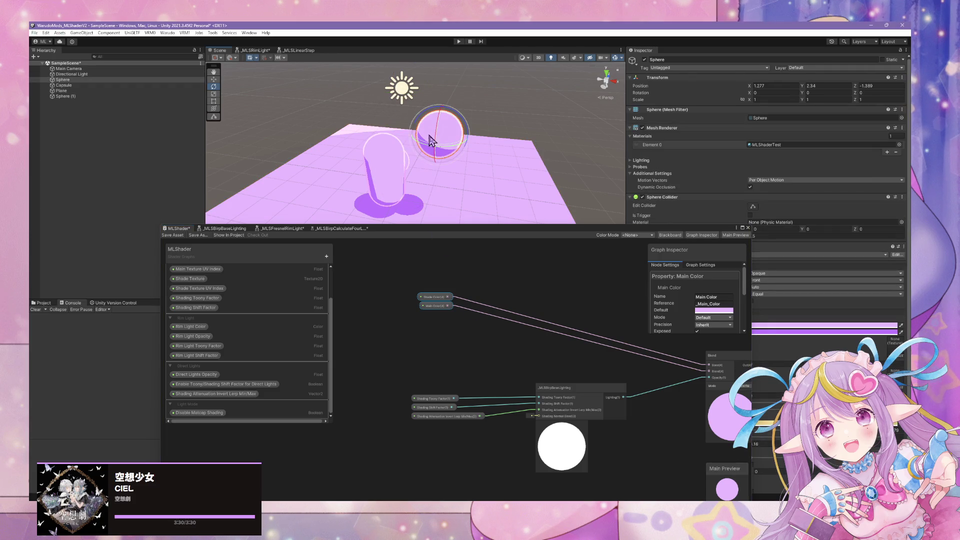
{"action": "left_click_drag", "start_coordinate": [687, 233], "coordinate": [555, 217]}
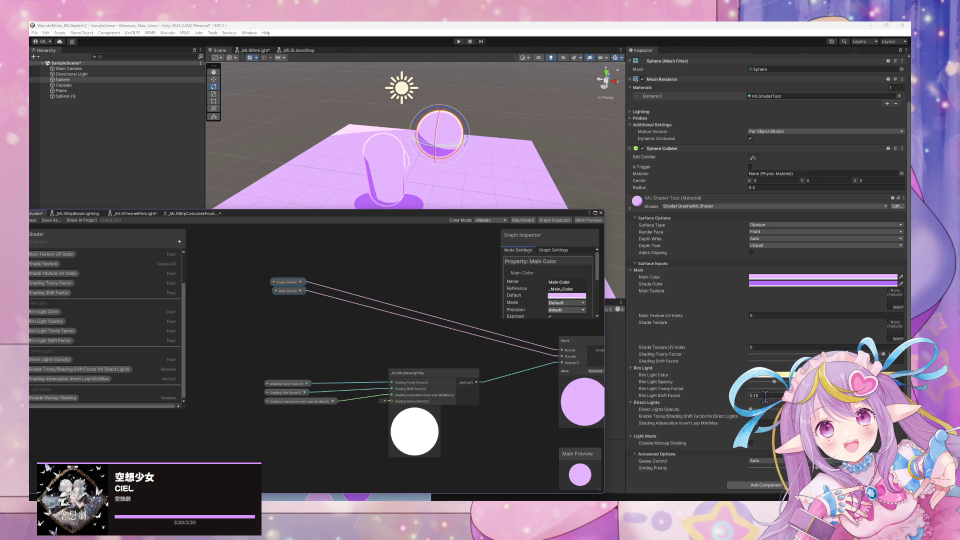
{"action": "left_click_drag", "start_coordinate": [775, 383], "coordinate": [790, 383]}
Step: Try a darker teal Rim Light Color in the HDR picker, then set it back to light cyan
{"action": "left_click", "coordinate": [780, 375]}
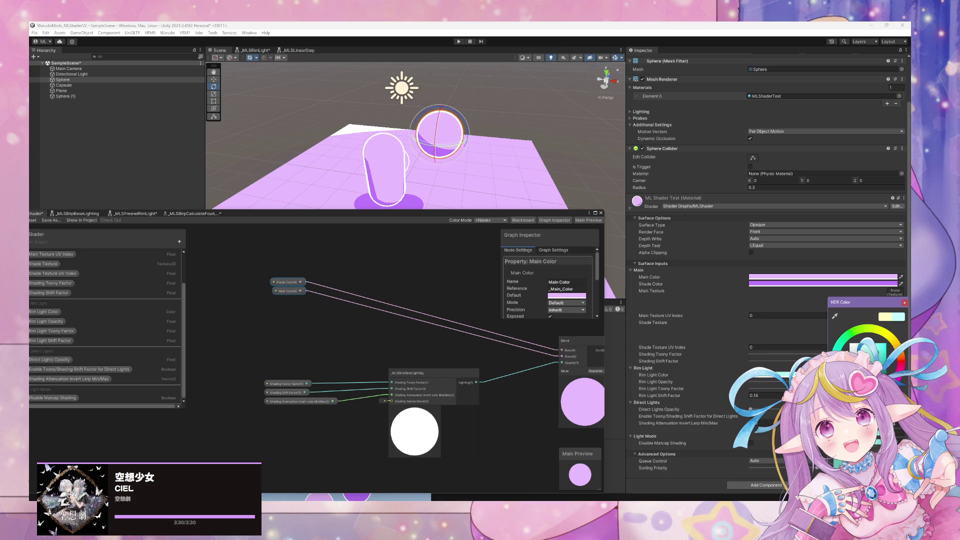
{"action": "left_click", "coordinate": [647, 402]}
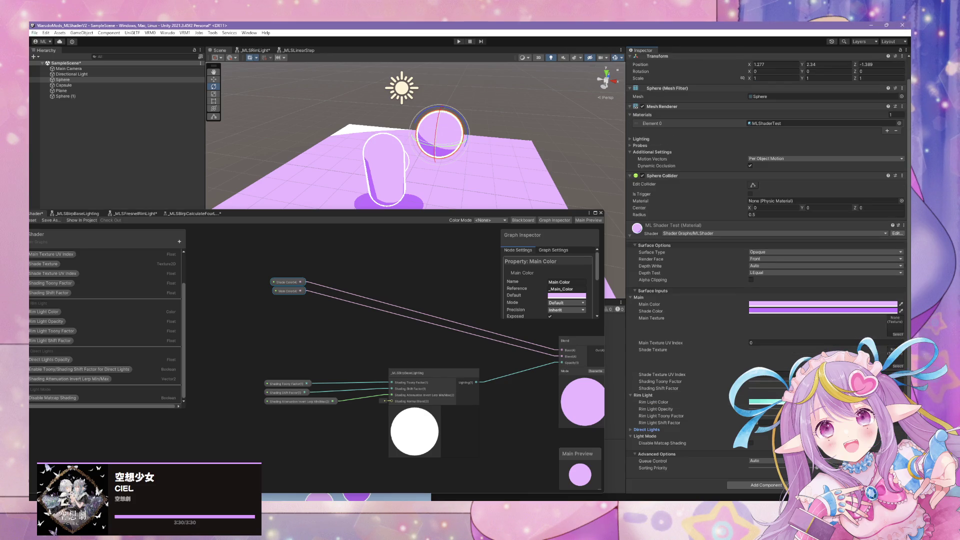
{"action": "left_click", "coordinate": [765, 401]}
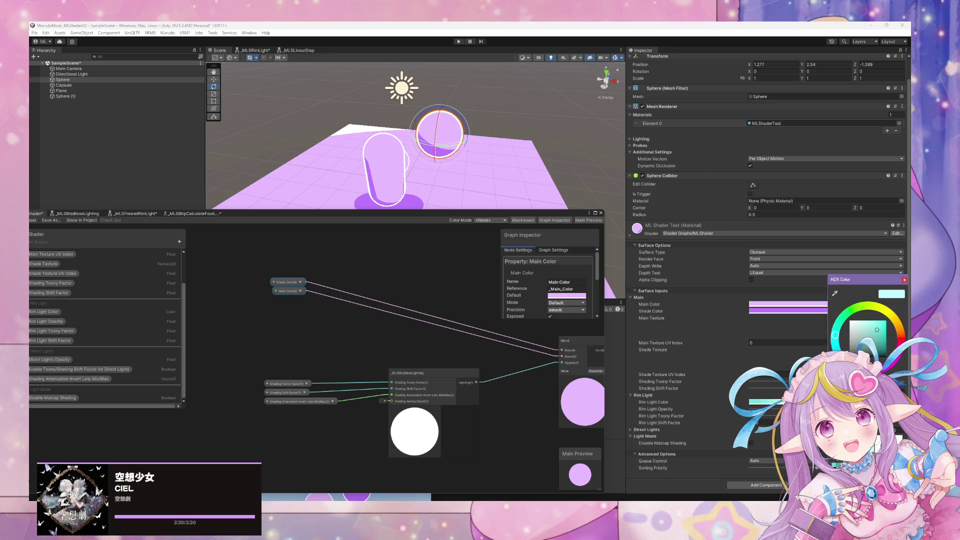
{"action": "left_click_drag", "start_coordinate": [877, 329], "coordinate": [877, 328]}
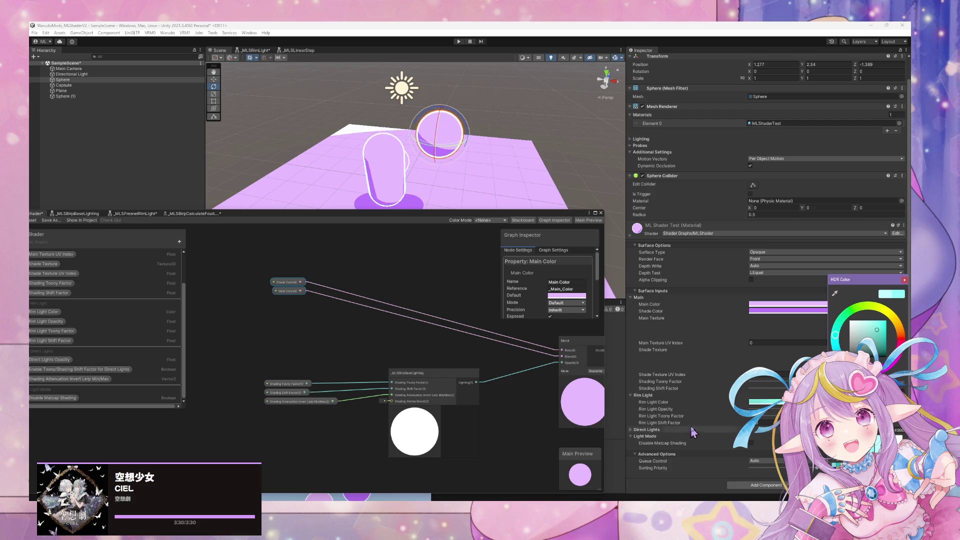
{"action": "left_click", "coordinate": [703, 407]}
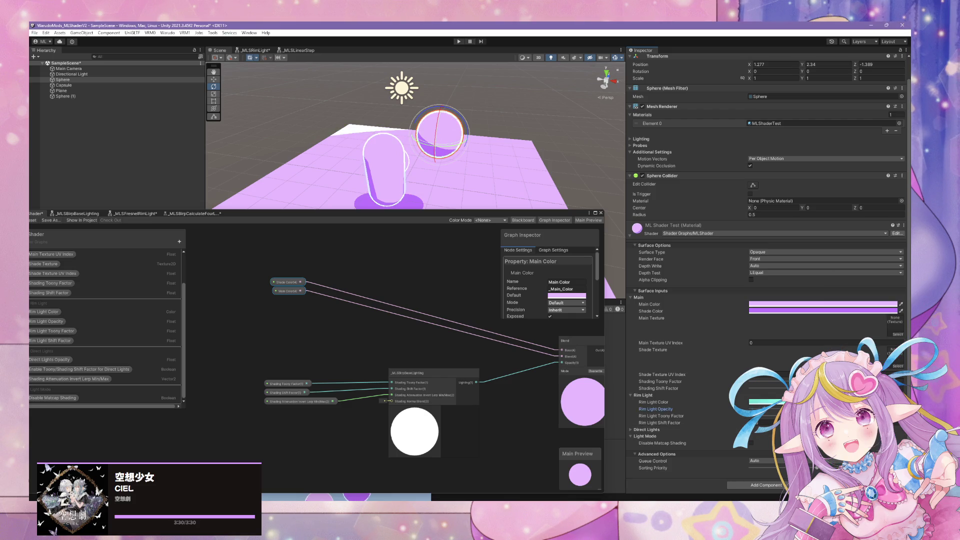
Step: Deselect the sphere and orbit close to the capsule to view its rim
{"action": "left_click", "coordinate": [470, 95]}
{"action": "mouse_move", "coordinate": [454, 178]}
{"action": "left_mouse_down"}
{"action": "mouse_move", "coordinate": [424, 178]}
{"action": "mouse_move", "coordinate": [337, 212]}
{"action": "left_mouse_up"}
{"action": "scroll", "coordinate": [388, 175], "scroll_direction": "down", "scroll_amount": 5}
{"action": "scroll", "coordinate": [395, 179], "scroll_direction": "up", "scroll_amount": 8}
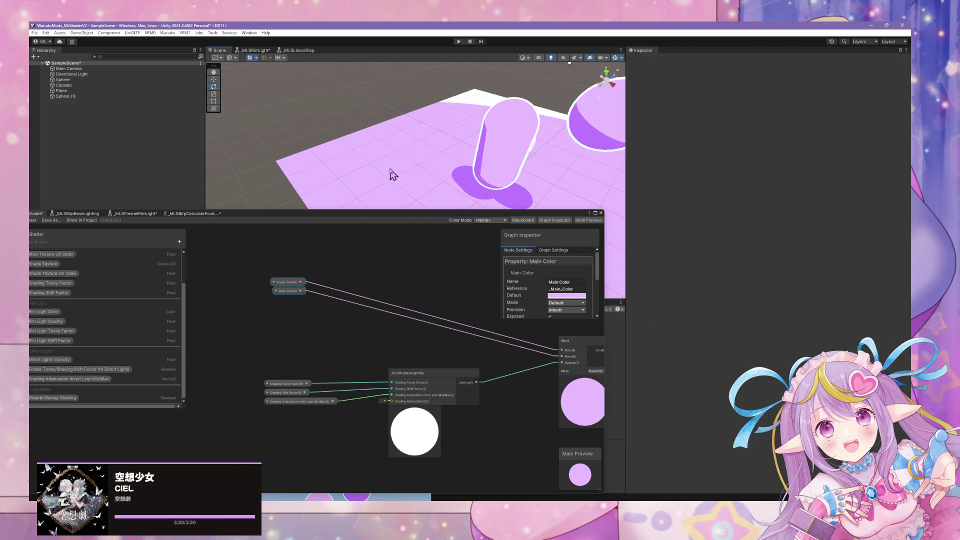
Step: Centre the upright capsule in the Scene view, then switch to the Warudo editor
{"action": "left_click_drag", "start_coordinate": [395, 175], "coordinate": [456, 174]}
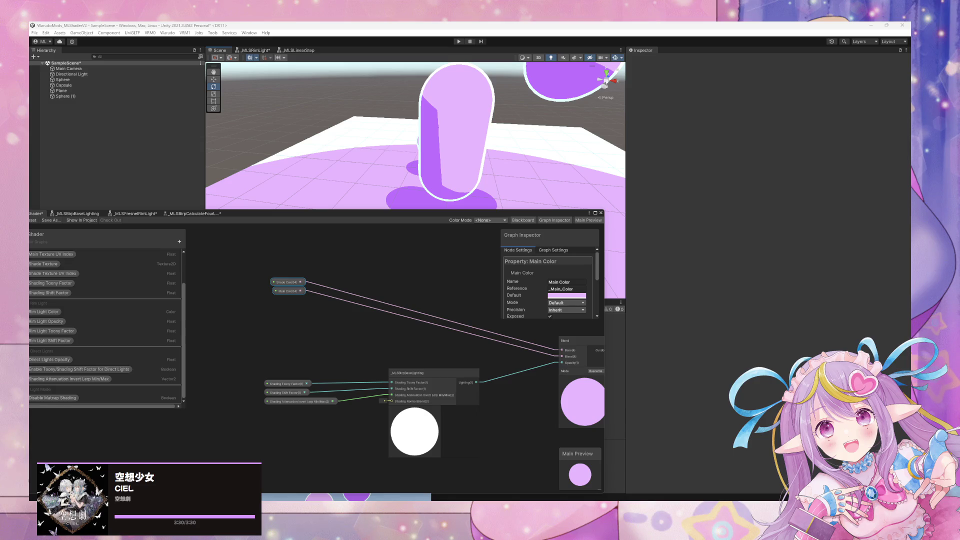
{"action": "key", "text": "alt+Tab"}
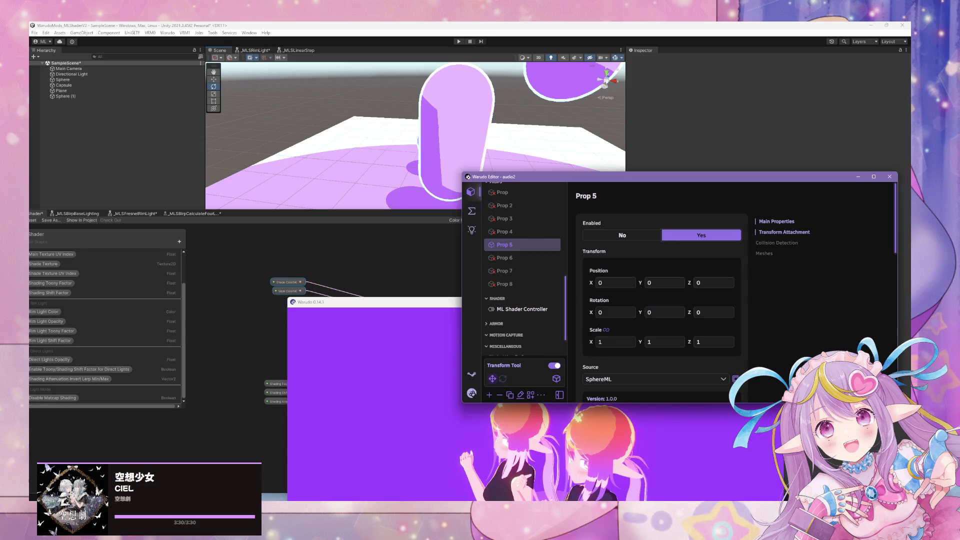
Step: Show the Character's settings, scrolling past Expressions to the Body IK section
{"action": "scroll", "coordinate": [505, 250], "scroll_direction": "up", "scroll_amount": 10}
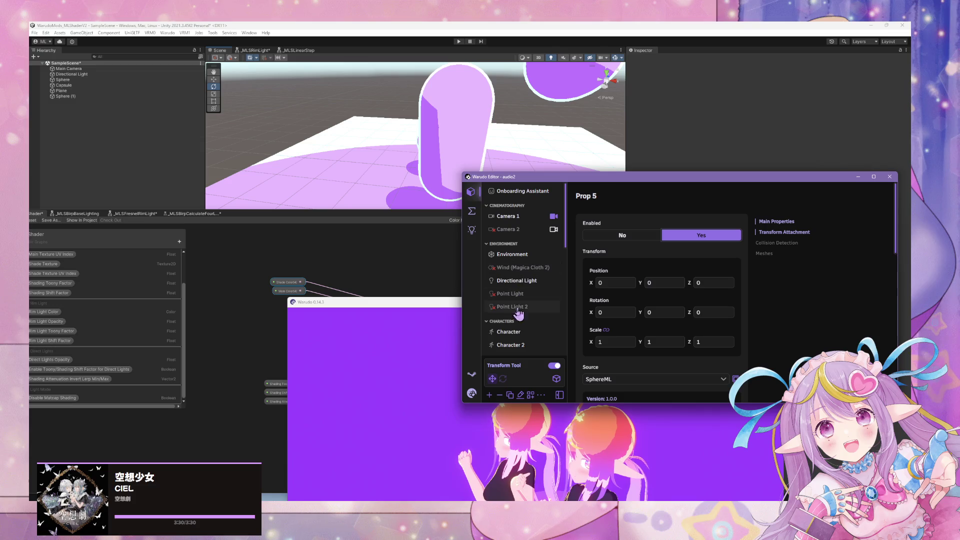
{"action": "left_click", "coordinate": [511, 334]}
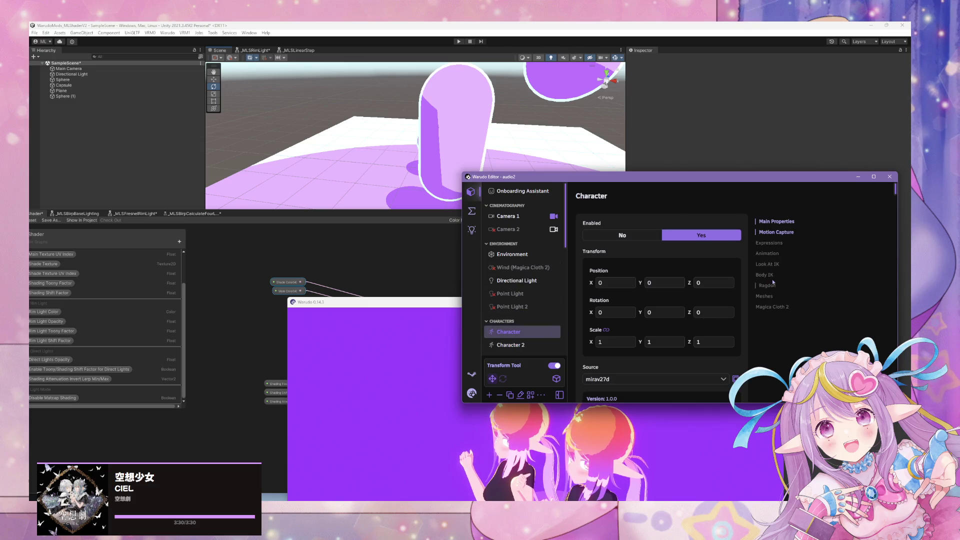
{"action": "scroll", "coordinate": [734, 289], "scroll_direction": "down", "scroll_amount": 10}
{"action": "scroll", "coordinate": [694, 281], "scroll_direction": "down", "scroll_amount": 3}
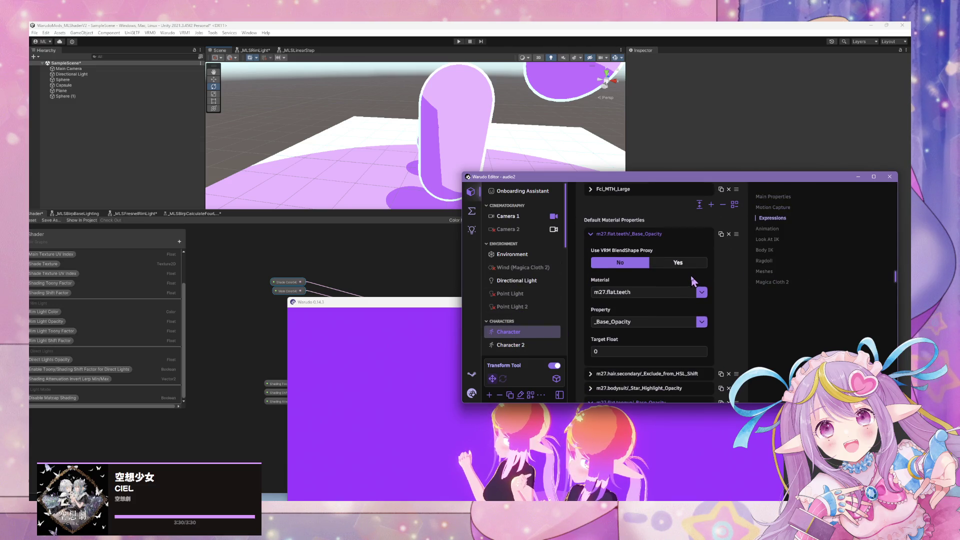
{"action": "left_click", "coordinate": [763, 250]}
Step: Select the Temporary IK Anchor to show its position and rotation settings
{"action": "scroll", "coordinate": [649, 305], "scroll_direction": "down", "scroll_amount": 5}
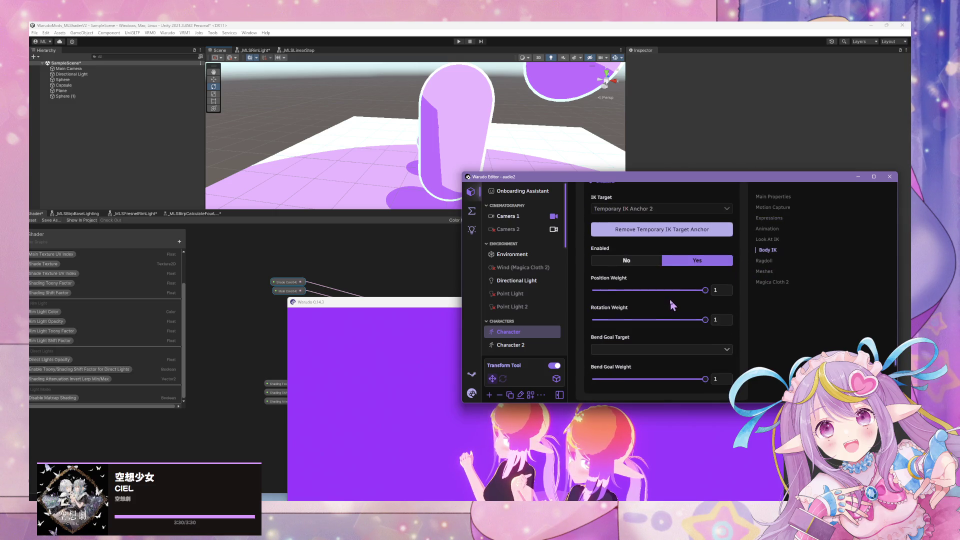
{"action": "scroll", "coordinate": [532, 274], "scroll_direction": "down", "scroll_amount": 3}
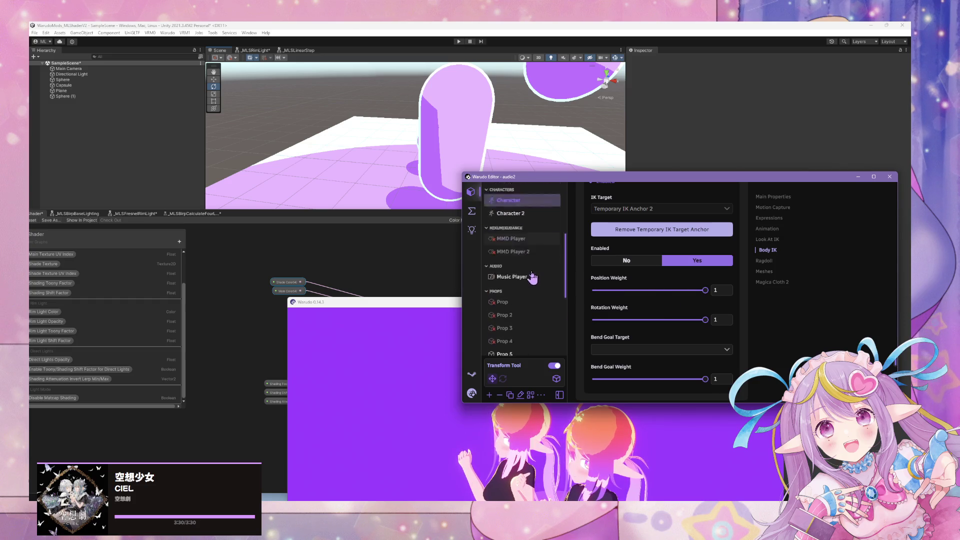
{"action": "scroll", "coordinate": [531, 275], "scroll_direction": "down", "scroll_amount": 4}
{"action": "left_click", "coordinate": [524, 333]}
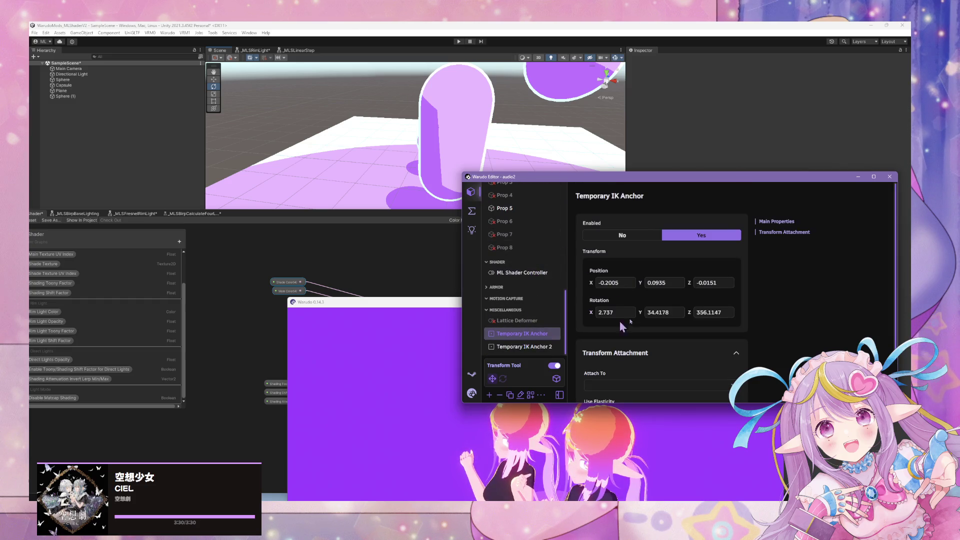
Step: Scroll the Temporary IK Anchor settings to Transform Attachment, then return to Unity's Shader Graph
{"action": "scroll", "coordinate": [620, 323], "scroll_direction": "down", "scroll_amount": 2}
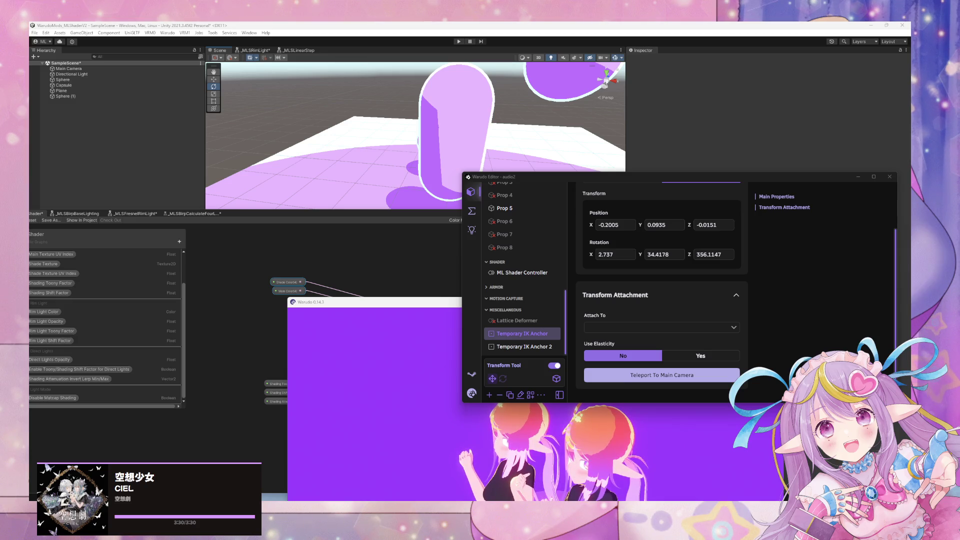
{"action": "left_click", "coordinate": [337, 158]}
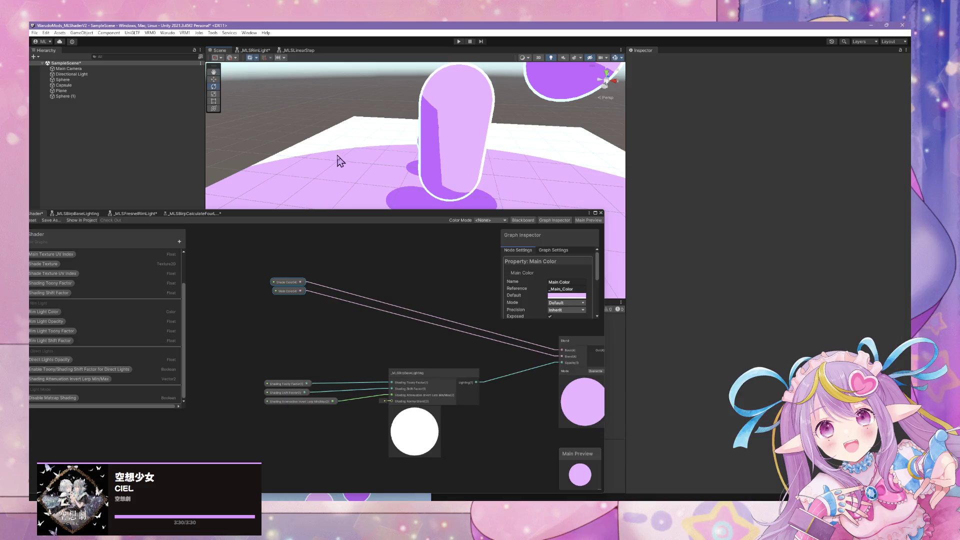
Step: Reposition the Shader Graph window and reopen the _MLSBirpCalculateFourLights sub-graph tab
{"action": "mouse_move", "coordinate": [438, 288]}
{"action": "left_mouse_down"}
{"action": "mouse_move", "coordinate": [331, 223]}
{"action": "mouse_move", "coordinate": [540, 167]}
{"action": "mouse_move", "coordinate": [468, 246]}
{"action": "mouse_move", "coordinate": [425, 273]}
{"action": "mouse_move", "coordinate": [488, 239]}
{"action": "mouse_move", "coordinate": [586, 353]}
{"action": "left_mouse_up"}
{"action": "scroll", "coordinate": [506, 275], "scroll_direction": "down", "scroll_amount": 2}
{"action": "scroll", "coordinate": [481, 258], "scroll_direction": "up", "scroll_amount": 3}
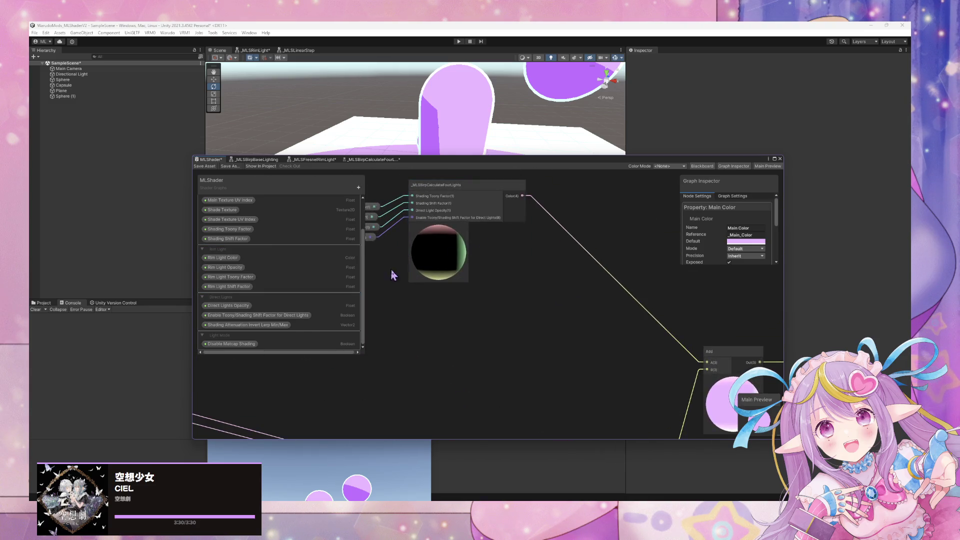
{"action": "left_click_drag", "start_coordinate": [393, 273], "coordinate": [518, 296]}
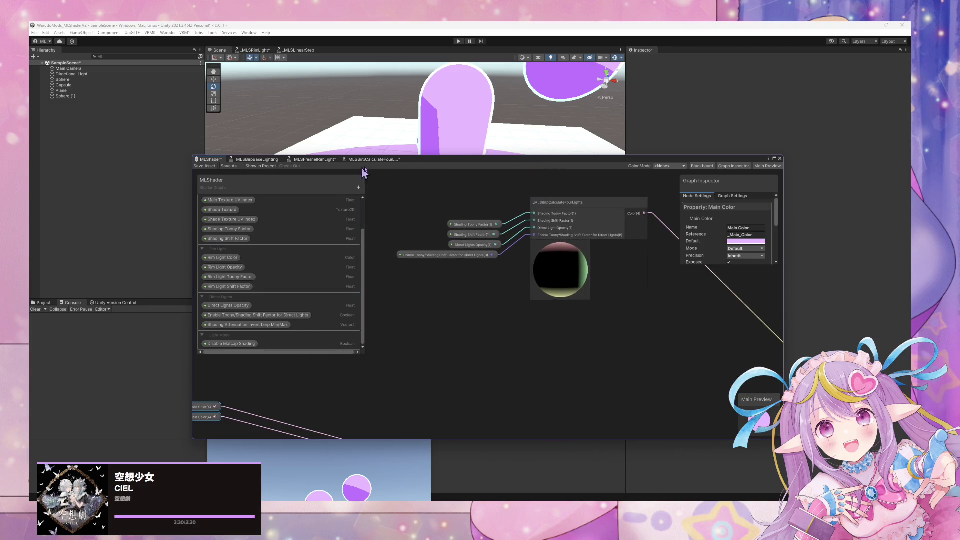
{"action": "left_click_drag", "start_coordinate": [420, 163], "coordinate": [439, 221]}
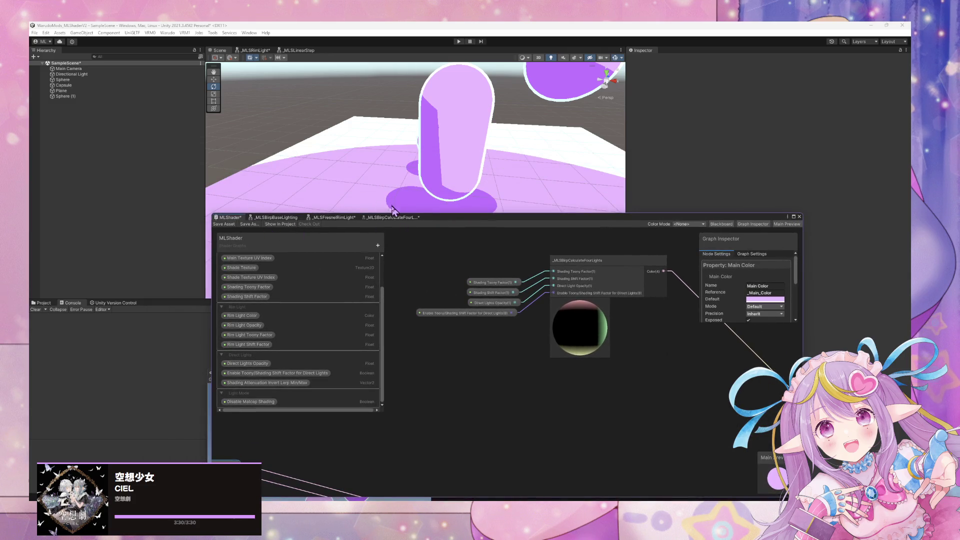
{"action": "left_click", "coordinate": [383, 219]}
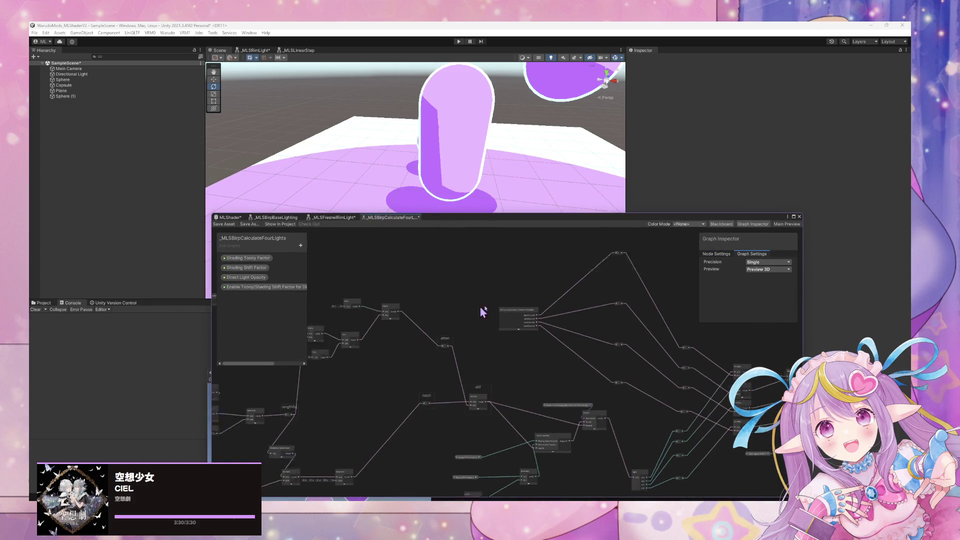
Step: Bring Firefox's HLSL defined-check results forward, read the AI Overview, and select the word 'Preprocessor'
{"action": "mouse_move", "coordinate": [475, 500]}
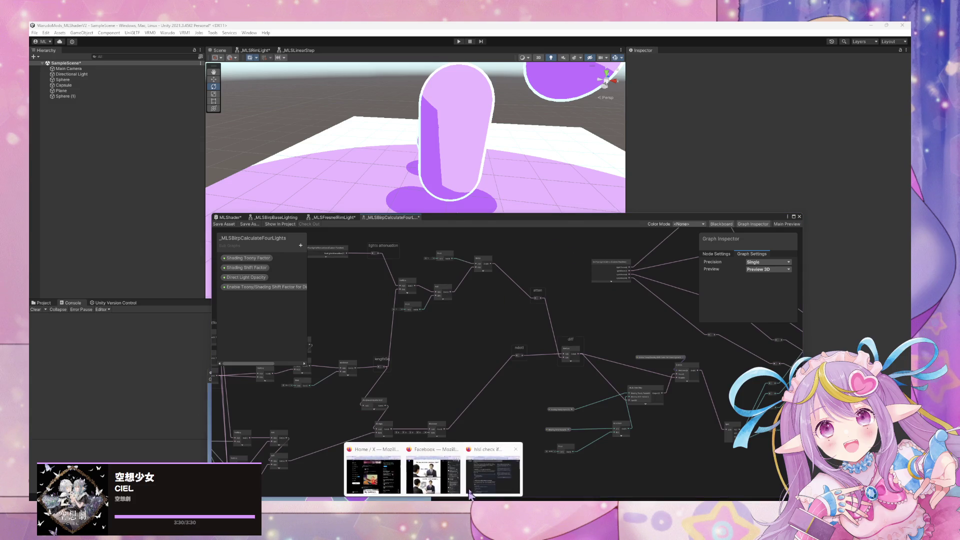
{"action": "left_click", "coordinate": [476, 490]}
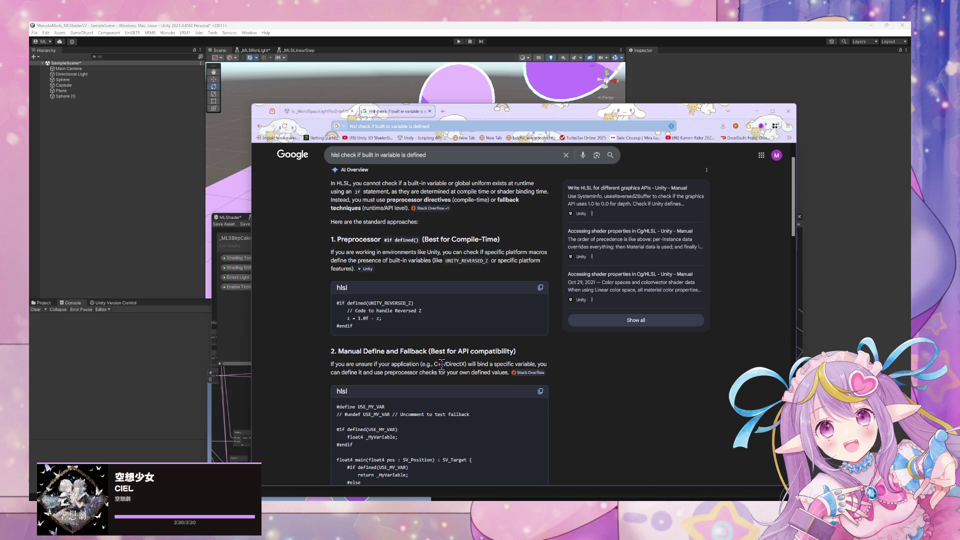
{"action": "scroll", "coordinate": [442, 364], "scroll_direction": "down", "scroll_amount": 1}
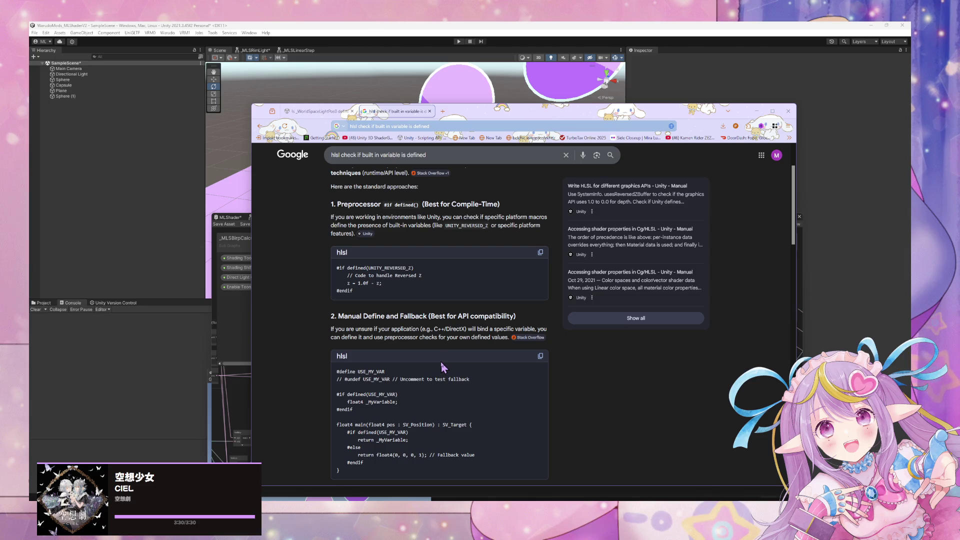
{"action": "scroll", "coordinate": [441, 367], "scroll_direction": "down", "scroll_amount": 2}
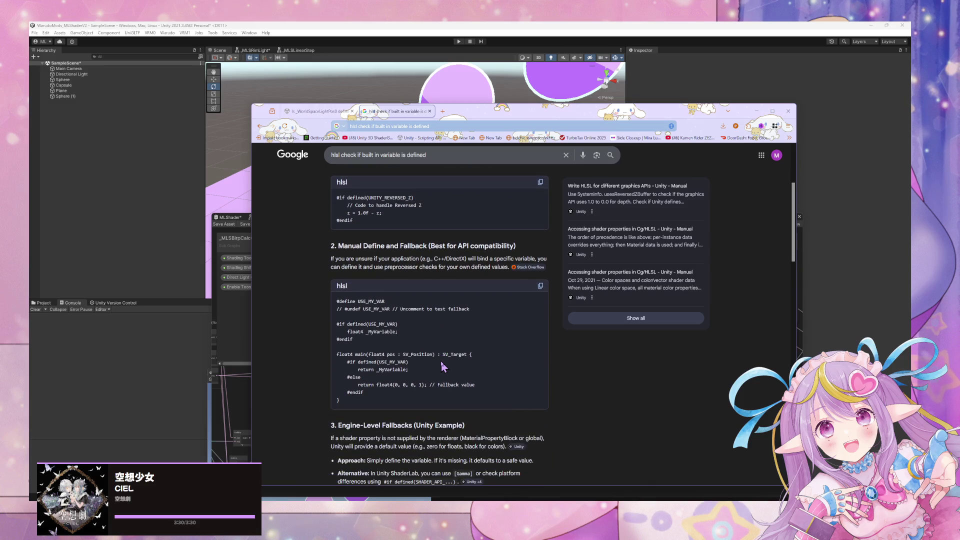
{"action": "scroll", "coordinate": [441, 367], "scroll_direction": "down", "scroll_amount": 2}
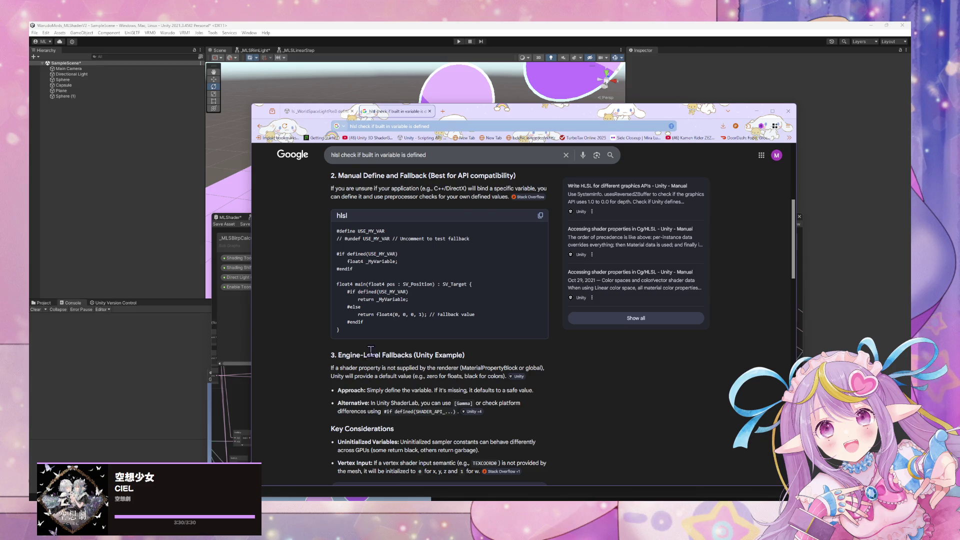
{"action": "scroll", "coordinate": [370, 350], "scroll_direction": "up", "scroll_amount": 2}
{"action": "scroll", "coordinate": [374, 356], "scroll_direction": "up", "scroll_amount": 2}
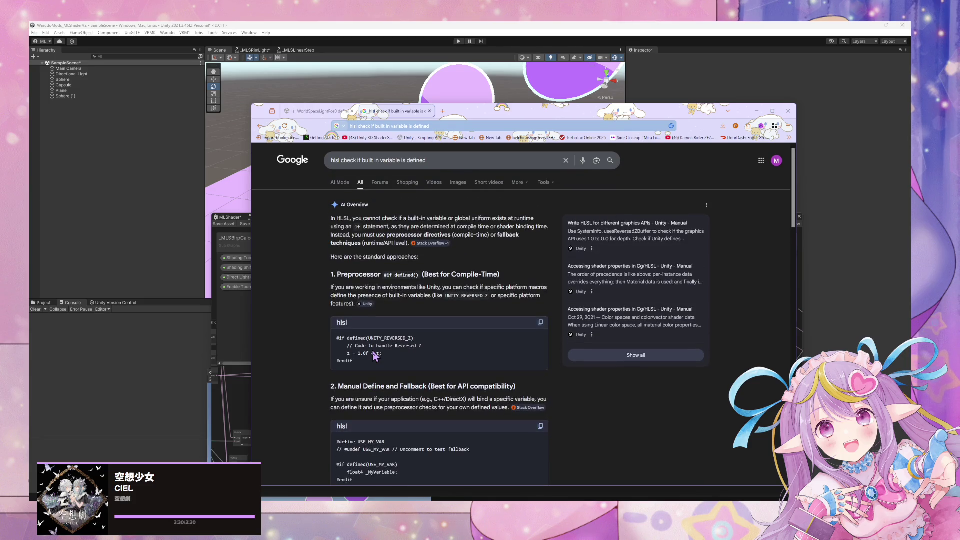
{"action": "scroll", "coordinate": [375, 356], "scroll_direction": "down", "scroll_amount": 2}
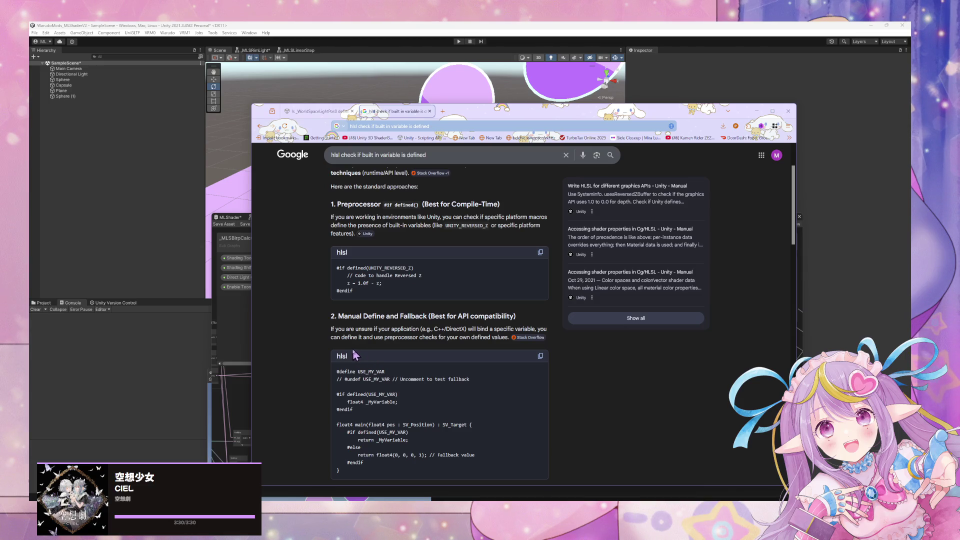
{"action": "left_click_drag", "start_coordinate": [381, 205], "coordinate": [337, 205]}
{"action": "key", "text": "ctrl+c"}
{"action": "right_click", "coordinate": [338, 207]}
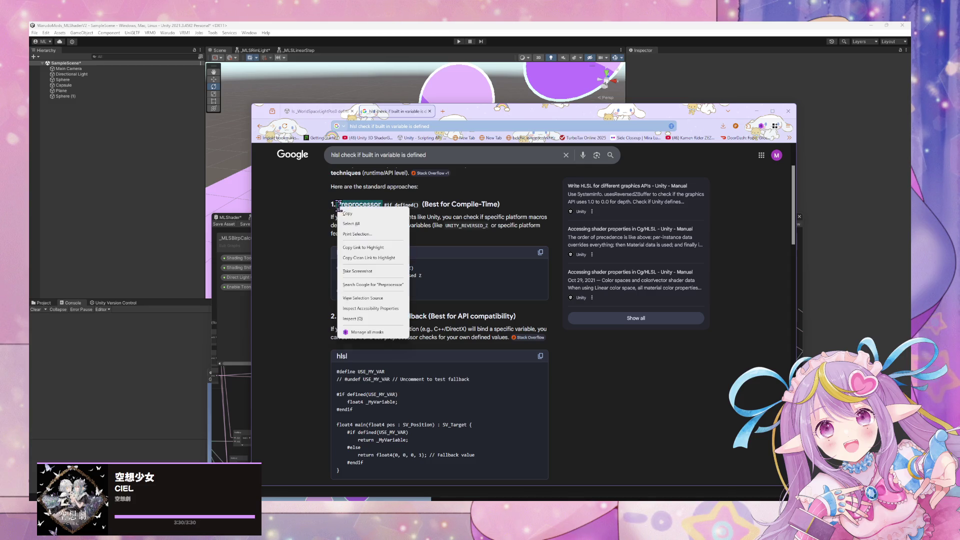
Step: Copy 'Preprocessor' and search 'hlsl Preprocessor' in a new tab
{"action": "left_click", "coordinate": [367, 215]}
{"action": "left_click", "coordinate": [442, 111]}
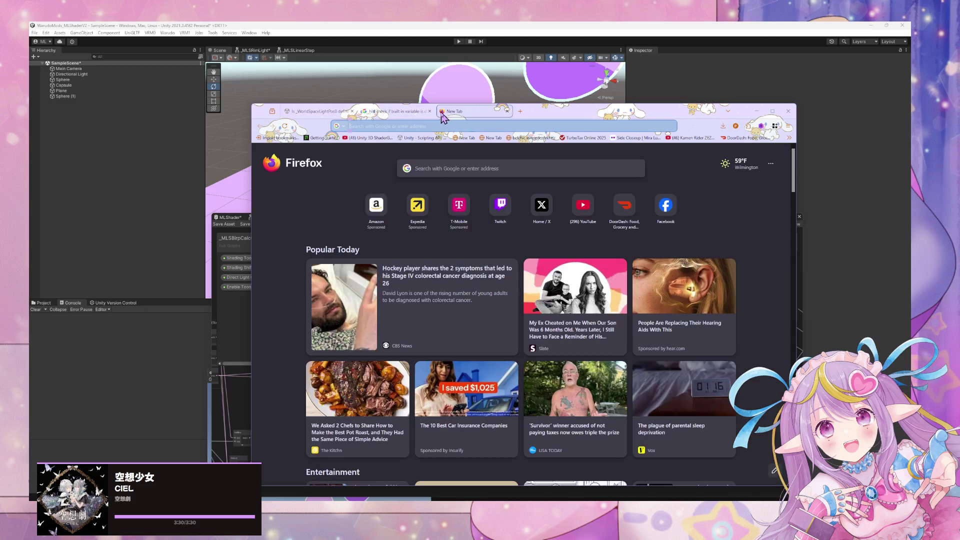
{"action": "type", "text": "hlsl"}
{"action": "key", "text": "ctrl+v"}
{"action": "key", "text": "Return"}
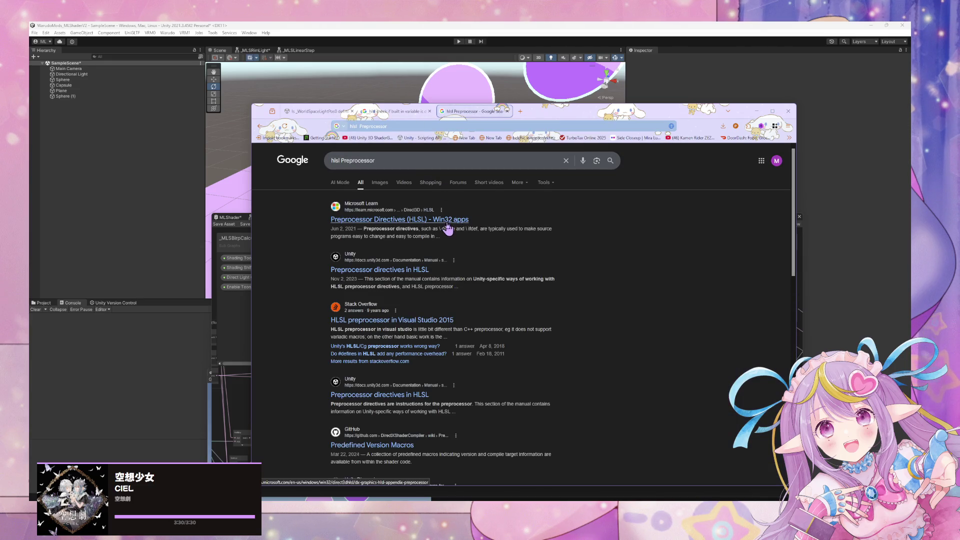
Step: Open the Unity Manual page 'Preprocessor directives in HLSL' from the results
{"action": "left_click", "coordinate": [445, 220]}
{"action": "key", "text": "alt+Left"}
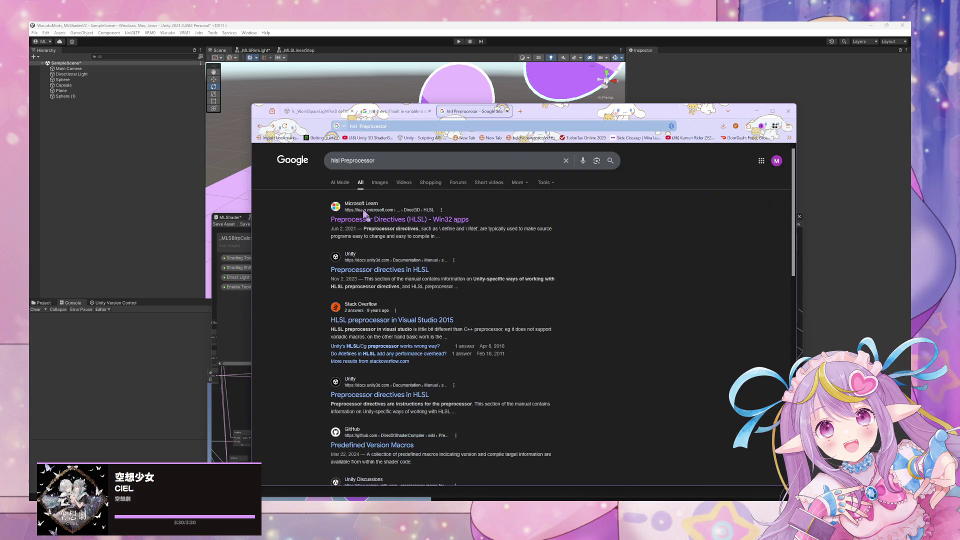
{"action": "left_click", "coordinate": [393, 270]}
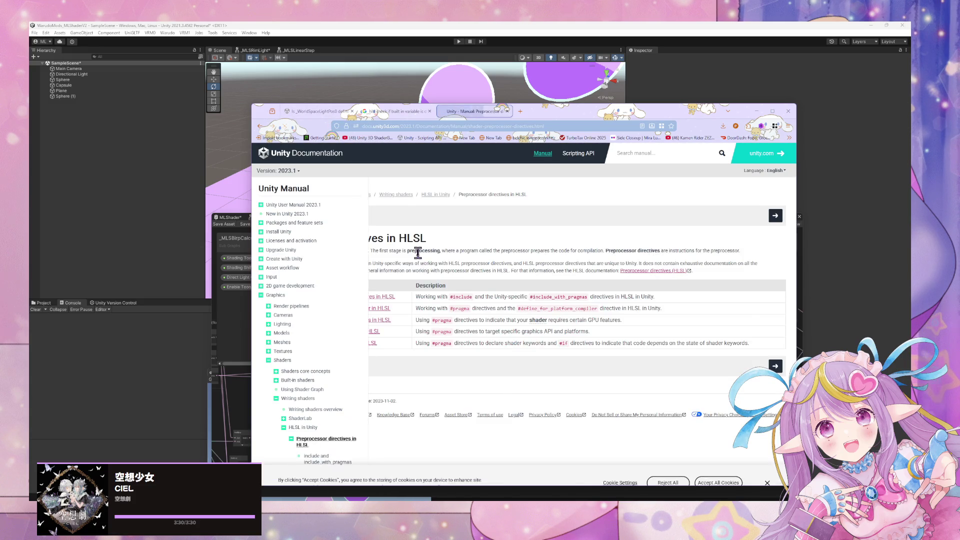
Step: Check the manual's version list, then open 'Targeting shader models and GPU features in HLSL' in a new tab
{"action": "left_click", "coordinate": [289, 174]}
{"action": "scroll", "coordinate": [295, 210], "scroll_direction": "down", "scroll_amount": 10}
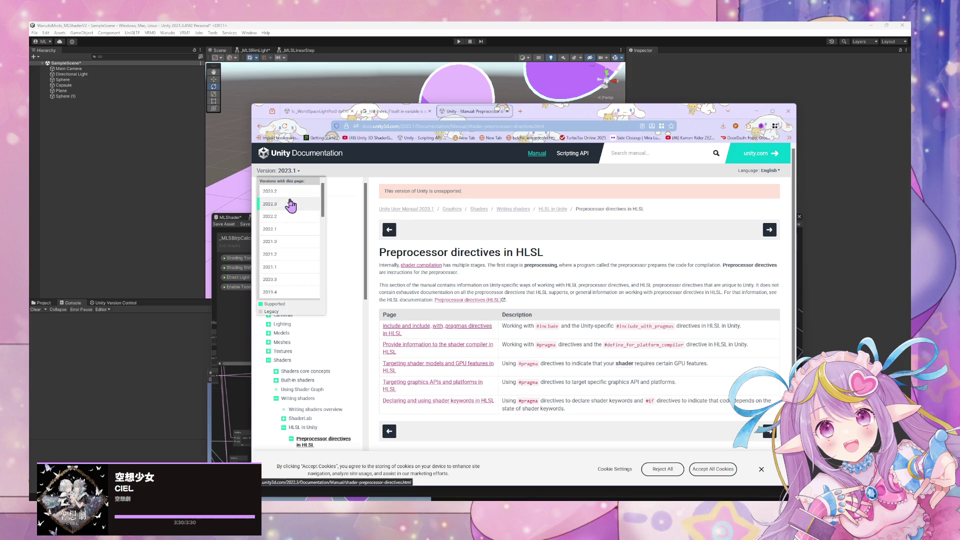
{"action": "scroll", "coordinate": [300, 223], "scroll_direction": "up", "scroll_amount": 10}
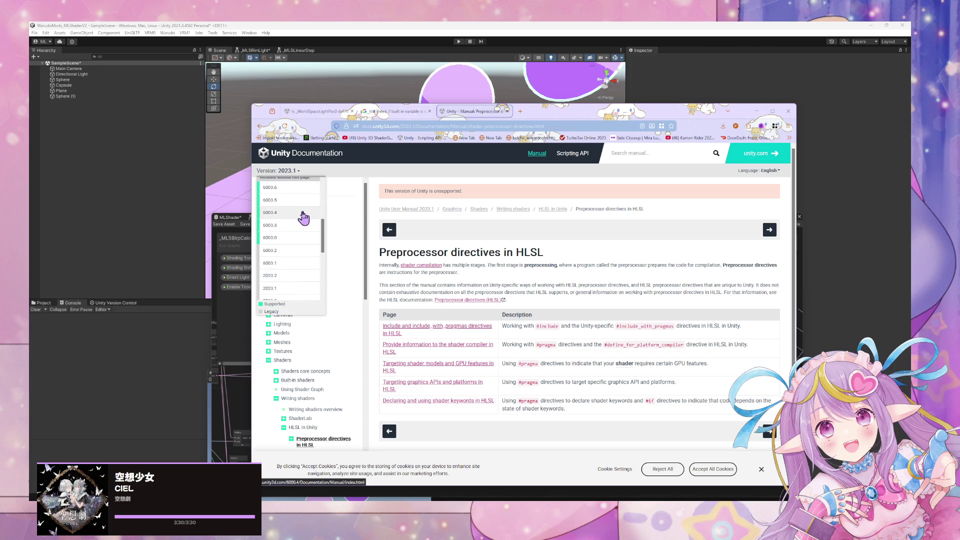
{"action": "scroll", "coordinate": [302, 217], "scroll_direction": "up", "scroll_amount": 3}
{"action": "left_click", "coordinate": [606, 308]}
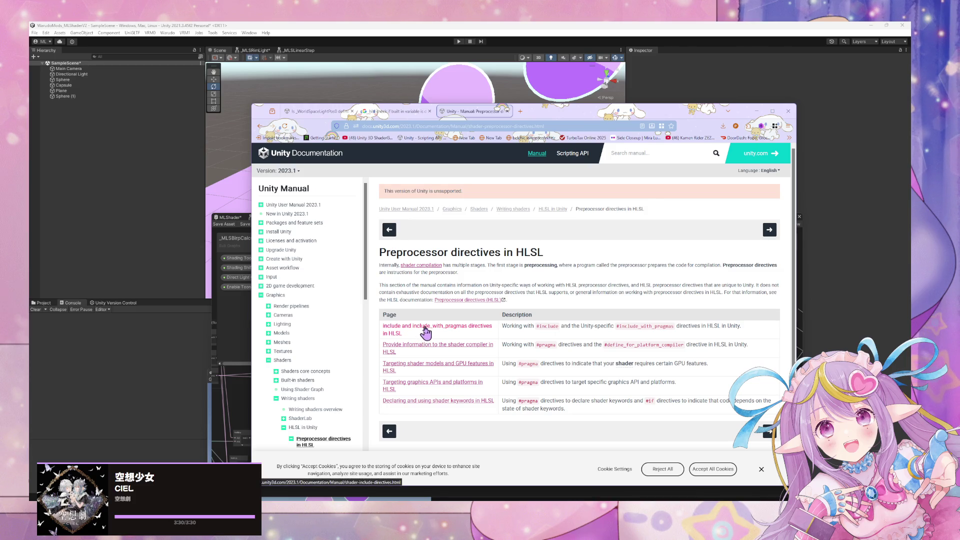
{"action": "middle_click", "coordinate": [476, 366]}
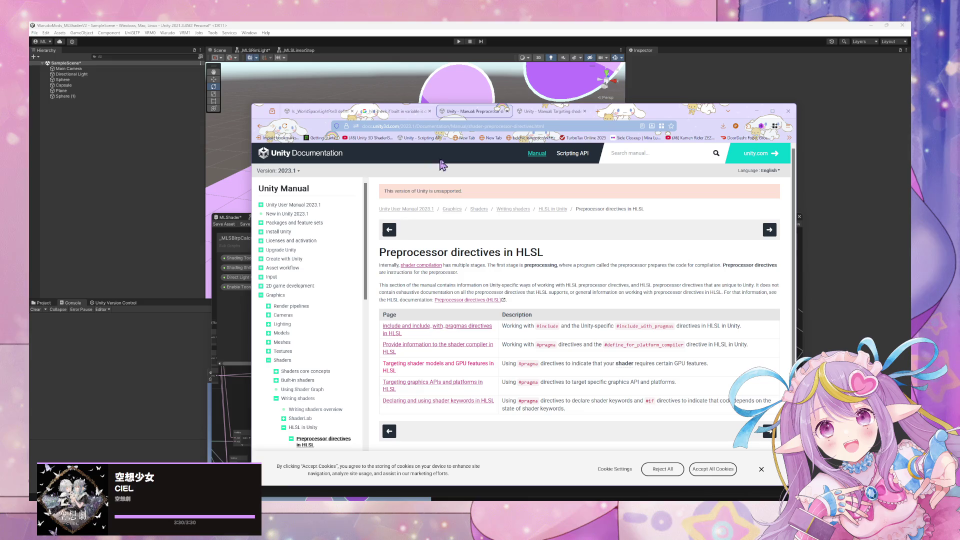
{"action": "left_click", "coordinate": [546, 112]}
{"action": "scroll", "coordinate": [397, 270], "scroll_direction": "down", "scroll_amount": 3}
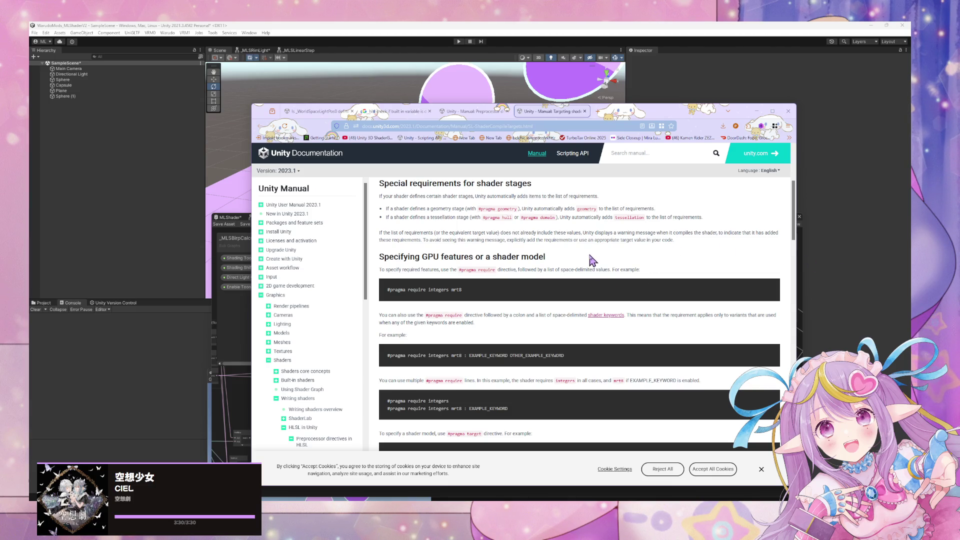
{"action": "scroll", "coordinate": [593, 260], "scroll_direction": "down", "scroll_amount": 1}
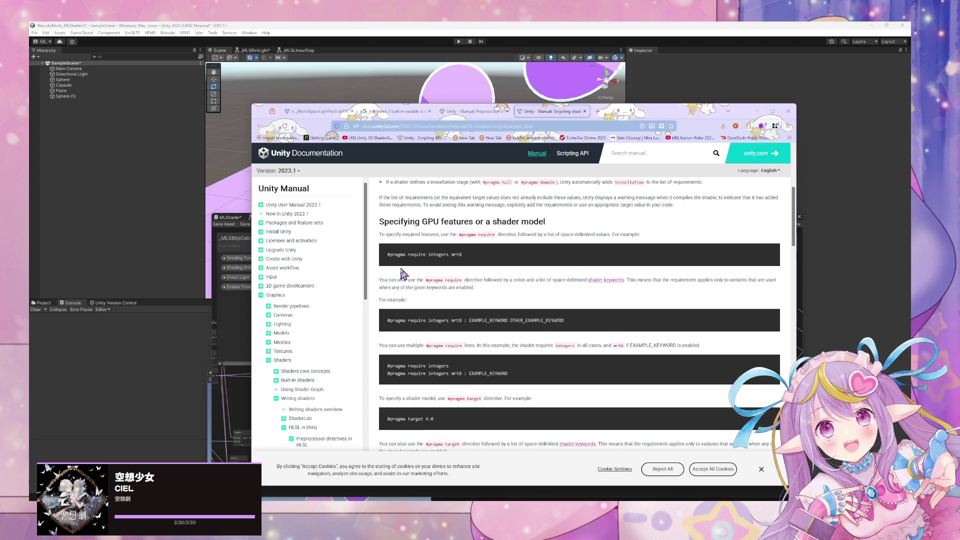
{"action": "left_click_drag", "start_coordinate": [381, 279], "coordinate": [466, 286]}
{"action": "scroll", "coordinate": [475, 265], "scroll_direction": "down", "scroll_amount": 4}
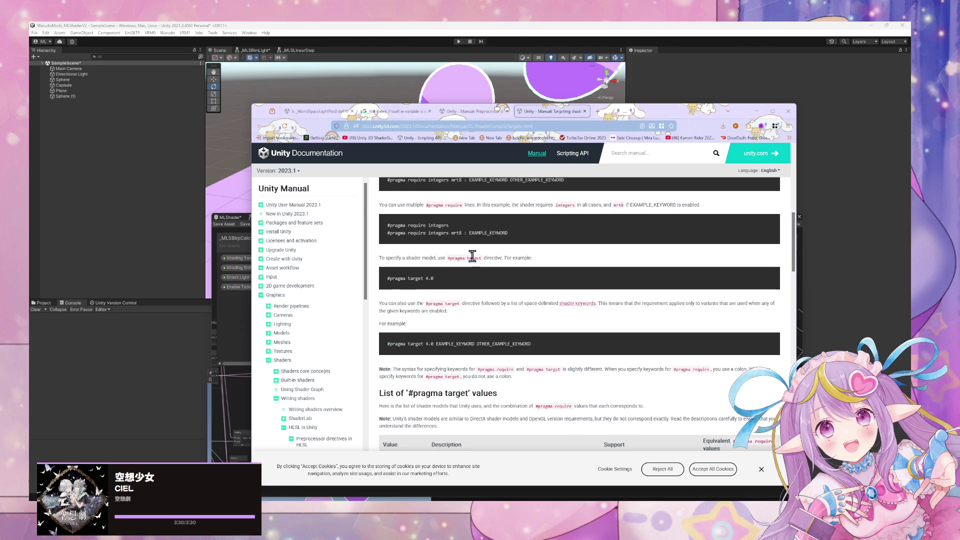
{"action": "scroll", "coordinate": [424, 253], "scroll_direction": "down", "scroll_amount": 2}
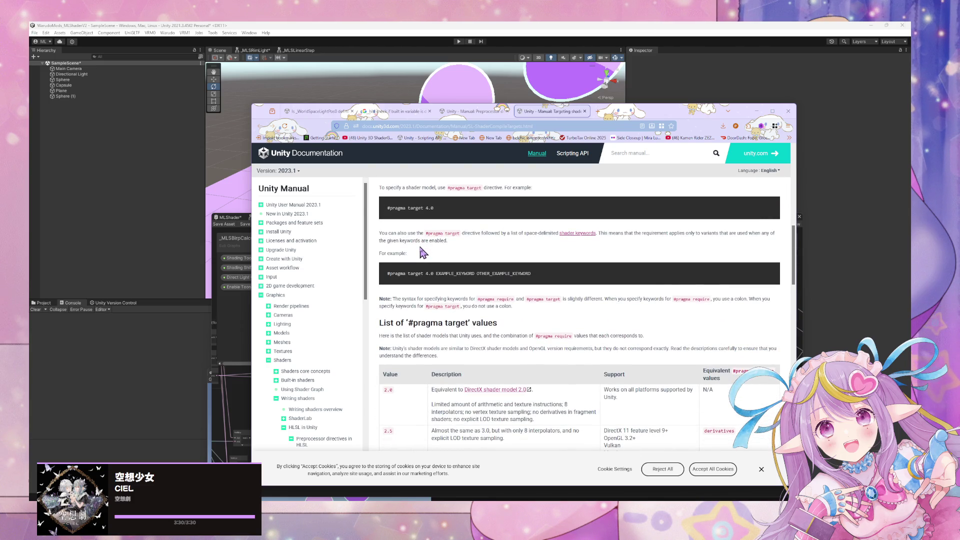
{"action": "scroll", "coordinate": [423, 250], "scroll_direction": "down", "scroll_amount": 3}
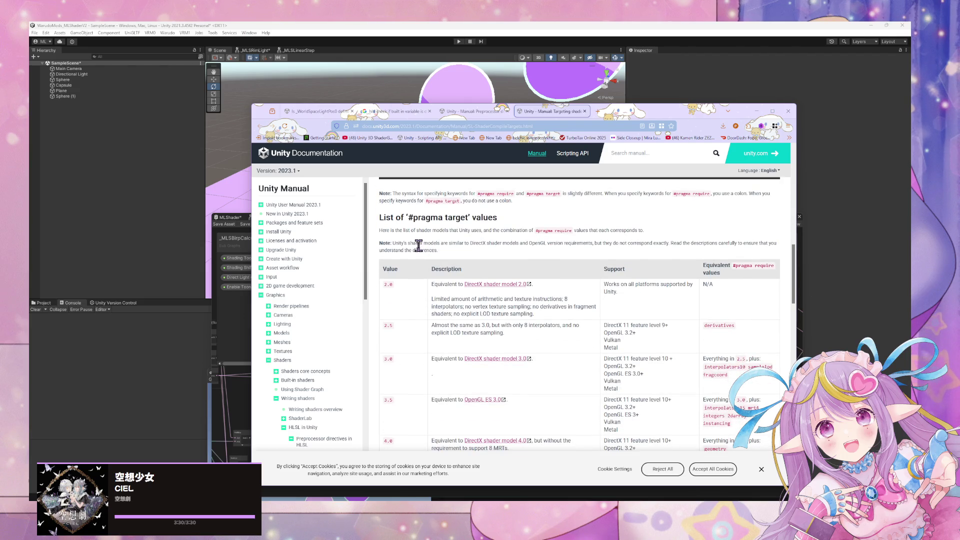
{"action": "scroll", "coordinate": [419, 245], "scroll_direction": "down", "scroll_amount": 3}
{"action": "scroll", "coordinate": [423, 247], "scroll_direction": "down", "scroll_amount": 8}
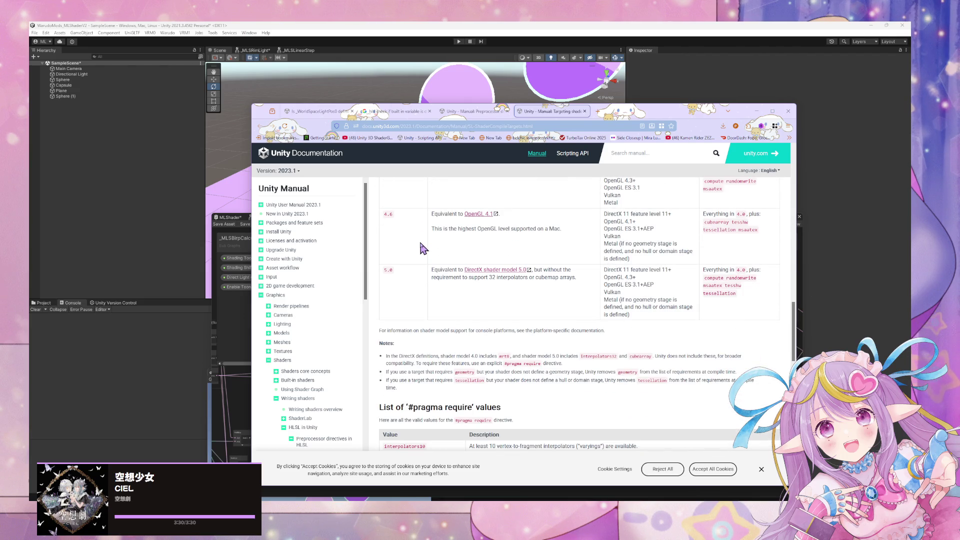
{"action": "scroll", "coordinate": [421, 249], "scroll_direction": "up", "scroll_amount": 15}
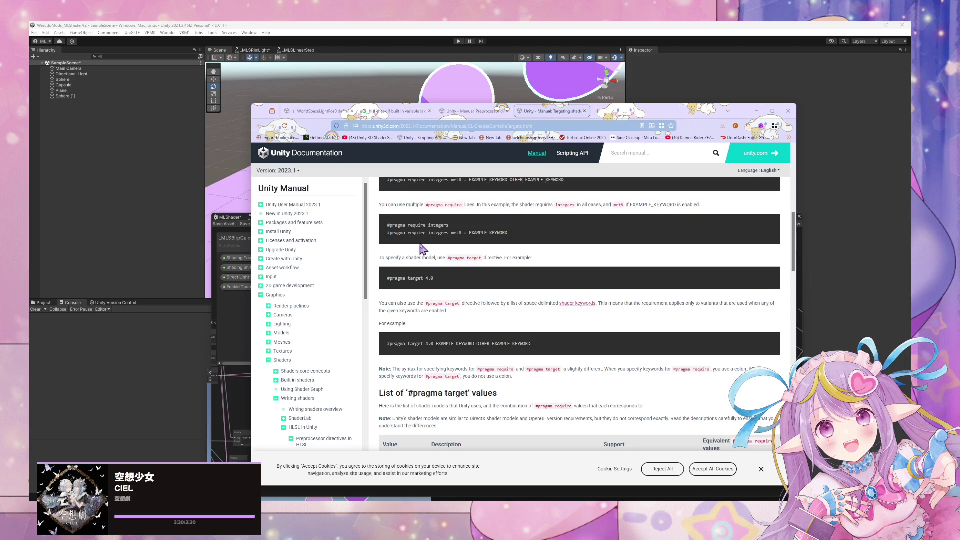
{"action": "scroll", "coordinate": [423, 249], "scroll_direction": "down", "scroll_amount": 20}
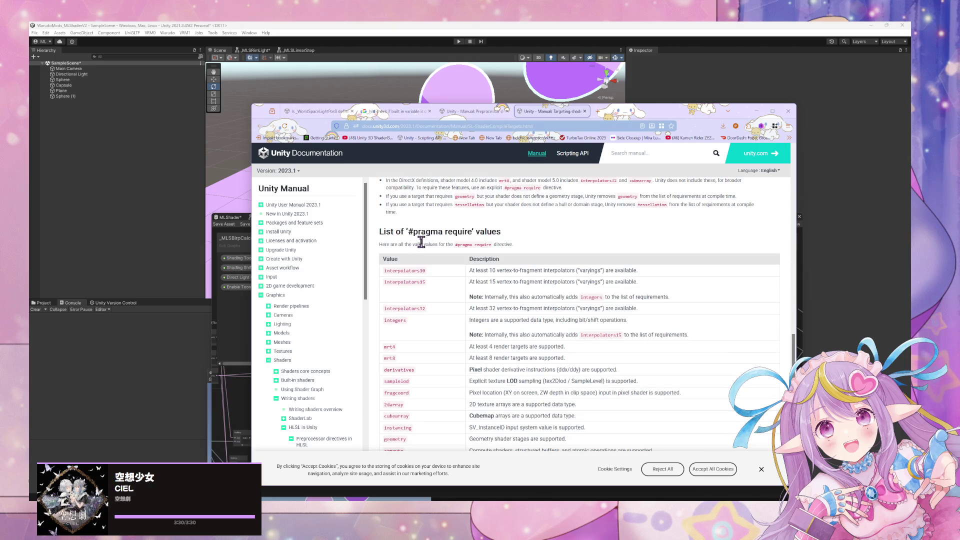
{"action": "scroll", "coordinate": [421, 242], "scroll_direction": "down", "scroll_amount": 8}
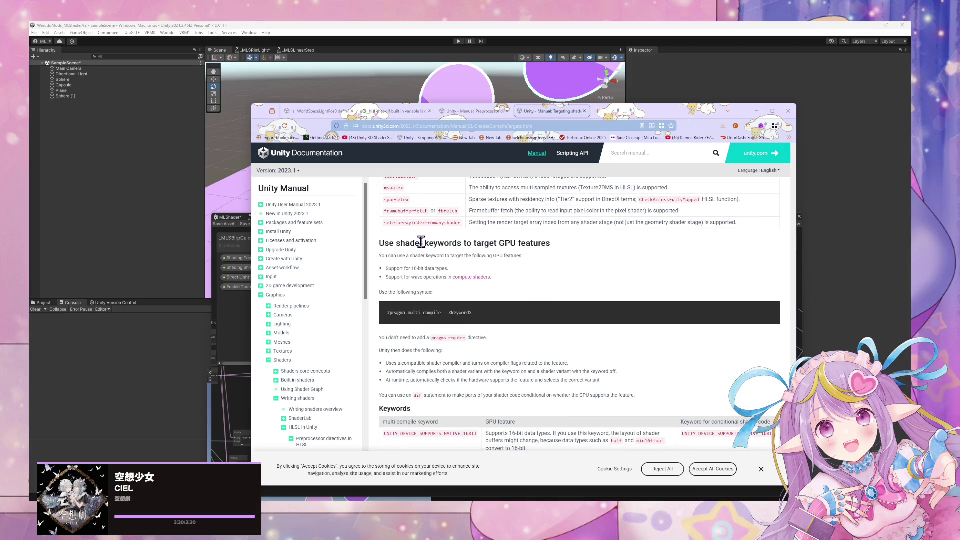
{"action": "scroll", "coordinate": [419, 242], "scroll_direction": "down", "scroll_amount": 3}
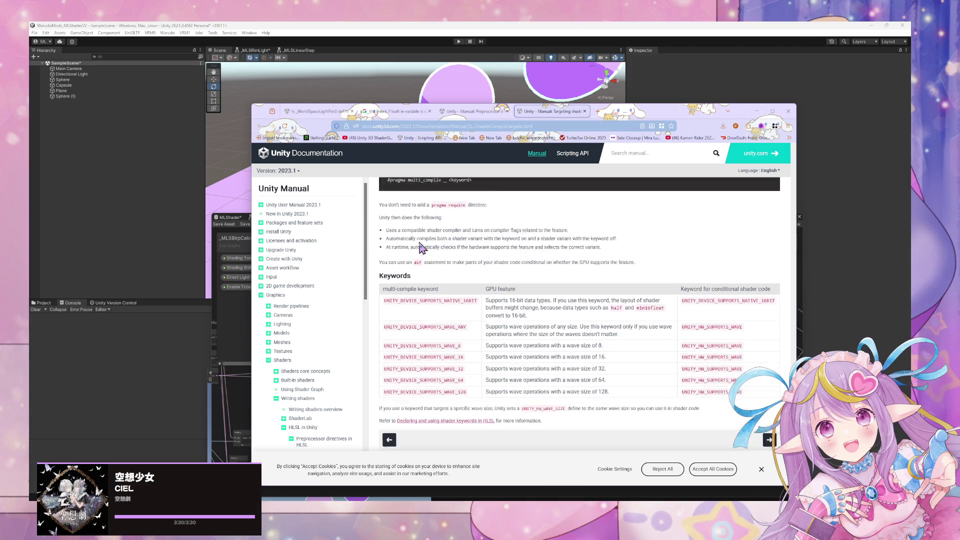
{"action": "scroll", "coordinate": [420, 243], "scroll_direction": "down", "scroll_amount": 1}
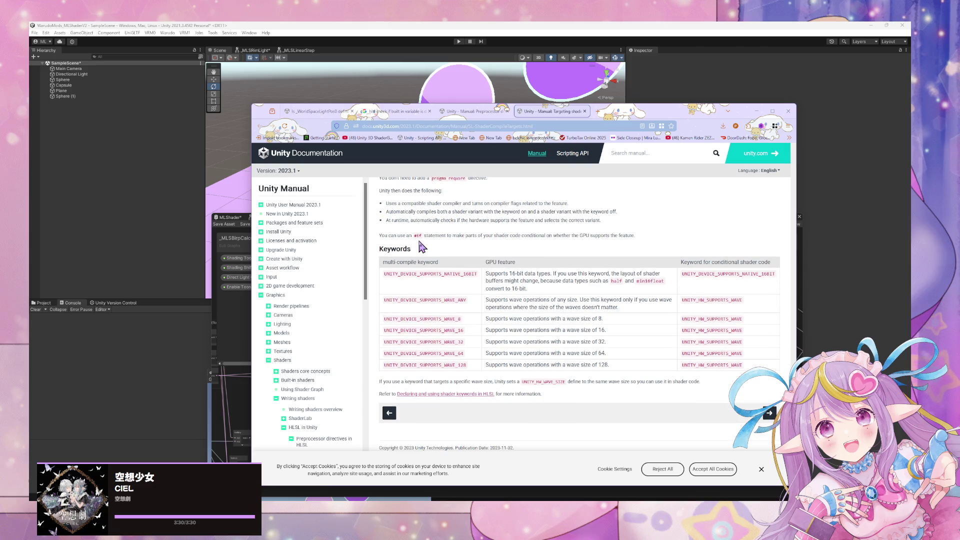
{"action": "scroll", "coordinate": [422, 246], "scroll_direction": "up", "scroll_amount": 10}
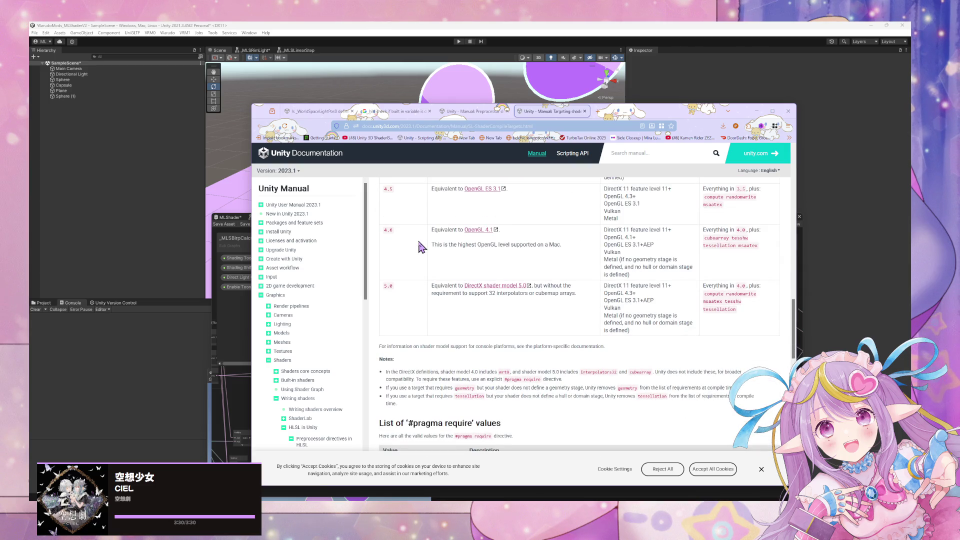
{"action": "scroll", "coordinate": [423, 245], "scroll_direction": "up", "scroll_amount": 10}
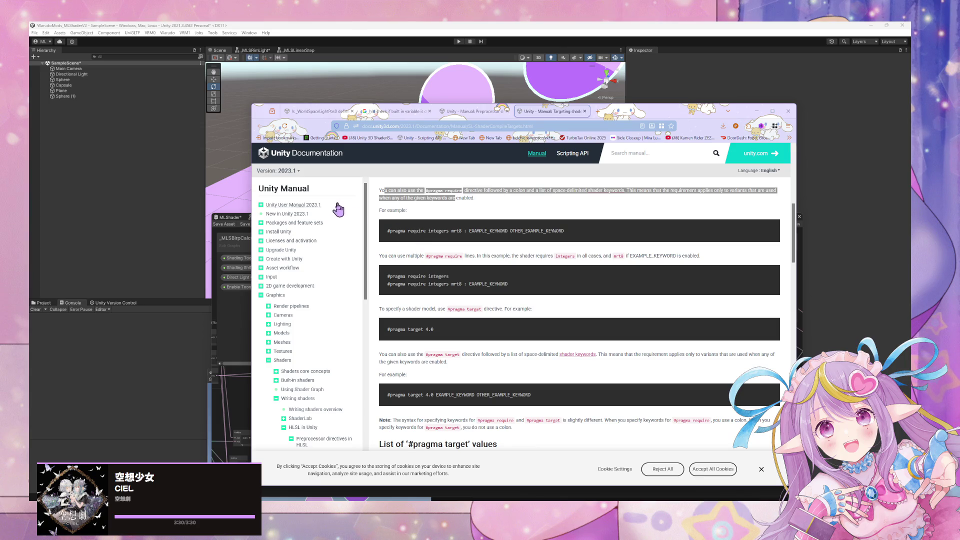
{"action": "scroll", "coordinate": [338, 210], "scroll_direction": "up", "scroll_amount": 10}
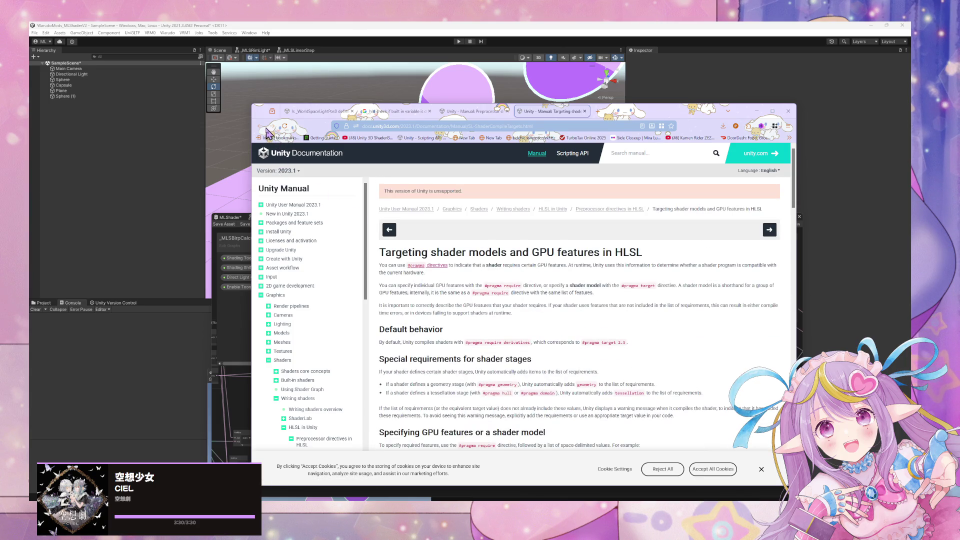
{"action": "mouse_move", "coordinate": [493, 497]}
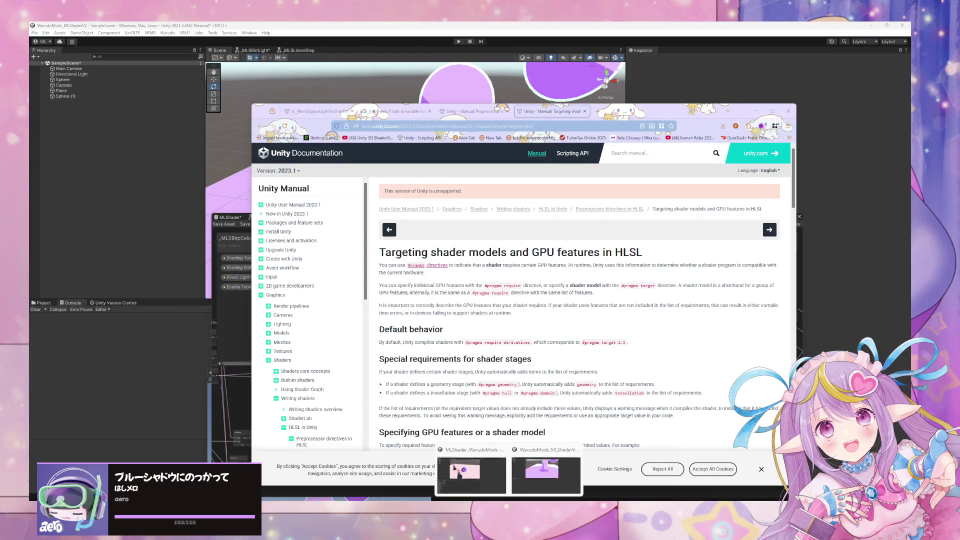
{"action": "left_click", "coordinate": [497, 492]}
Step: Select the Capsule and collapse its material settings in the Inspector
{"action": "left_click", "coordinate": [465, 127]}
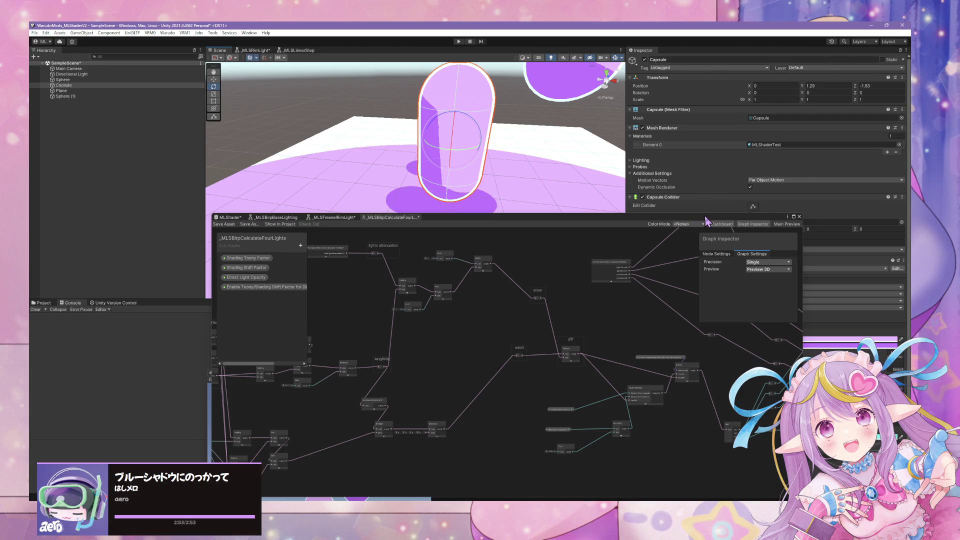
{"action": "left_click_drag", "start_coordinate": [705, 218], "coordinate": [629, 354]}
{"action": "scroll", "coordinate": [756, 241], "scroll_direction": "down", "scroll_amount": 3}
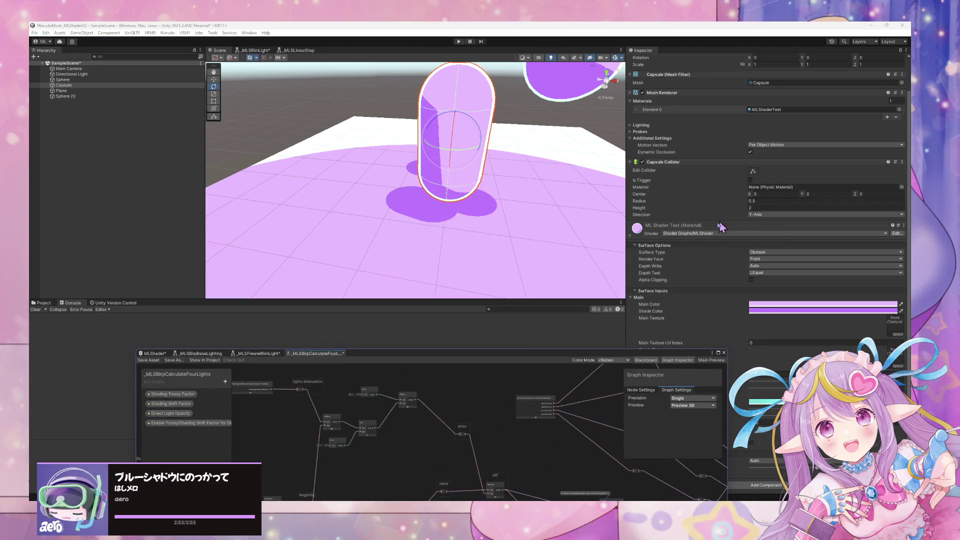
{"action": "left_click", "coordinate": [898, 235]}
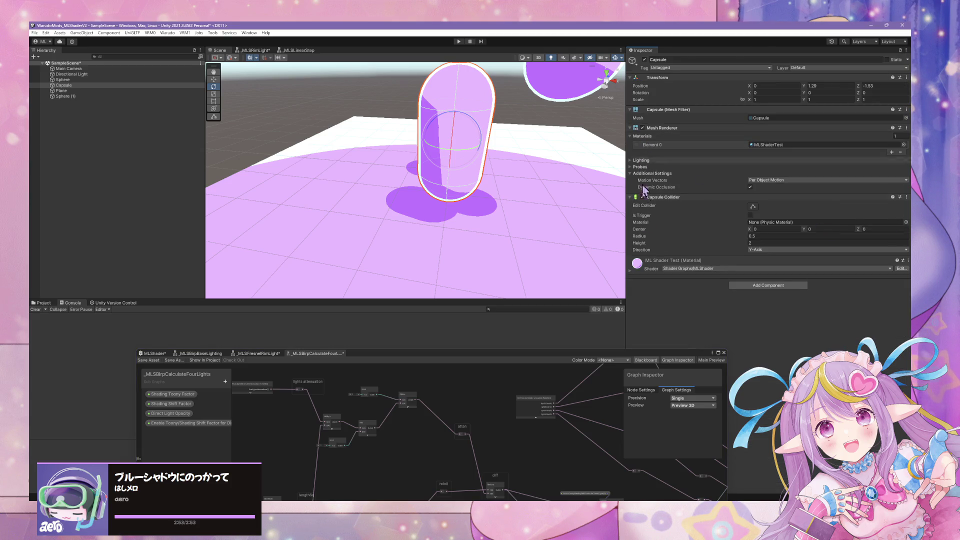
Step: Browse the Project's MLShader folders to Shaders/Generics and select the MLShader shader graph
{"action": "left_click", "coordinate": [42, 303]}
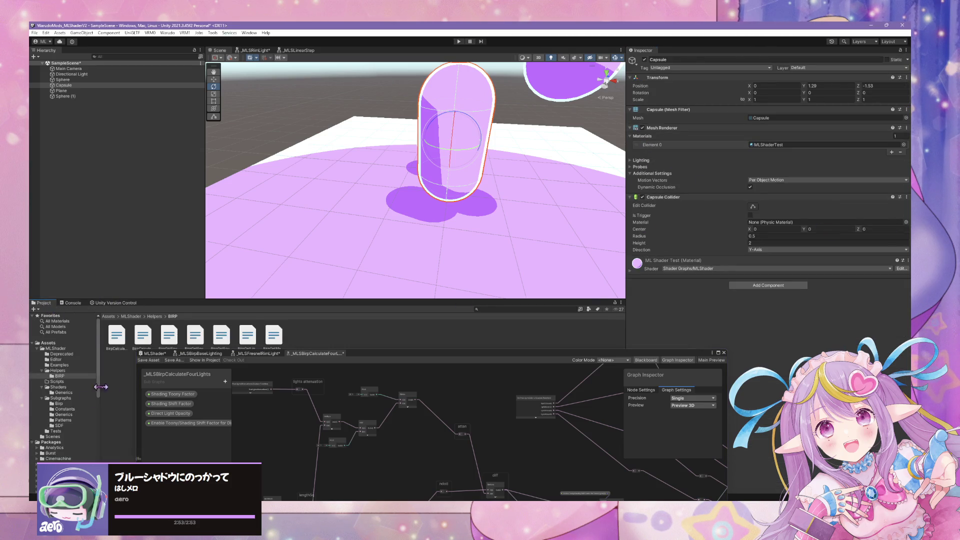
{"action": "left_click", "coordinate": [68, 382]}
{"action": "left_click", "coordinate": [75, 371]}
{"action": "left_click", "coordinate": [74, 360]}
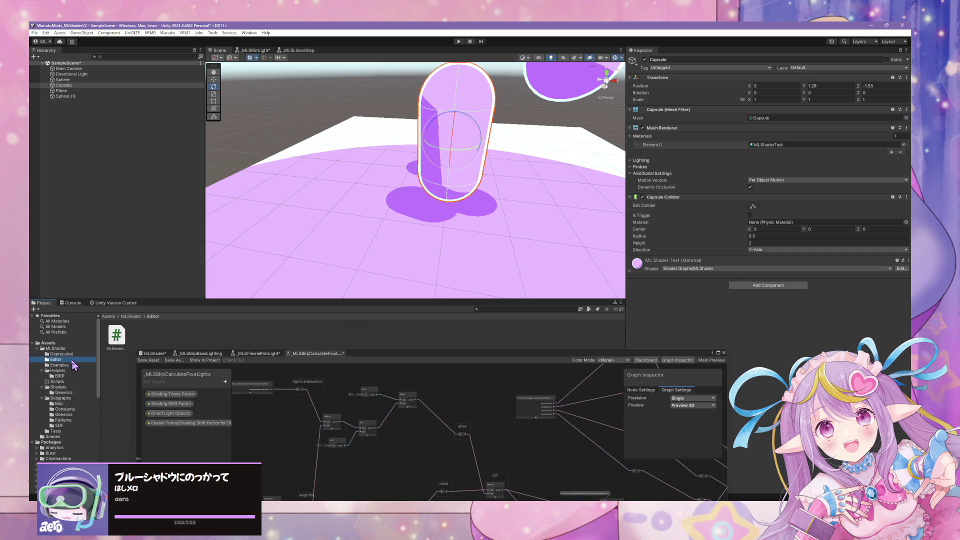
{"action": "left_click", "coordinate": [76, 398]}
{"action": "left_click", "coordinate": [78, 394]}
{"action": "left_click", "coordinate": [118, 340]}
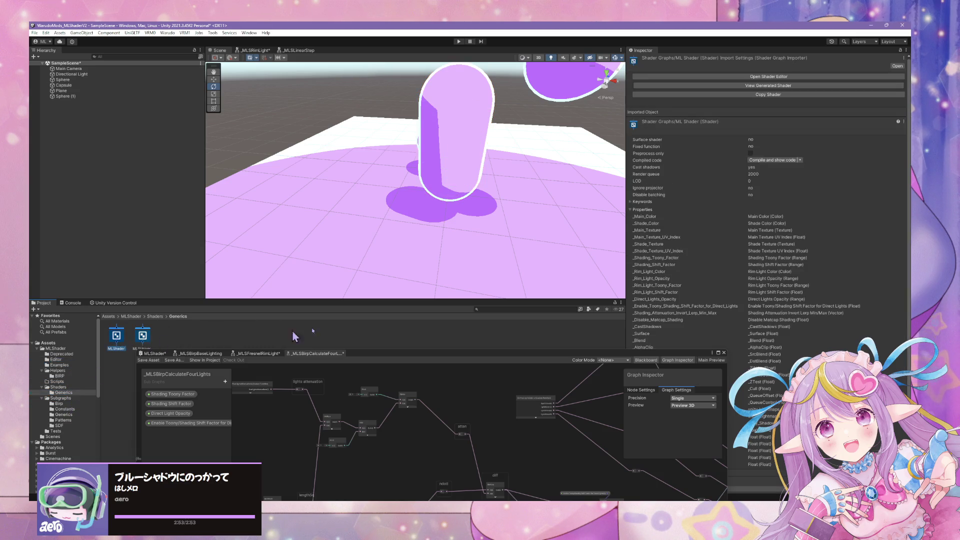
Step: View the generated MLShader code and select the _CastShadows through _AlphaClip property lines
{"action": "left_click", "coordinate": [775, 86]}
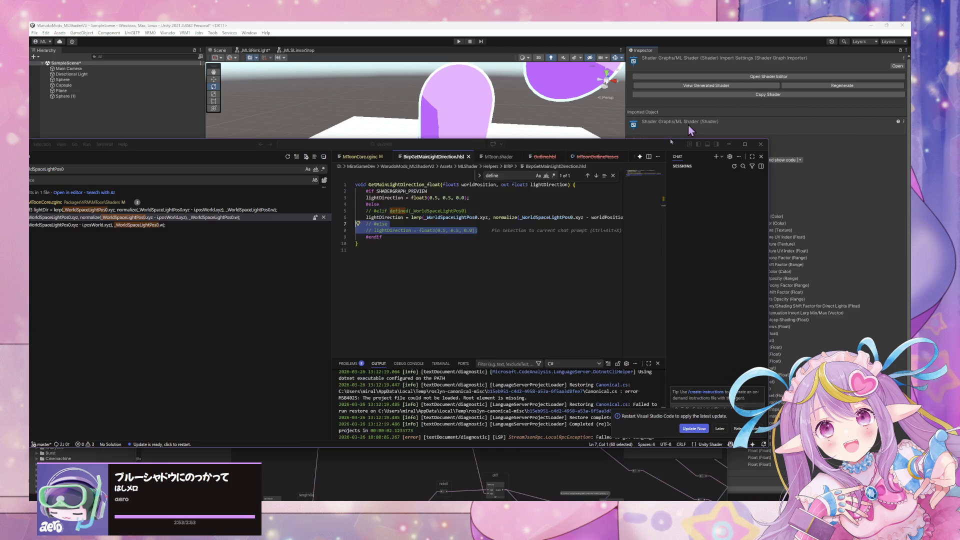
{"action": "scroll", "coordinate": [509, 257], "scroll_direction": "down", "scroll_amount": 10}
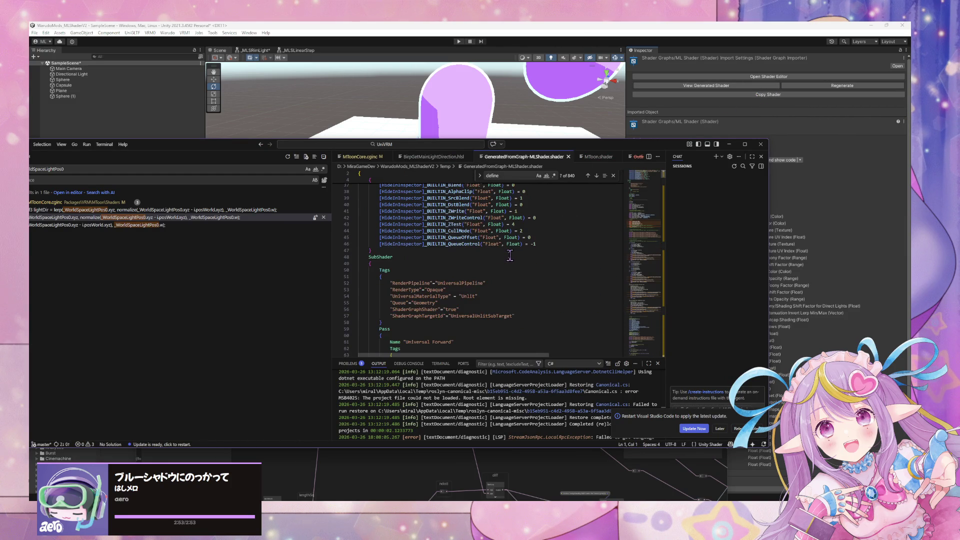
{"action": "scroll", "coordinate": [510, 256], "scroll_direction": "up", "scroll_amount": 4}
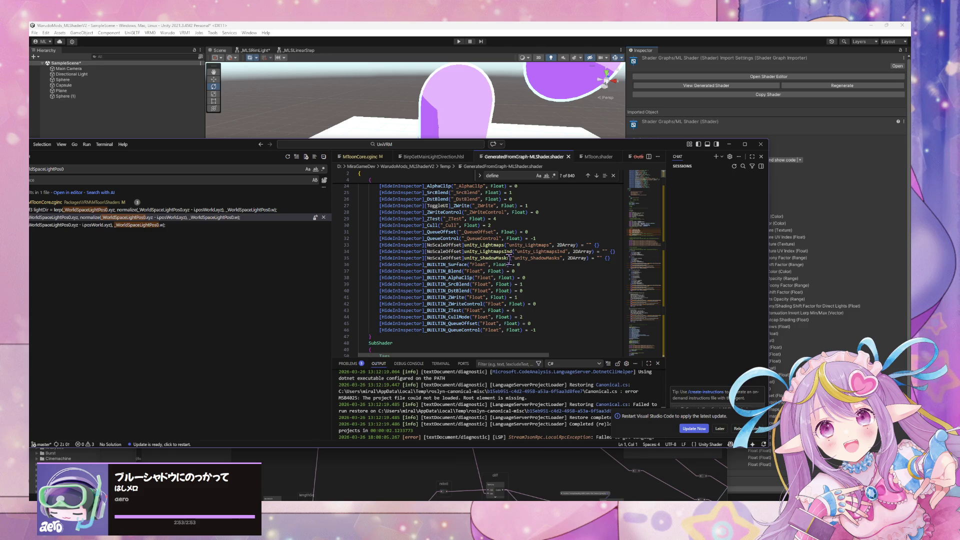
{"action": "scroll", "coordinate": [509, 260], "scroll_direction": "up", "scroll_amount": 3}
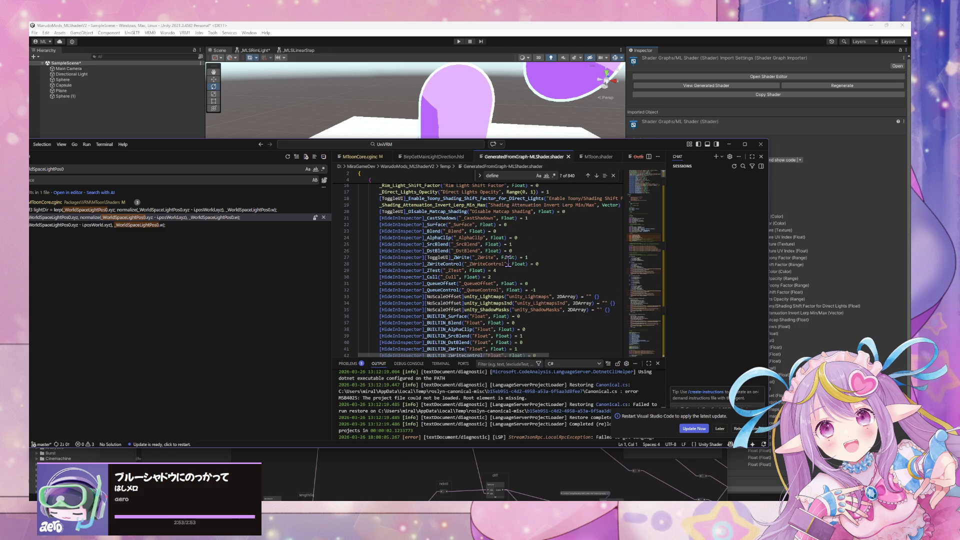
{"action": "scroll", "coordinate": [508, 261], "scroll_direction": "up", "scroll_amount": 2}
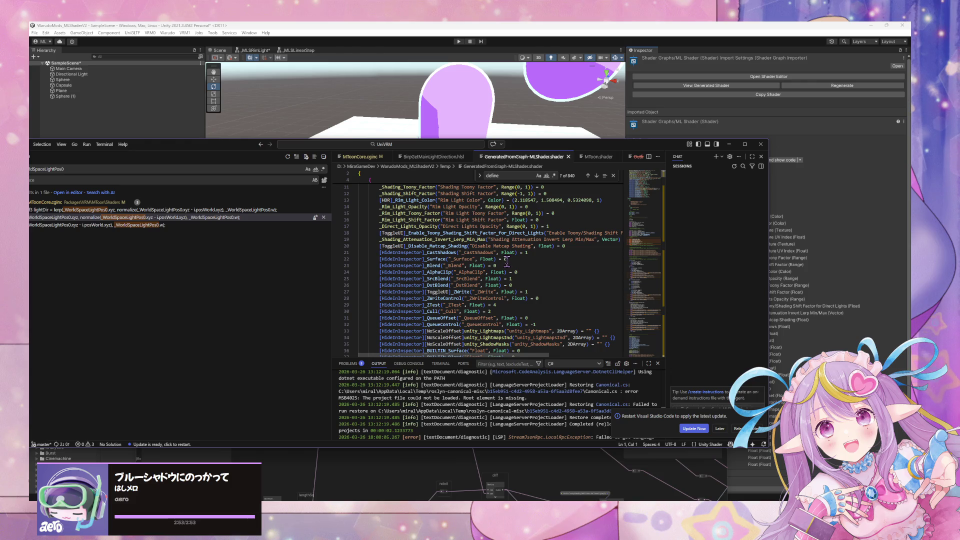
{"action": "left_click_drag", "start_coordinate": [422, 253], "coordinate": [532, 272]}
{"action": "scroll", "coordinate": [535, 272], "scroll_direction": "up", "scroll_amount": 4}
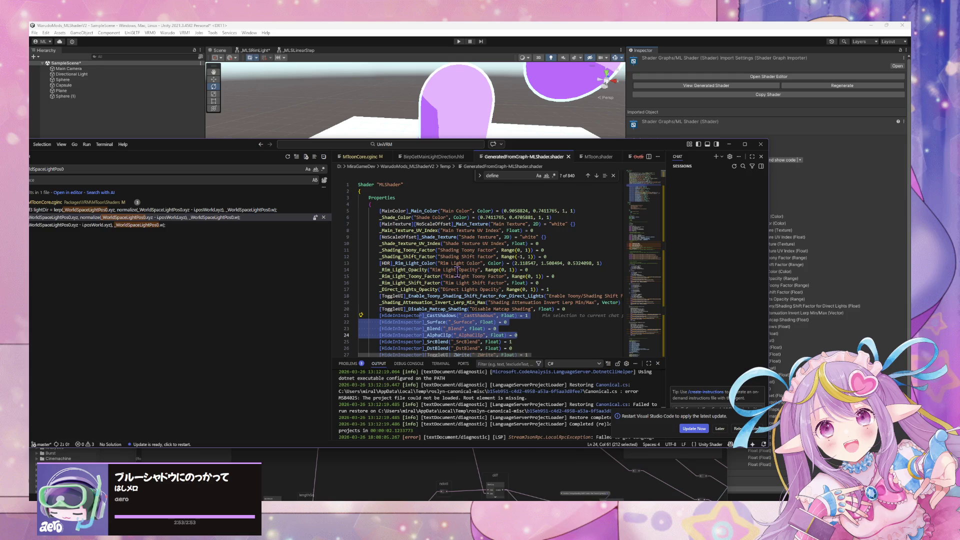
Step: Collapse the first SubShader block at line 49
{"action": "scroll", "coordinate": [451, 270], "scroll_direction": "down", "scroll_amount": 10}
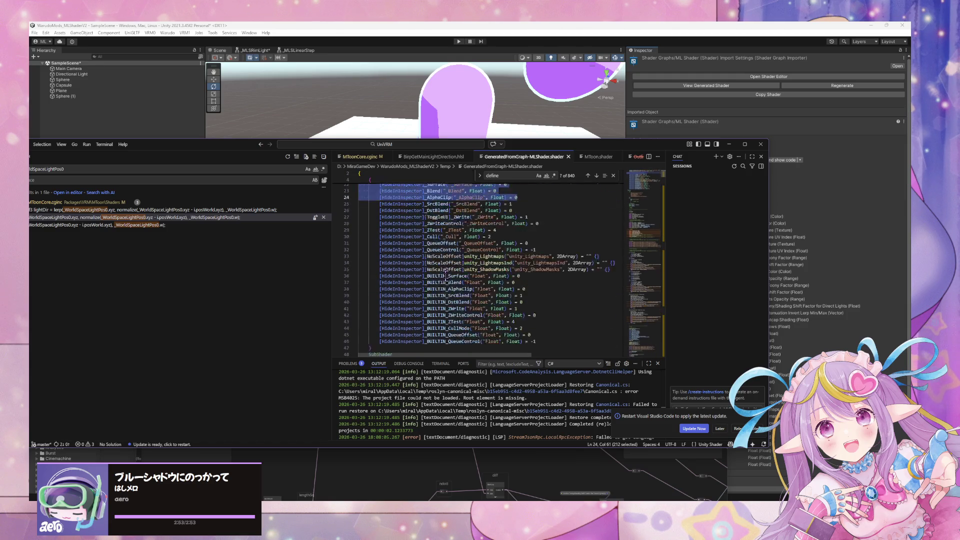
{"action": "scroll", "coordinate": [442, 274], "scroll_direction": "down", "scroll_amount": 1}
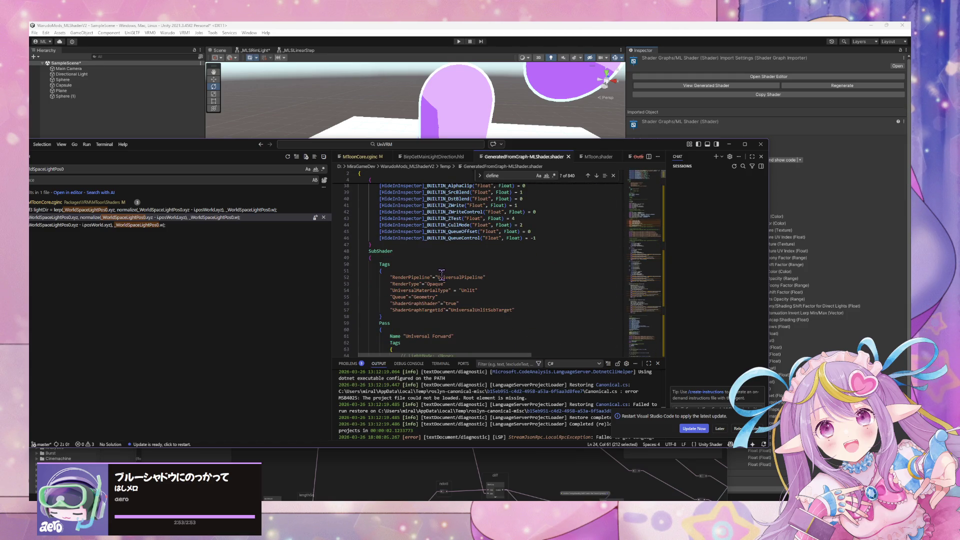
{"action": "scroll", "coordinate": [441, 274], "scroll_direction": "down", "scroll_amount": 2}
{"action": "scroll", "coordinate": [436, 277], "scroll_direction": "down", "scroll_amount": 3}
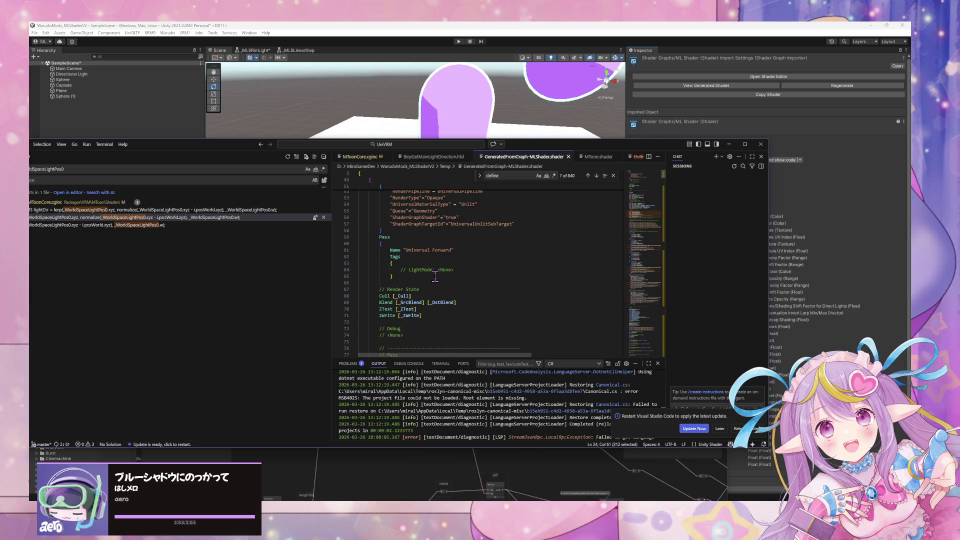
{"action": "scroll", "coordinate": [418, 284], "scroll_direction": "down", "scroll_amount": 5}
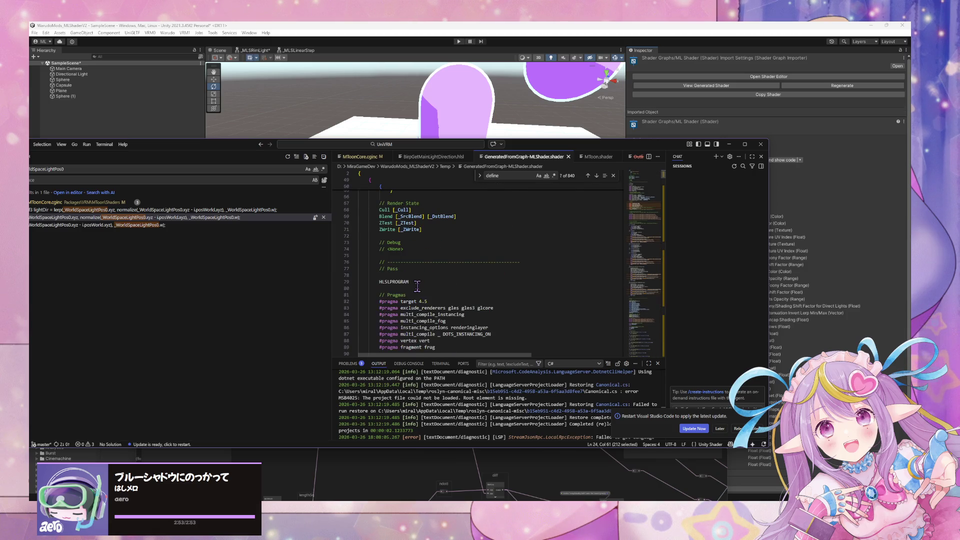
{"action": "scroll", "coordinate": [417, 286], "scroll_direction": "down", "scroll_amount": 4}
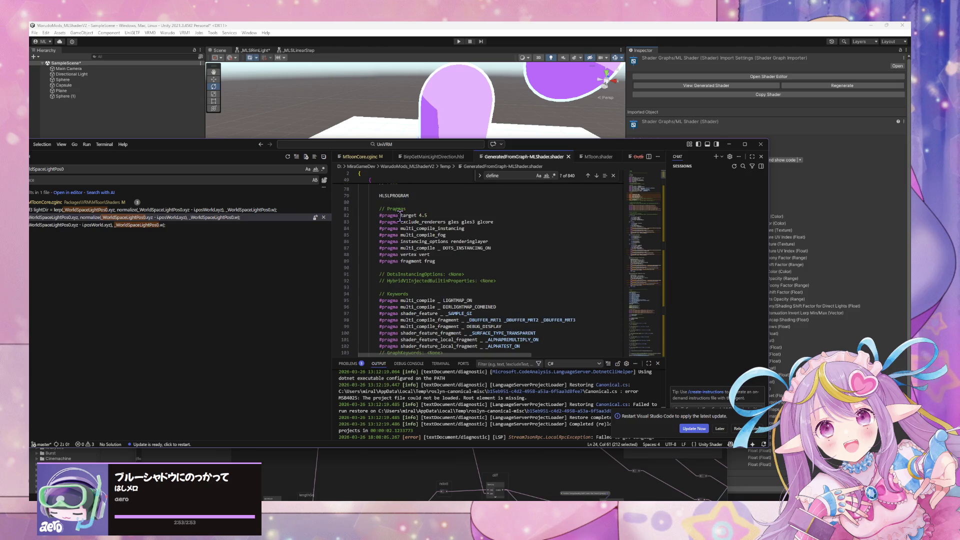
{"action": "scroll", "coordinate": [456, 246], "scroll_direction": "up", "scroll_amount": 4}
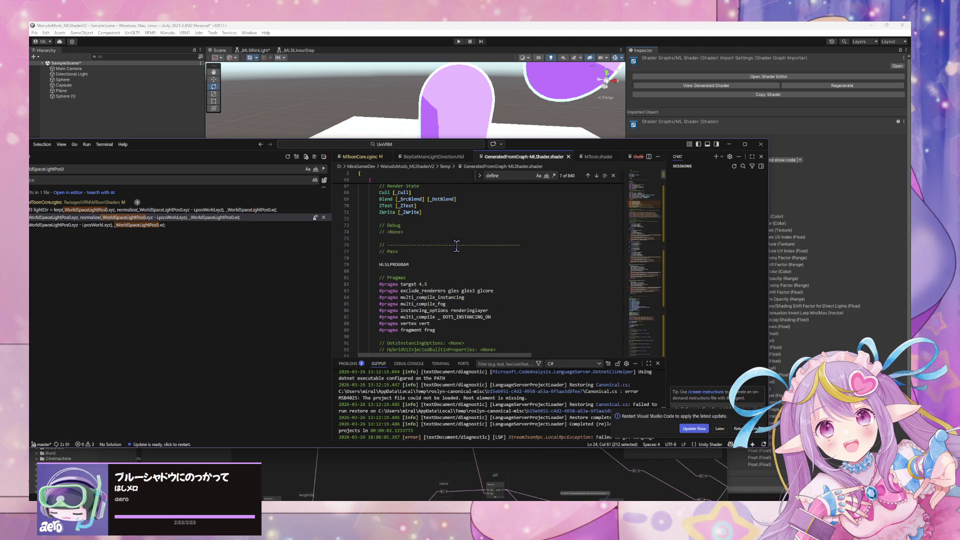
{"action": "scroll", "coordinate": [457, 245], "scroll_direction": "up", "scroll_amount": 9}
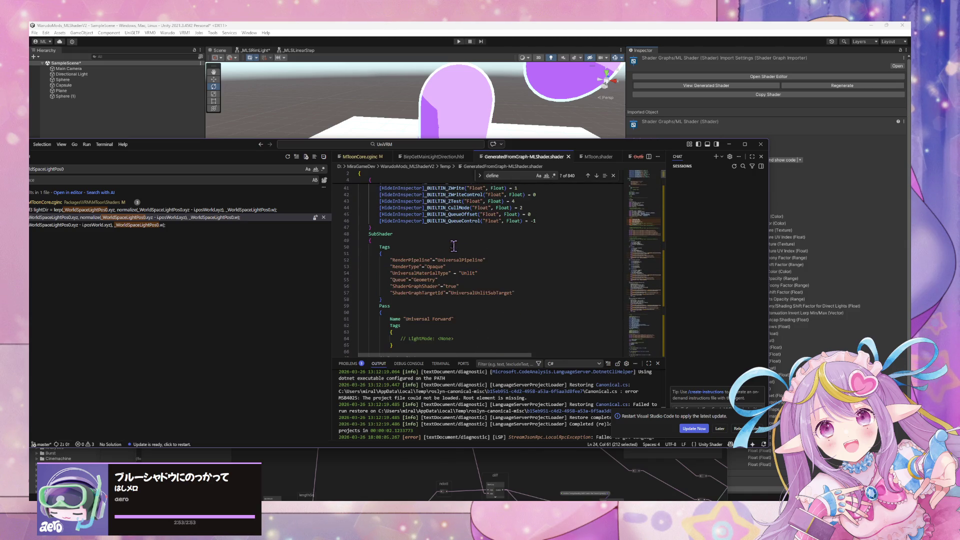
{"action": "left_click", "coordinate": [354, 242]}
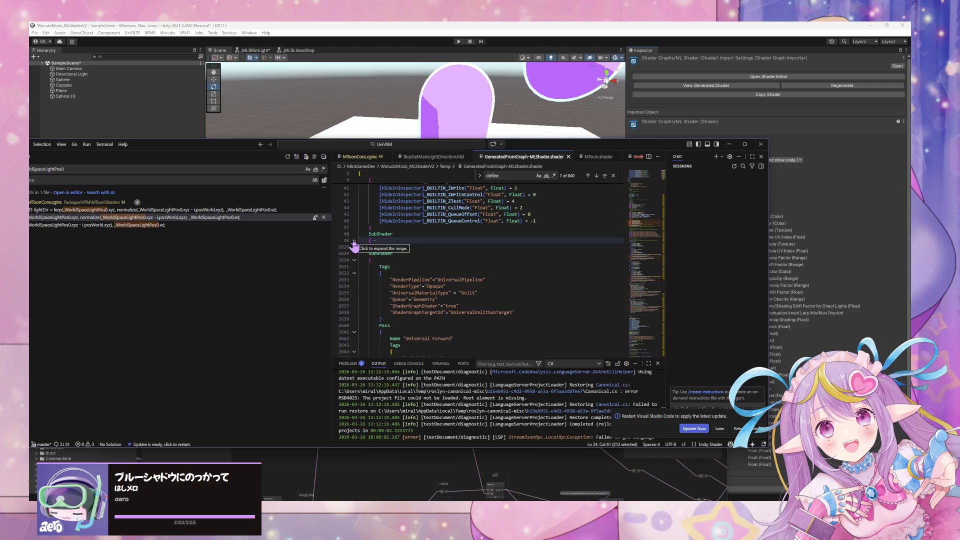
Step: Fold the Properties block and the SubShaders at lines 49 and 2630
{"action": "left_click", "coordinate": [354, 242]}
{"action": "left_click", "coordinate": [354, 241]}
{"action": "left_click", "coordinate": [354, 241]}
{"action": "scroll", "coordinate": [423, 243], "scroll_direction": "up", "scroll_amount": 3}
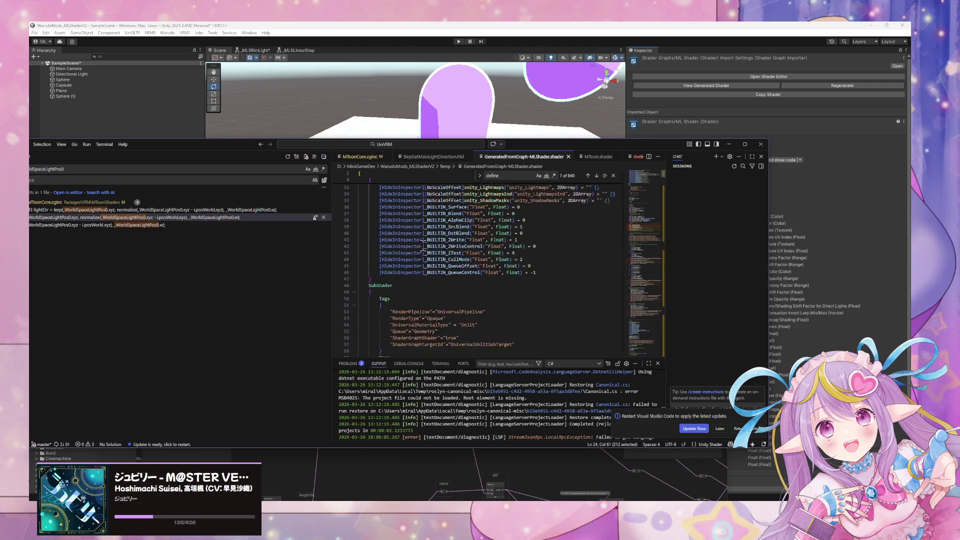
{"action": "scroll", "coordinate": [423, 243], "scroll_direction": "up", "scroll_amount": 10}
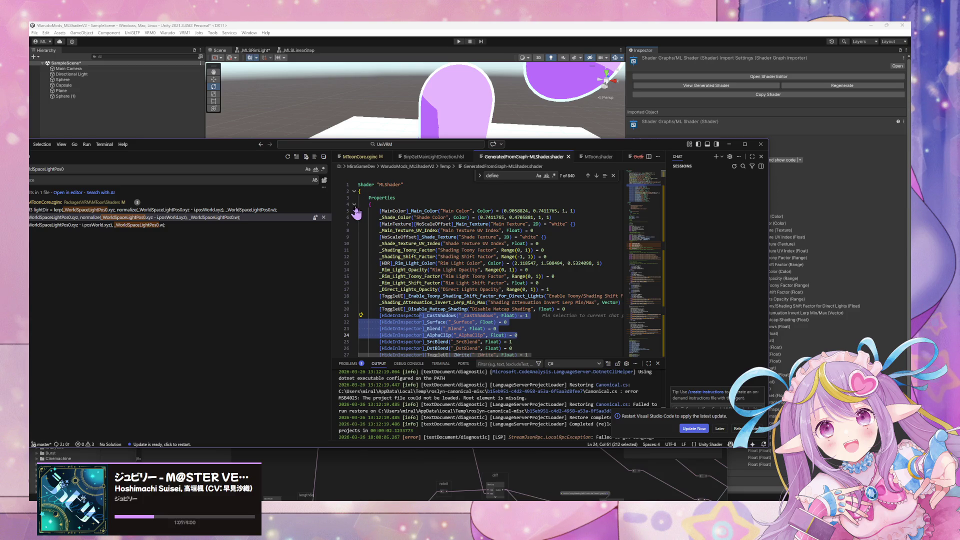
{"action": "left_click", "coordinate": [354, 205]}
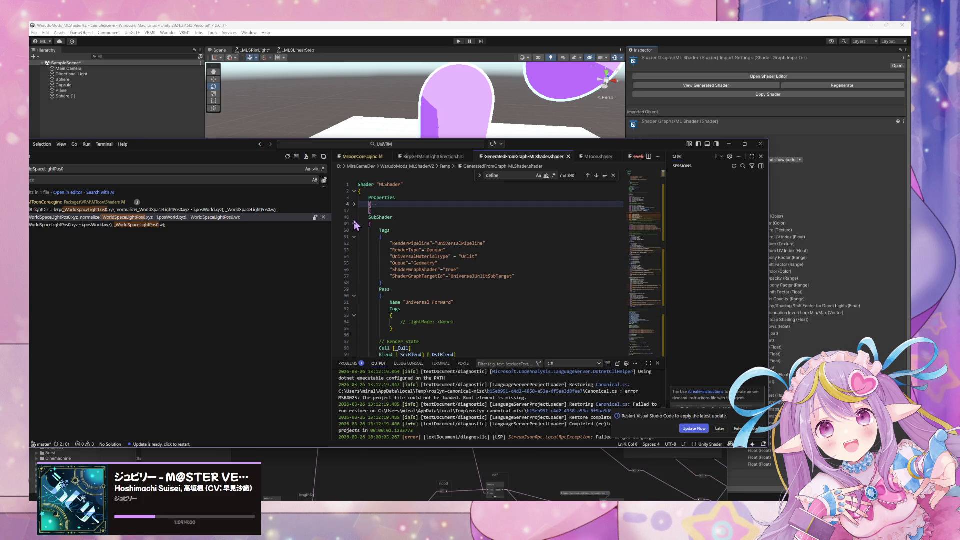
{"action": "left_click", "coordinate": [354, 224]}
{"action": "left_click", "coordinate": [354, 244]}
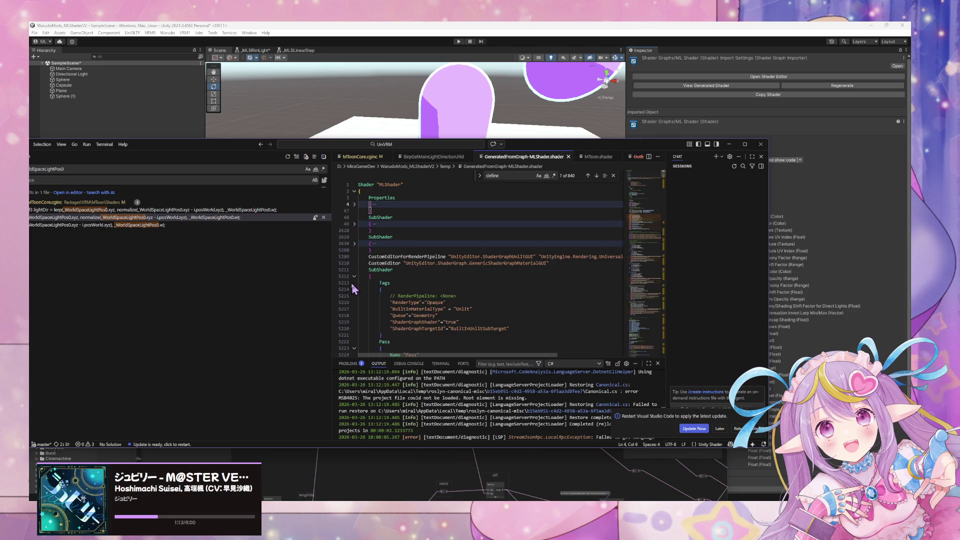
Step: Go to the Built-in pass defines and select BUILTIN_TARGET_API
{"action": "scroll", "coordinate": [404, 231], "scroll_direction": "down", "scroll_amount": 3}
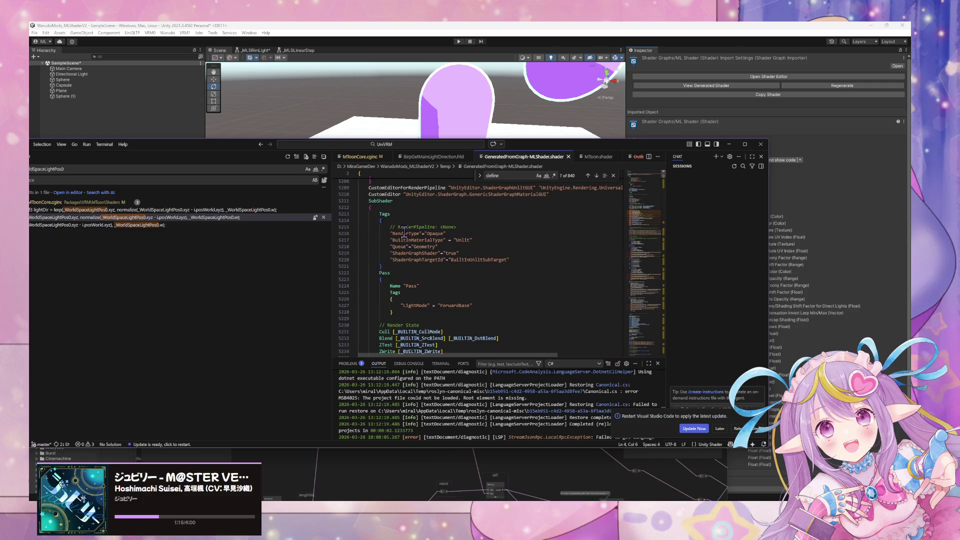
{"action": "scroll", "coordinate": [404, 231], "scroll_direction": "down", "scroll_amount": 1}
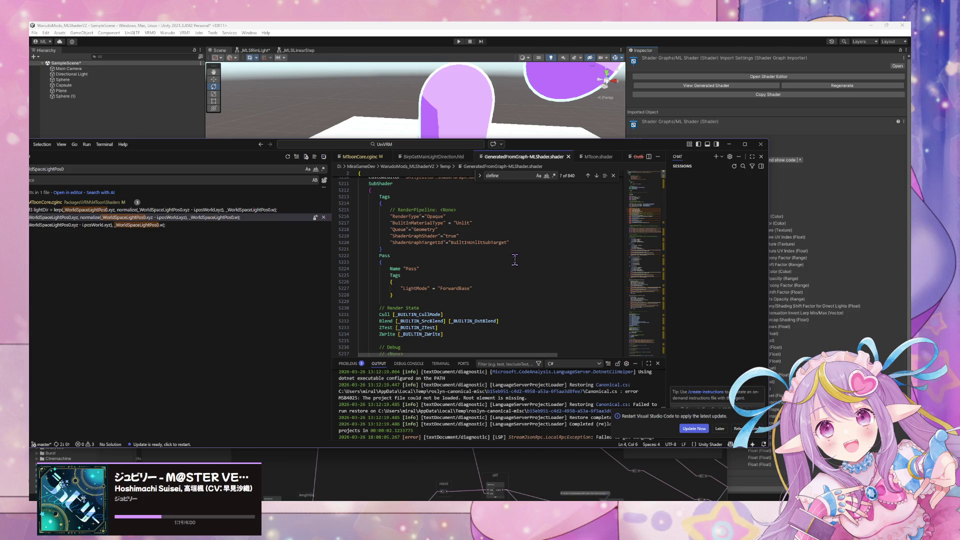
{"action": "scroll", "coordinate": [416, 246], "scroll_direction": "up", "scroll_amount": 2}
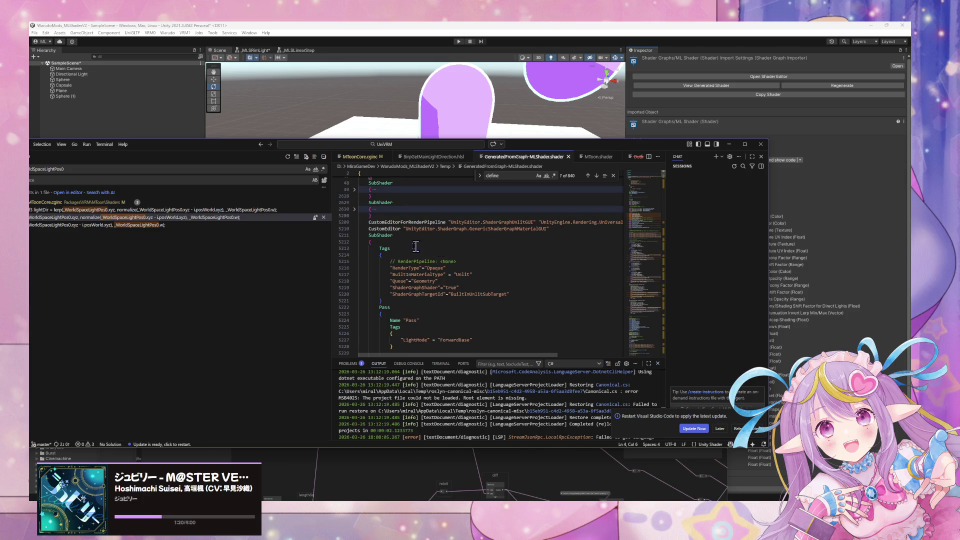
{"action": "left_click", "coordinate": [354, 209]}
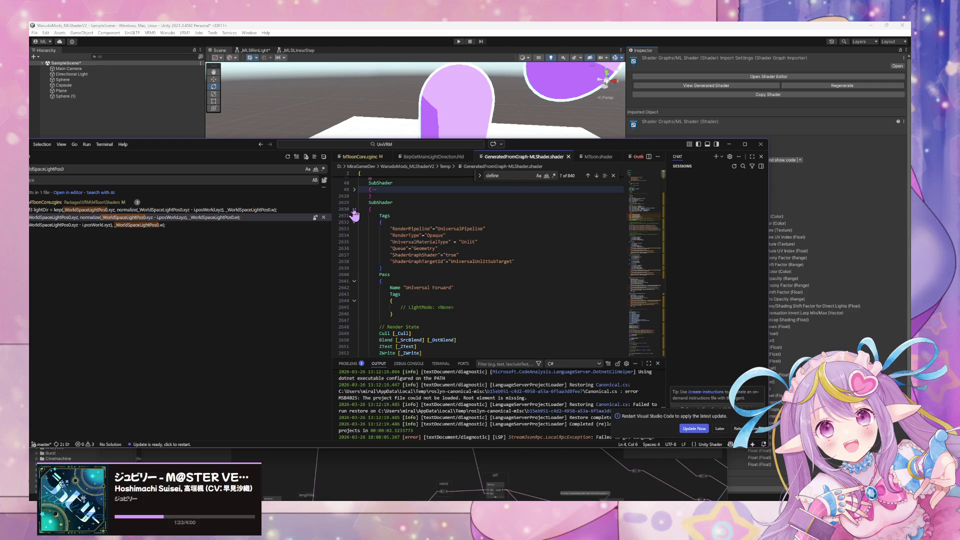
{"action": "left_click", "coordinate": [354, 210]}
{"action": "scroll", "coordinate": [355, 216], "scroll_direction": "down", "scroll_amount": 3}
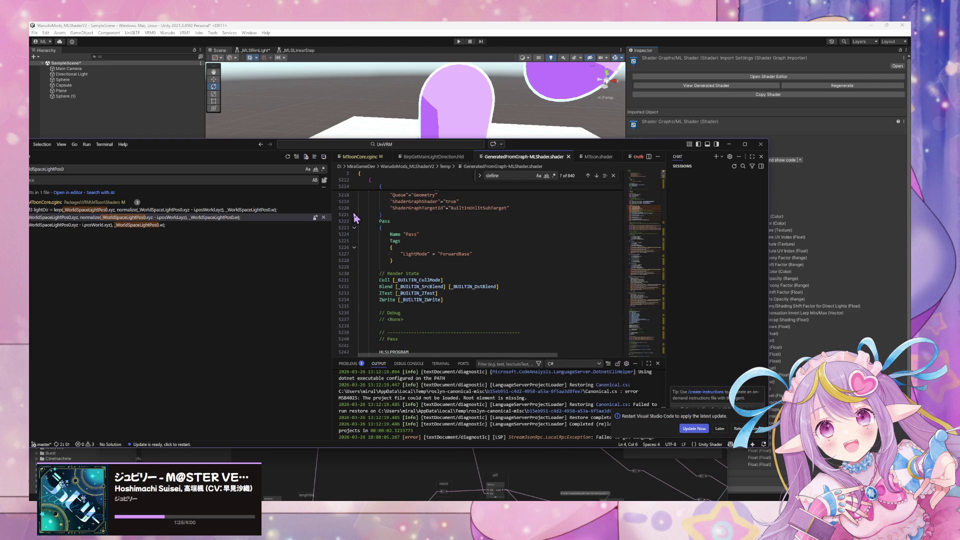
{"action": "scroll", "coordinate": [356, 218], "scroll_direction": "down", "scroll_amount": 3}
{"action": "scroll", "coordinate": [356, 218], "scroll_direction": "down", "scroll_amount": 2}
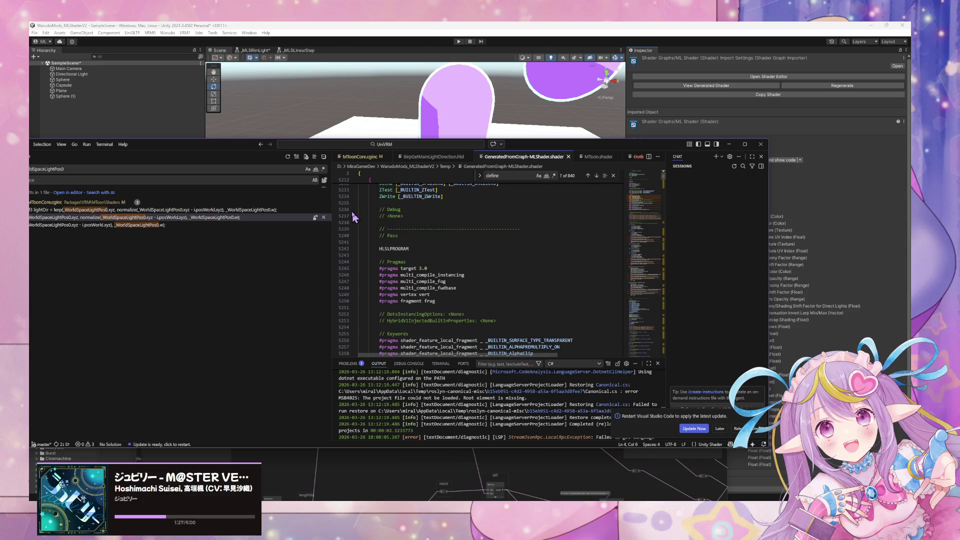
{"action": "scroll", "coordinate": [354, 217], "scroll_direction": "down", "scroll_amount": 2}
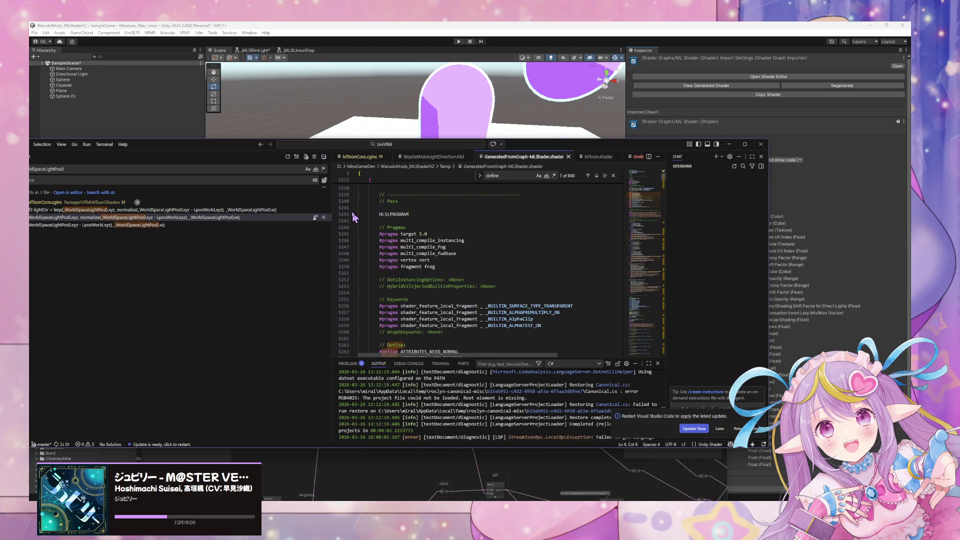
{"action": "scroll", "coordinate": [354, 217], "scroll_direction": "down", "scroll_amount": 3}
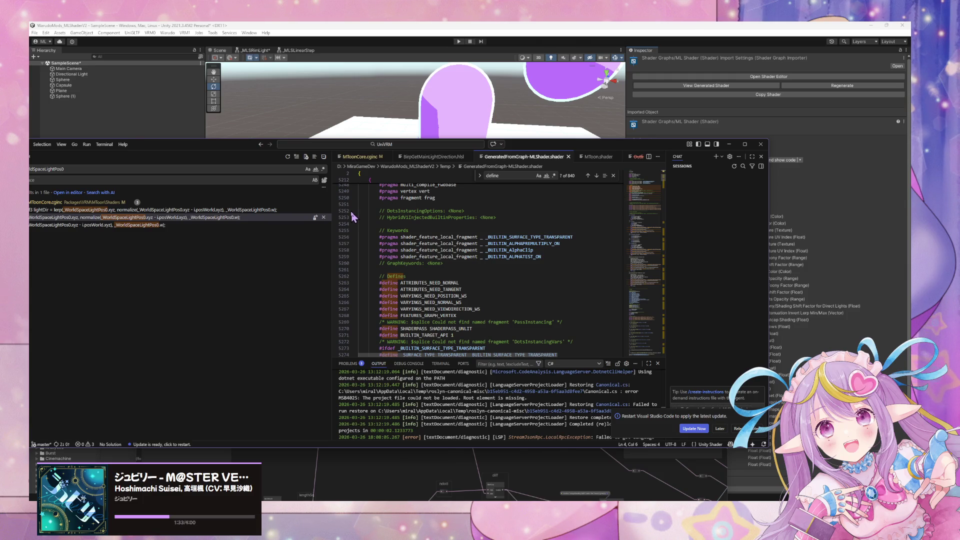
{"action": "double_click", "coordinate": [424, 335]}
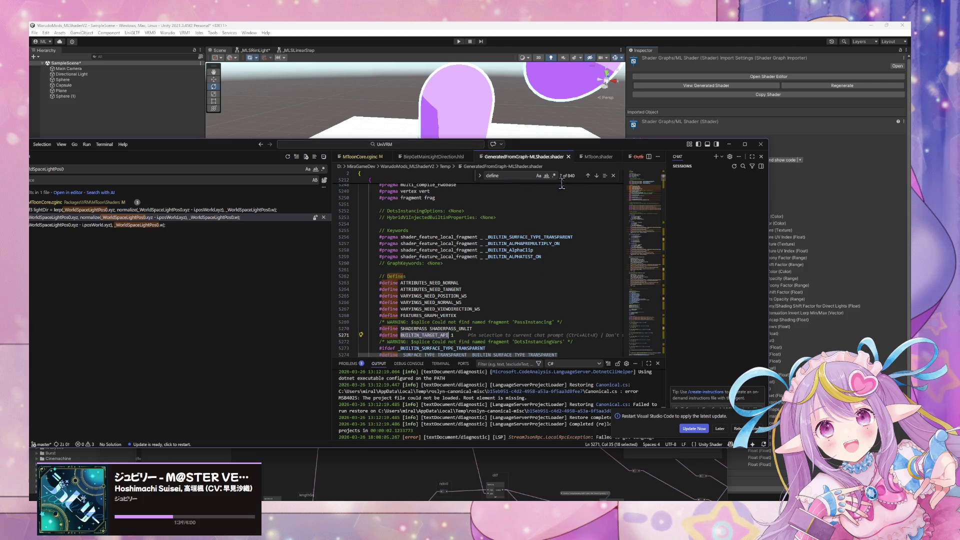
Step: In BirpGetMainLightDirection.hlsl, undo the comment-outs to restore BUILTIN_TARGET_API in the #elif
{"action": "left_click", "coordinate": [418, 157]}
{"action": "left_click", "coordinate": [409, 211]}
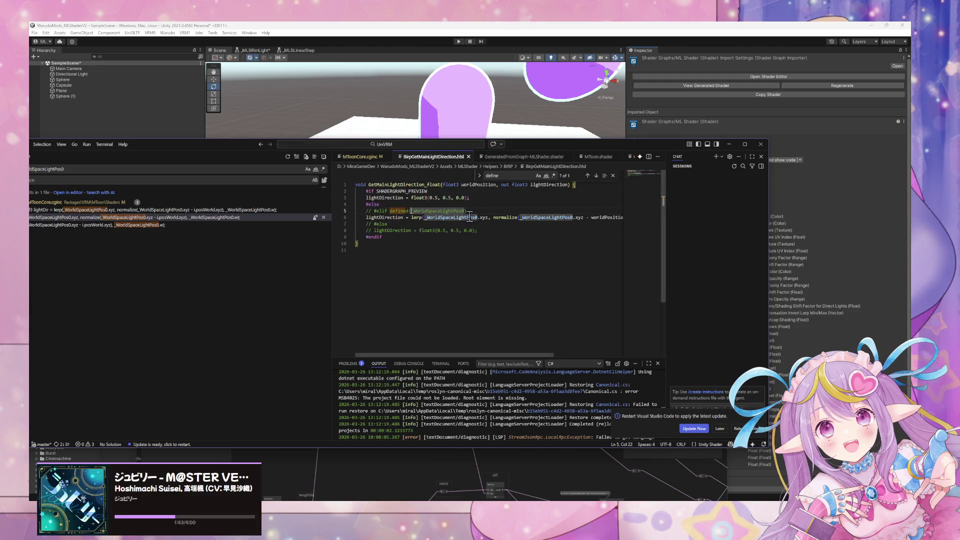
{"action": "left_click", "coordinate": [402, 204]}
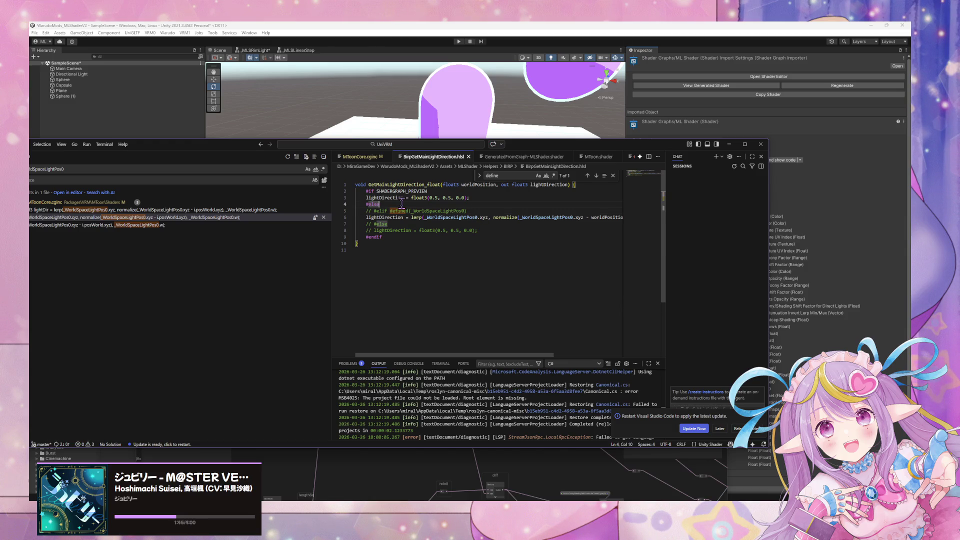
{"action": "key", "text": "ctrl+z"}
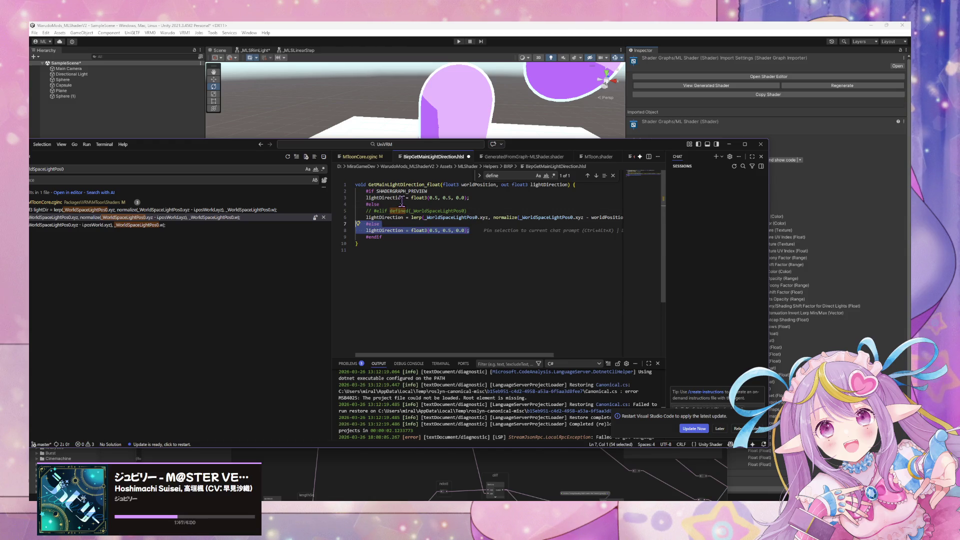
{"action": "key", "text": "ctrl+z"}
{"action": "key", "text": "ctrl+z"}
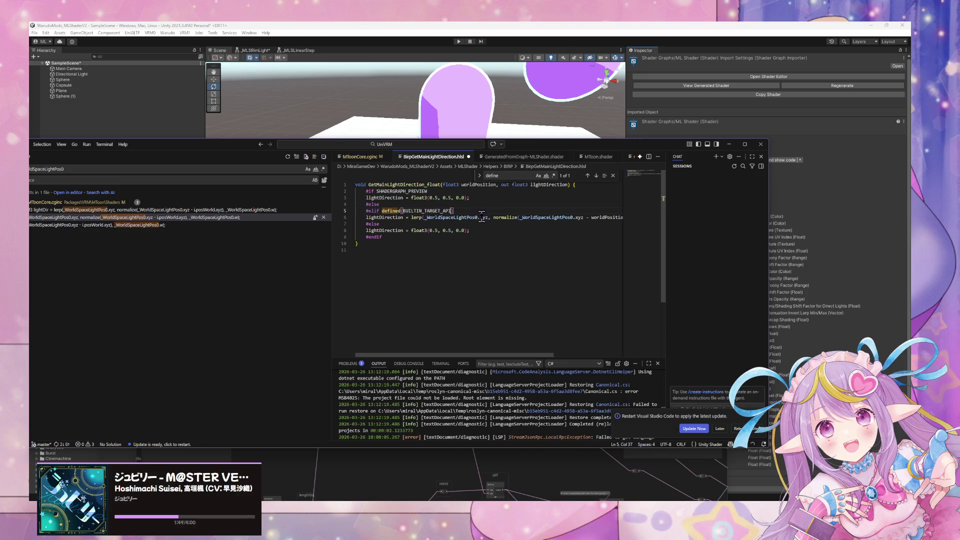
{"action": "key", "text": "ctrl+z"}
Step: Delete the extra #else after SHADERGRAPH_PREVIEW and remove the space after defined
{"action": "left_click", "coordinate": [393, 202]}
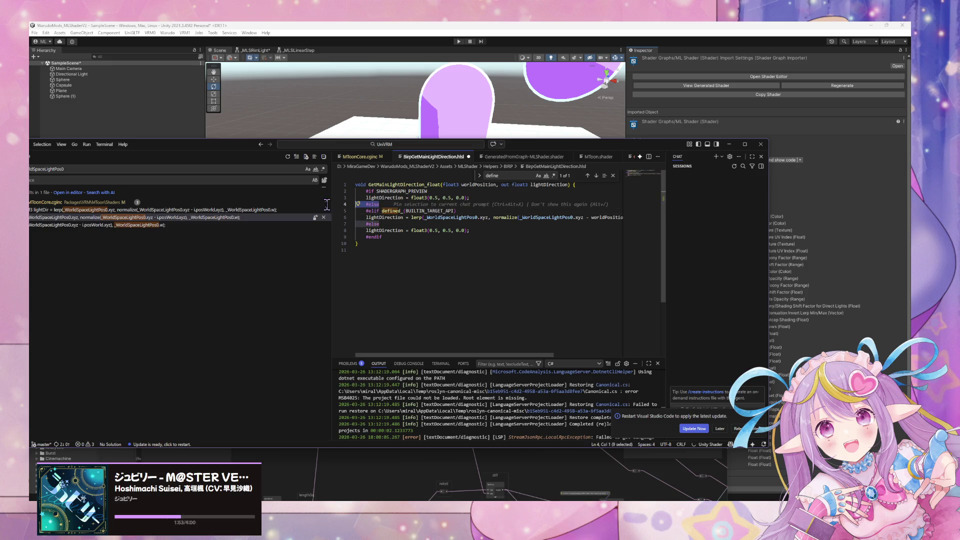
{"action": "key", "text": "BackSpace"}
{"action": "key", "text": "BackSpace"}
{"action": "key", "text": "BackSpace"}
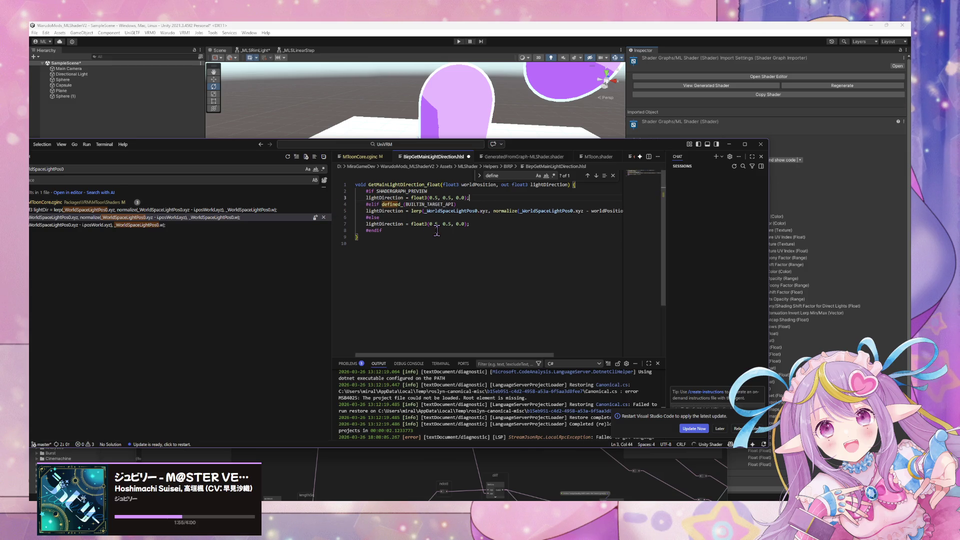
{"action": "left_click", "coordinate": [406, 205]}
{"action": "key", "text": "Left"}
{"action": "key", "text": "BackSpace"}
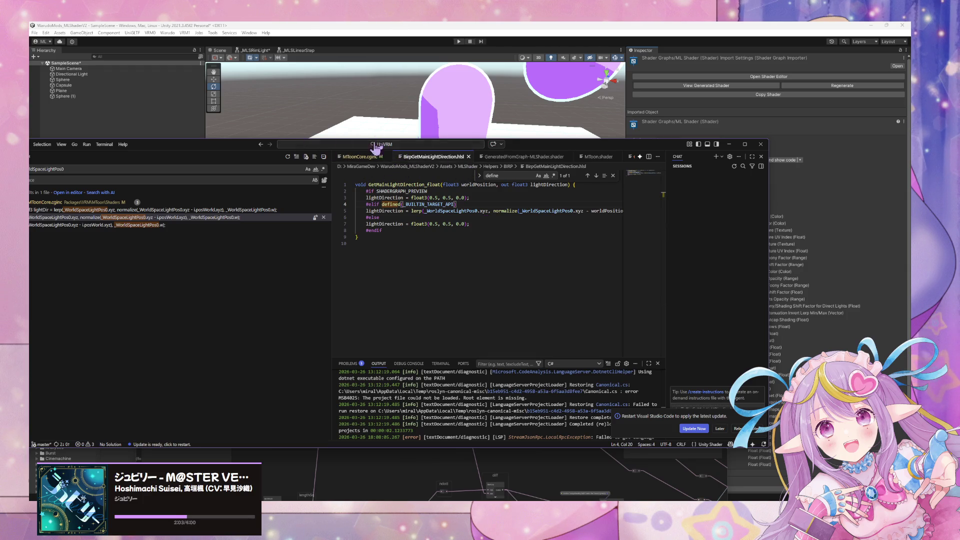
Step: Cross-check MToonCore.cginc and the generated shader, delete the stray character before BUILTIN_TARGET_API, and return to Unity
{"action": "left_click", "coordinate": [354, 159]}
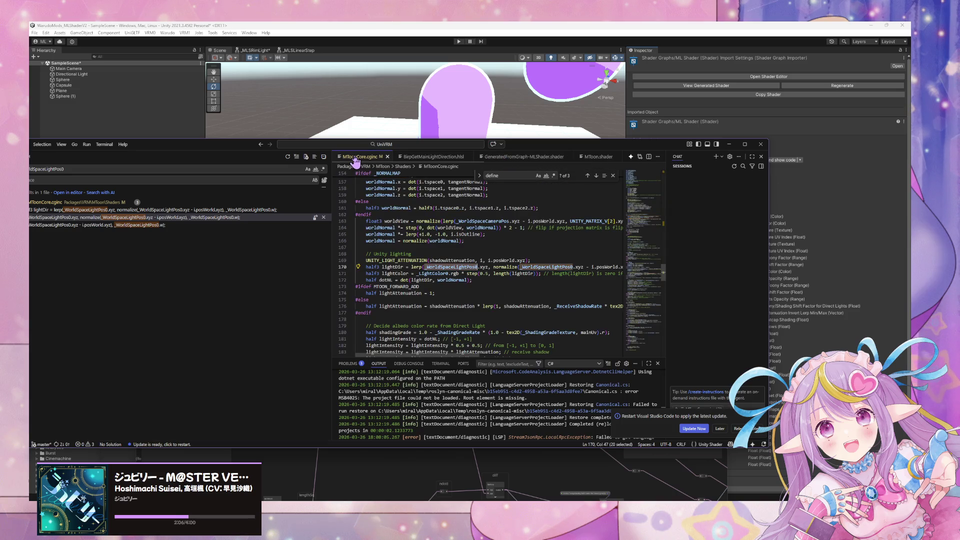
{"action": "left_click", "coordinate": [406, 158]}
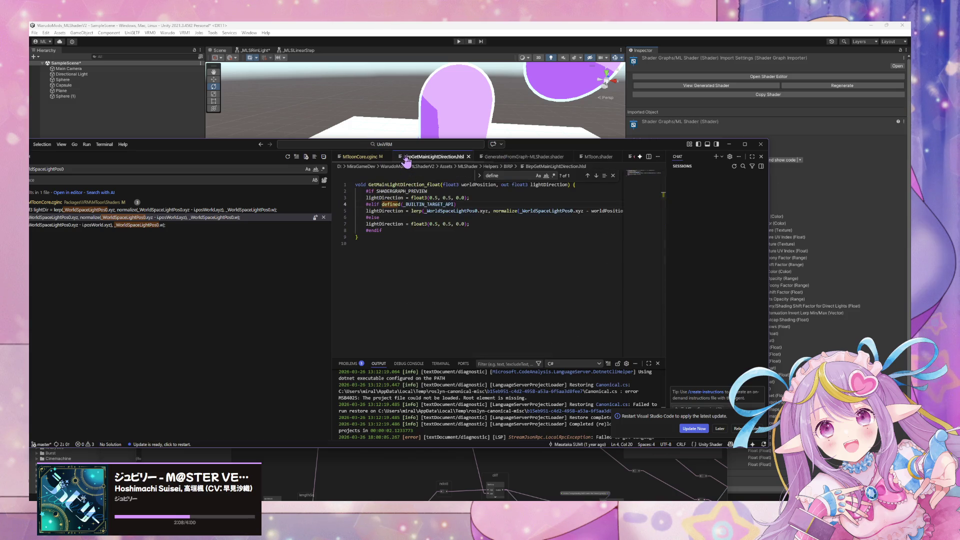
{"action": "left_click", "coordinate": [525, 159]}
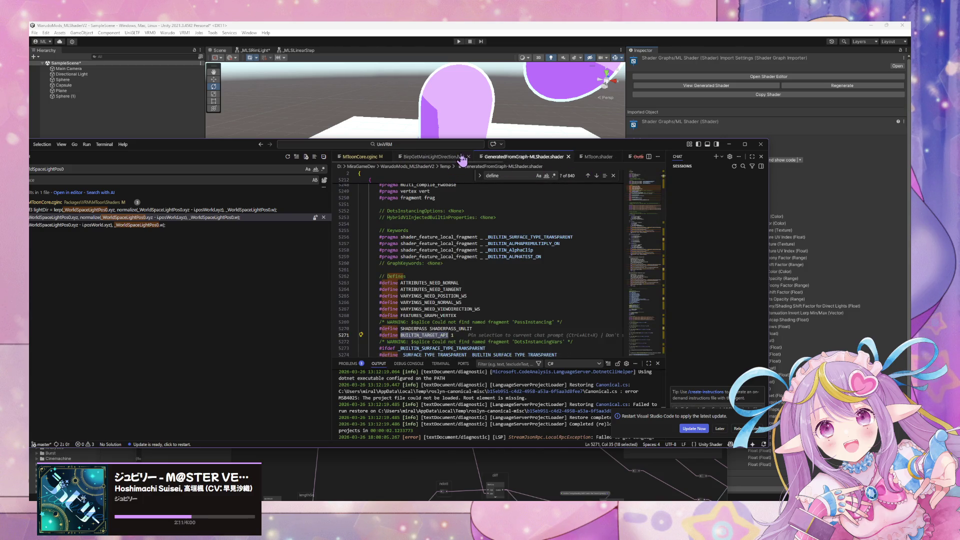
{"action": "left_click", "coordinate": [424, 157]}
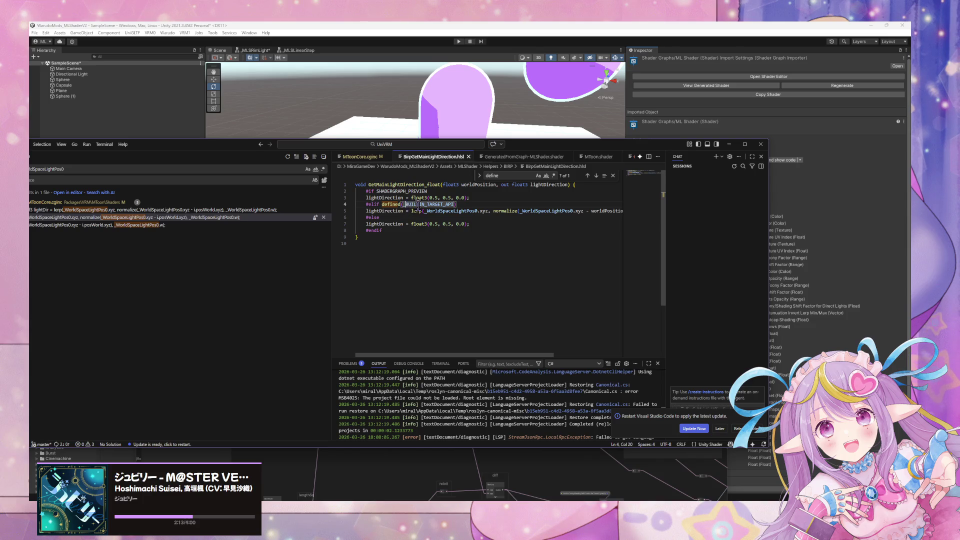
{"action": "key", "text": "BackSpace"}
{"action": "key", "text": "alt+Tab"}
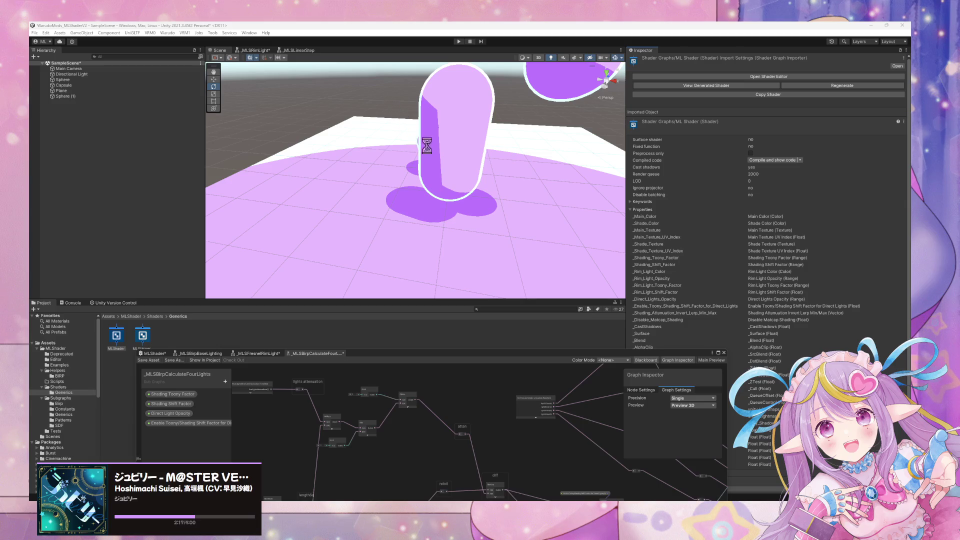
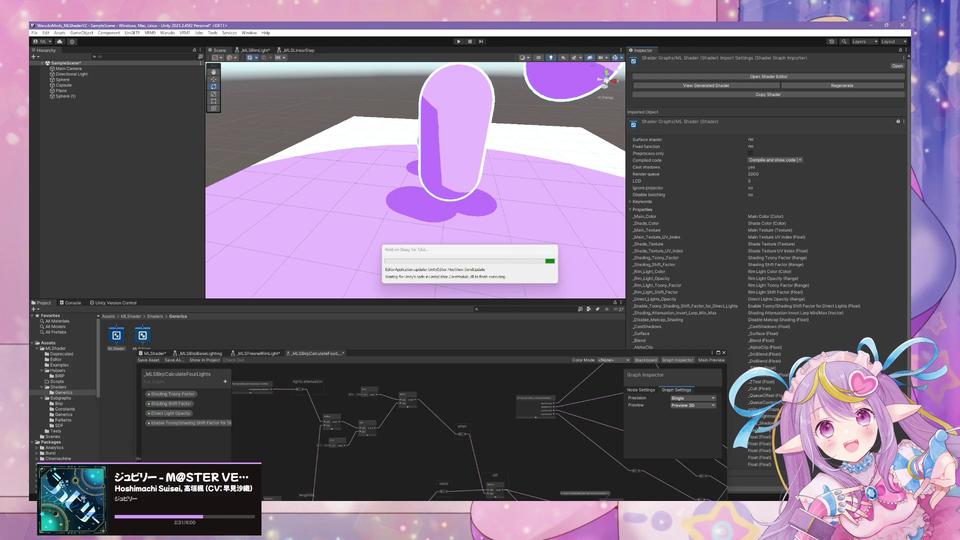
Step: Select the Capsule and show the _MLSBirpBaseLighting subgraph in an enlarged Shader Graph view
{"action": "mouse_move", "coordinate": [467, 216]}
{"action": "left_mouse_down"}
{"action": "mouse_move", "coordinate": [466, 206]}
{"action": "mouse_move", "coordinate": [443, 209]}
{"action": "left_mouse_up"}
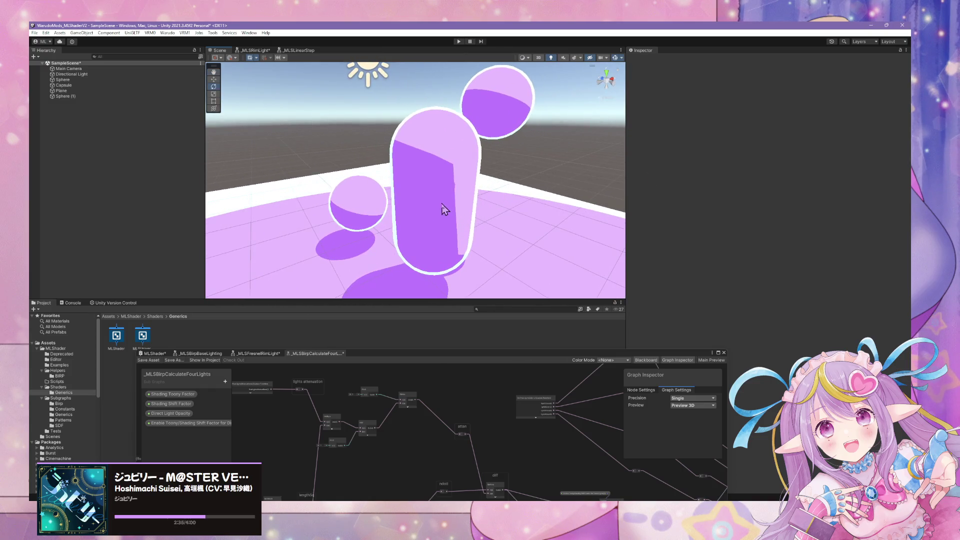
{"action": "left_click", "coordinate": [445, 210]}
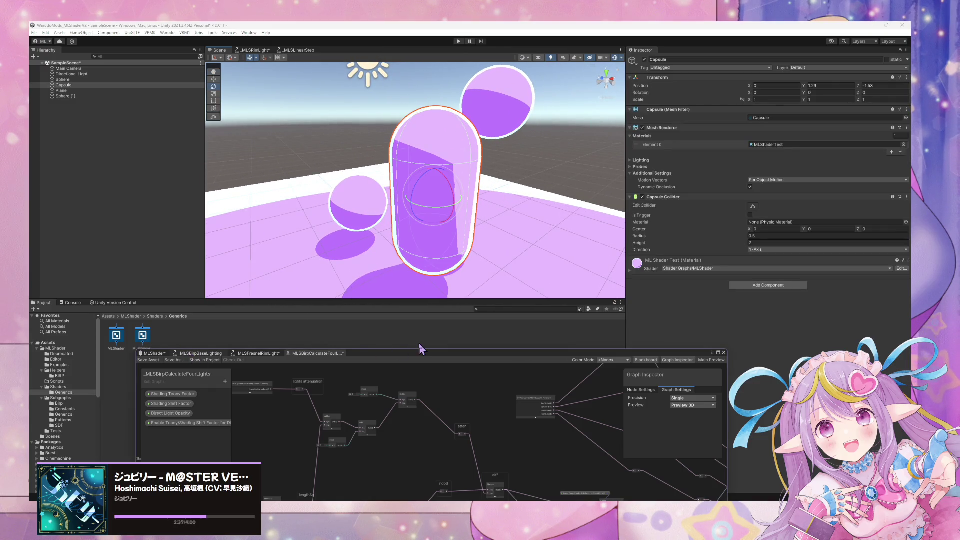
{"action": "left_click", "coordinate": [399, 358]}
{"action": "left_click_drag", "start_coordinate": [395, 361], "coordinate": [407, 155]}
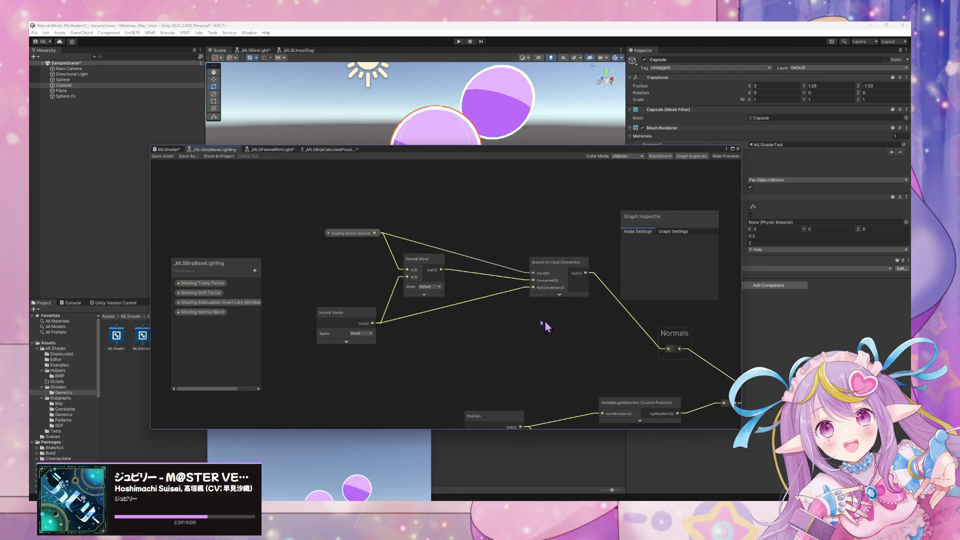
Step: Pan the lighting subgraph and select the GetMainLightDirection Custom Function node
{"action": "scroll", "coordinate": [500, 310], "scroll_direction": "up", "scroll_amount": 3}
{"action": "left_click_drag", "start_coordinate": [475, 297], "coordinate": [375, 193]}
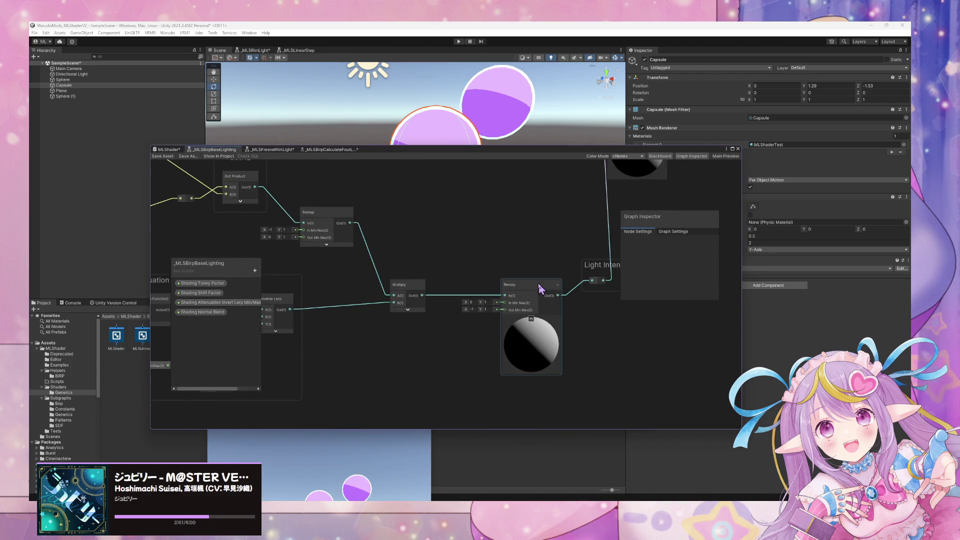
{"action": "mouse_move", "coordinate": [458, 290]}
{"action": "left_mouse_down"}
{"action": "mouse_move", "coordinate": [497, 283]}
{"action": "mouse_move", "coordinate": [400, 237]}
{"action": "mouse_move", "coordinate": [343, 296]}
{"action": "mouse_move", "coordinate": [310, 294]}
{"action": "mouse_move", "coordinate": [461, 350]}
{"action": "mouse_move", "coordinate": [323, 302]}
{"action": "mouse_move", "coordinate": [451, 280]}
{"action": "mouse_move", "coordinate": [386, 313]}
{"action": "mouse_move", "coordinate": [523, 295]}
{"action": "left_mouse_up"}
{"action": "left_click", "coordinate": [514, 330]}
{"action": "left_click", "coordinate": [497, 229]}
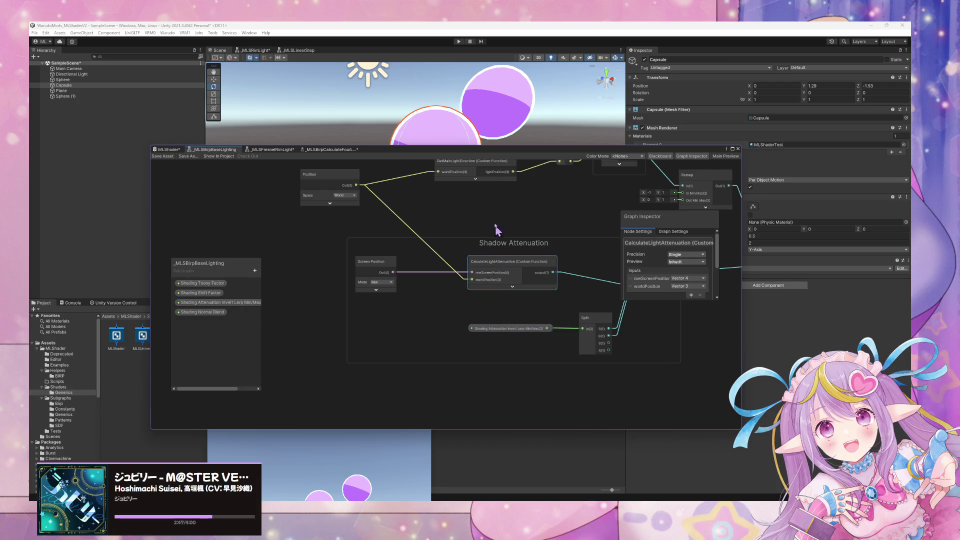
{"action": "left_click_drag", "start_coordinate": [497, 229], "coordinate": [457, 261]}
{"action": "left_click", "coordinate": [457, 262]}
Step: Locate GetMainLightDirection's source file from its Source field and check it in the code editor
{"action": "scroll", "coordinate": [653, 297], "scroll_direction": "down", "scroll_amount": 3}
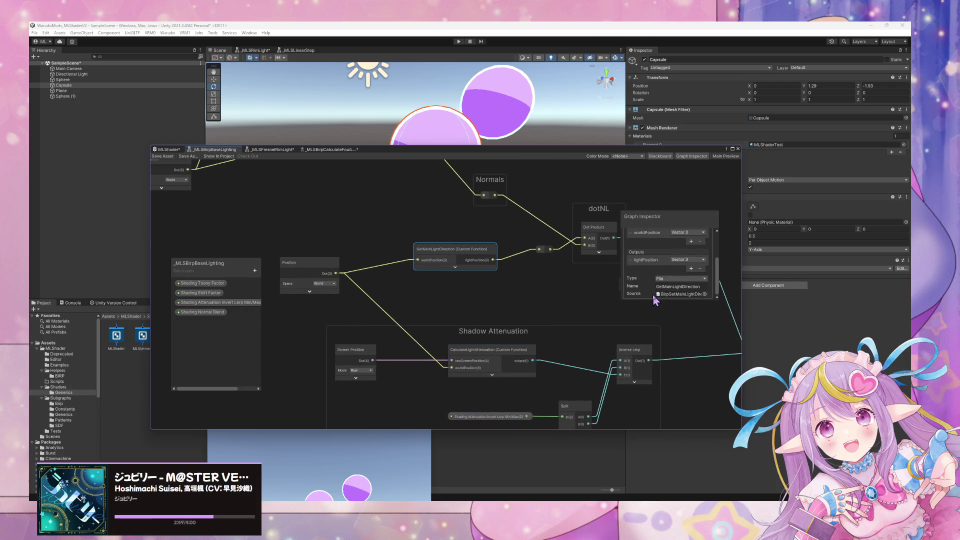
{"action": "left_click", "coordinate": [672, 294]}
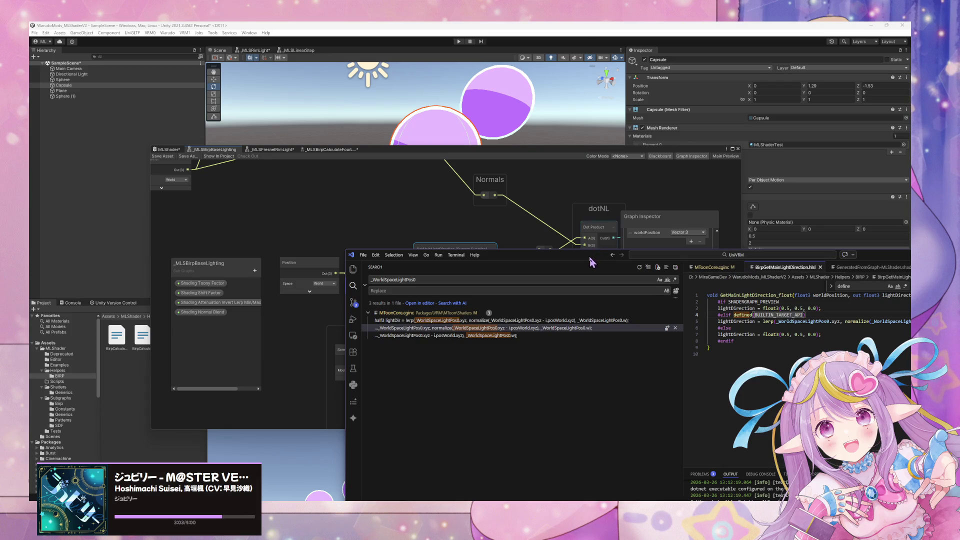
{"action": "left_click_drag", "start_coordinate": [592, 256], "coordinate": [482, 259]}
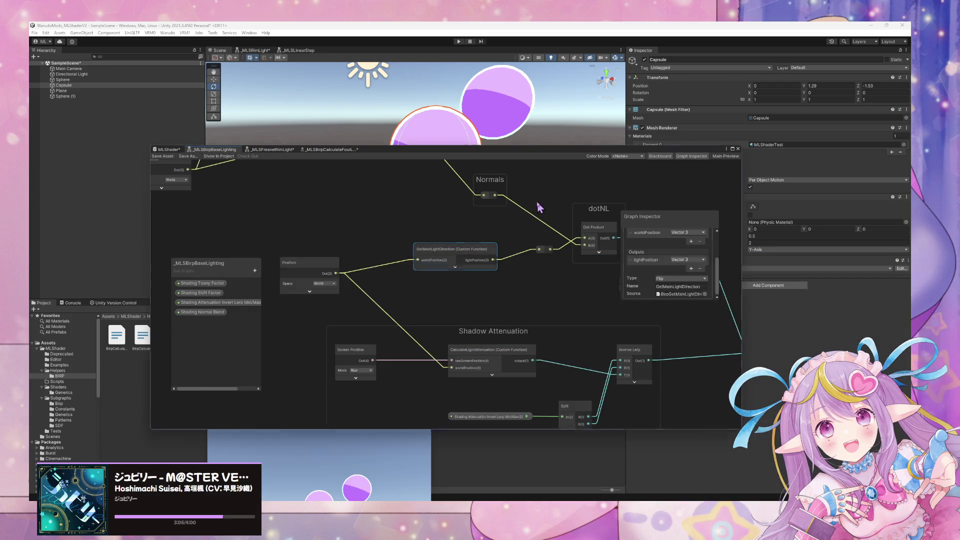
{"action": "left_click", "coordinate": [510, 205]}
{"action": "mouse_move", "coordinate": [524, 501]}
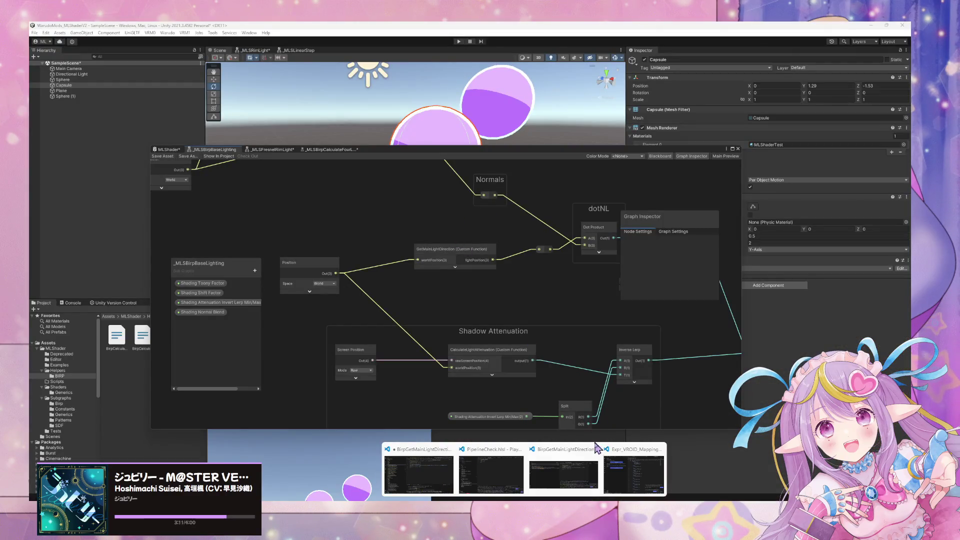
{"action": "left_click", "coordinate": [471, 503]}
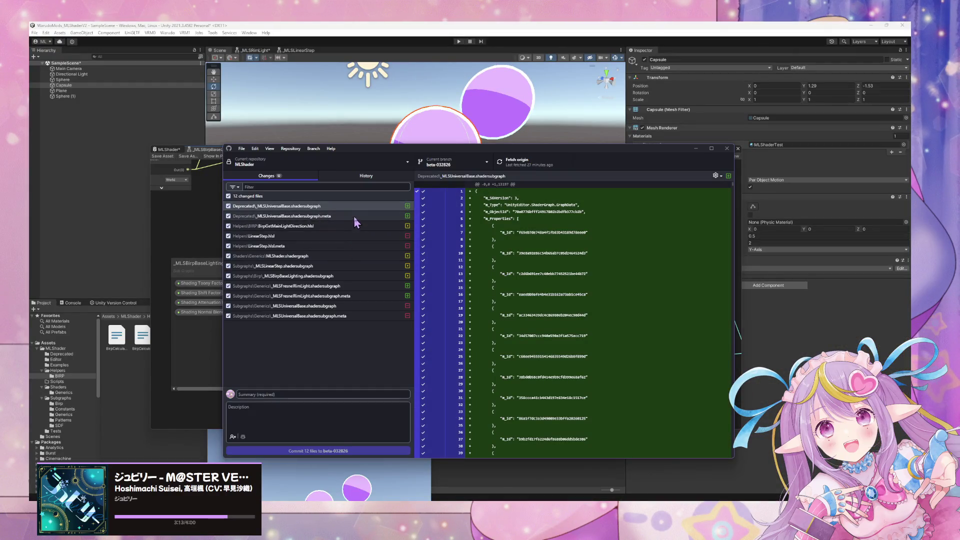
Step: Browse the changed files, including _MLSLinearStep, and show the BirpGetMainLightDirection.hlsl diff
{"action": "left_click", "coordinate": [364, 217]}
{"action": "left_click", "coordinate": [335, 267]}
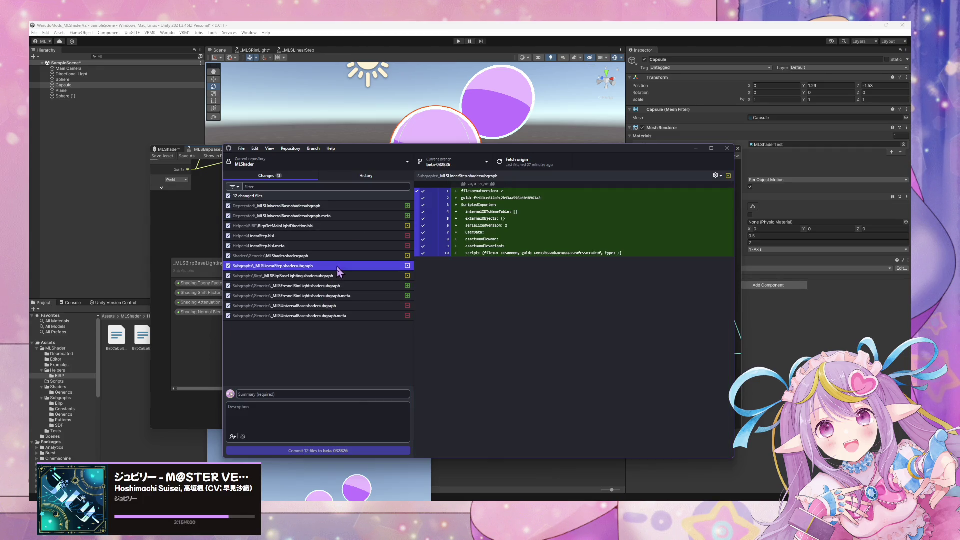
{"action": "left_click", "coordinate": [346, 227]}
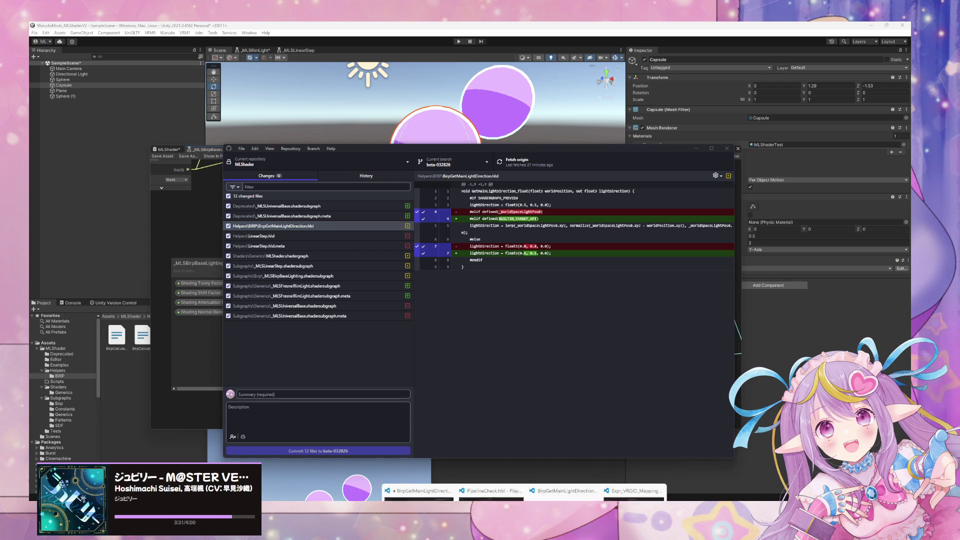
{"action": "mouse_move", "coordinate": [423, 478]}
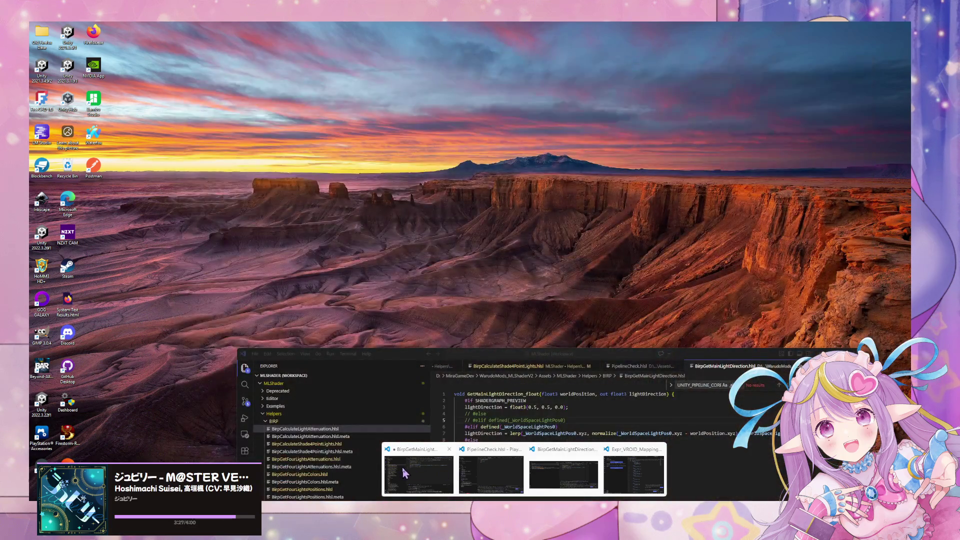
{"action": "left_click", "coordinate": [408, 472]}
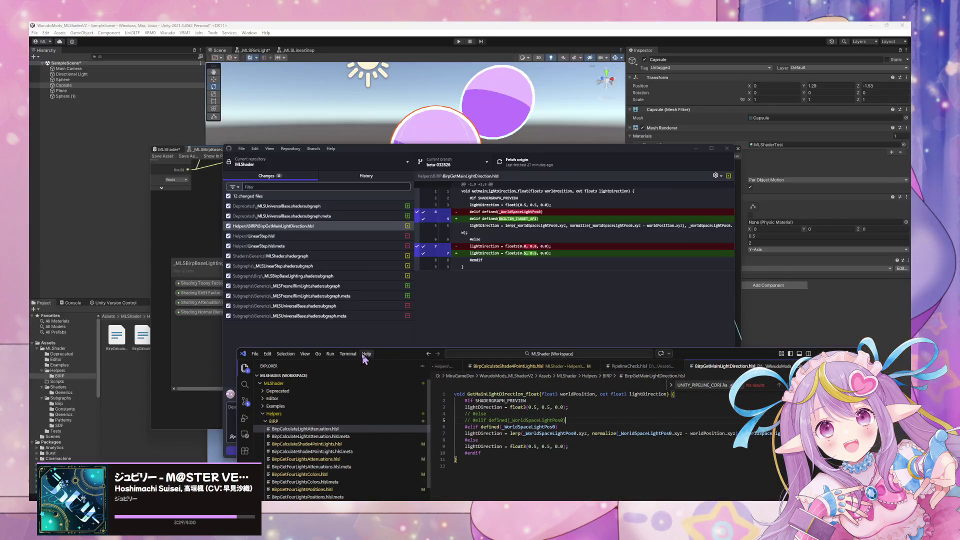
Step: Comment out the old condition in BirpCalculateShade4PointLights.hlsl and change it to BUILTIN_TARGET_API
{"action": "left_click_drag", "start_coordinate": [368, 356], "coordinate": [590, 284]}
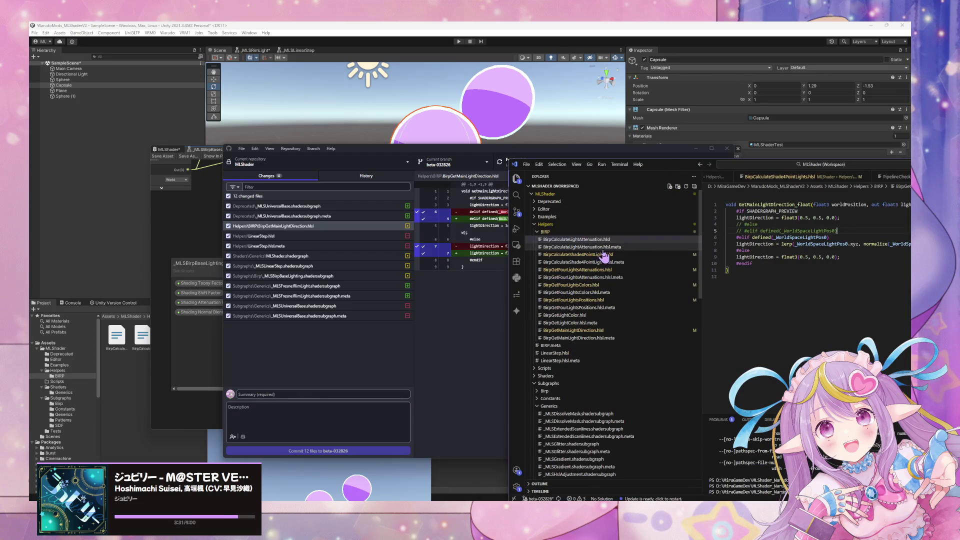
{"action": "left_click", "coordinate": [576, 254]}
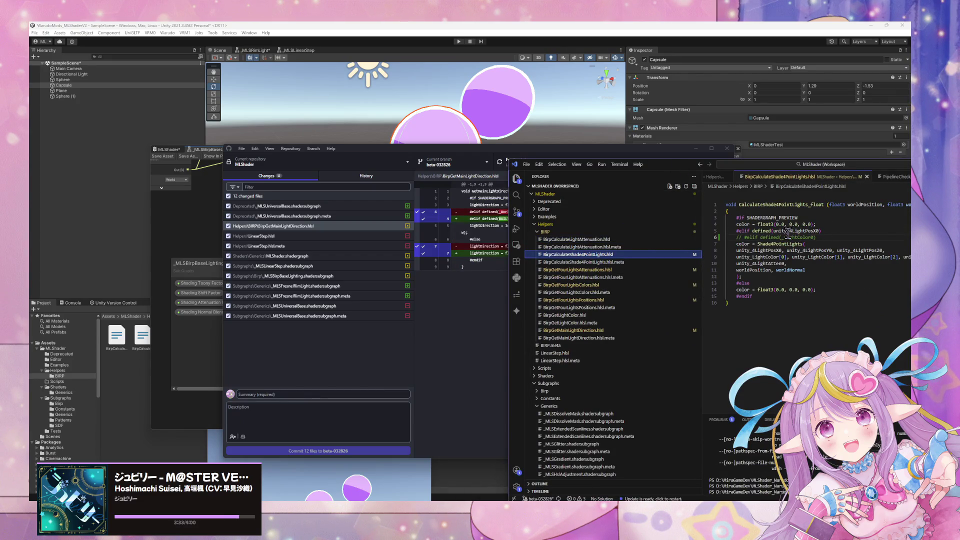
{"action": "left_click", "coordinate": [822, 238]}
{"action": "key", "text": "ctrl+slash"}
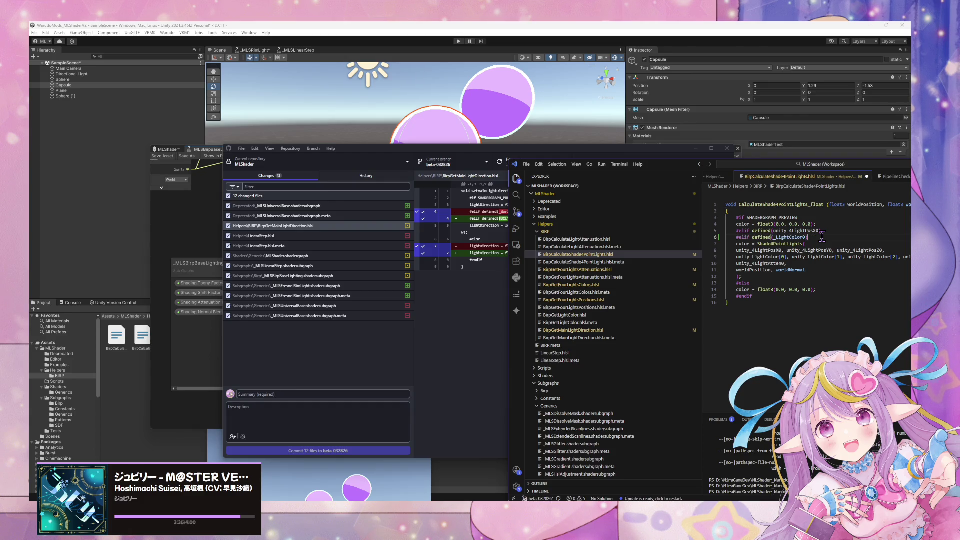
{"action": "key", "text": "Up"}
{"action": "key", "text": "ctrl+slash"}
{"action": "key", "text": "Down"}
{"action": "key", "text": "ctrl+shift+Left"}
{"action": "type", "text": "BUILTIN_TARGET_API"}
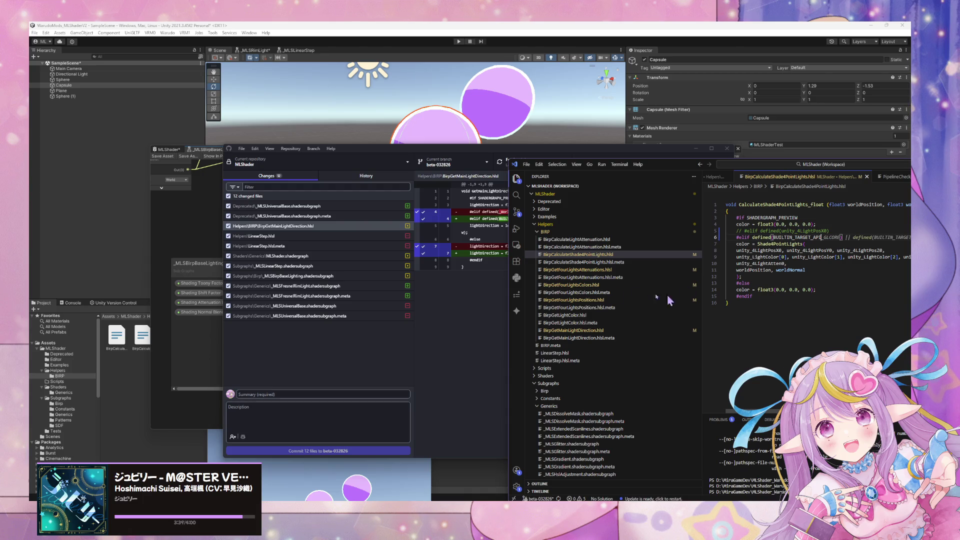
Step: Replace BirpGetFourLightsAttenuations.hlsl's unity_4LightAtten0 check with #elif defined(BUILTIN_TARGET_API)
{"action": "left_click", "coordinate": [607, 270]}
{"action": "left_click", "coordinate": [830, 214]}
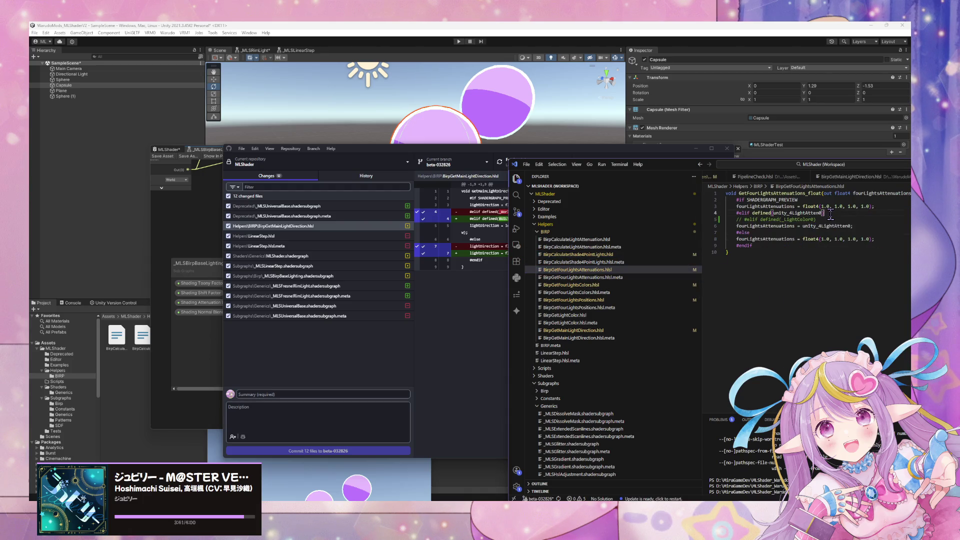
{"action": "key", "text": "ctrl+slash"}
{"action": "type", "text": "#elif defined(BUILTIN_TARGET_API"}
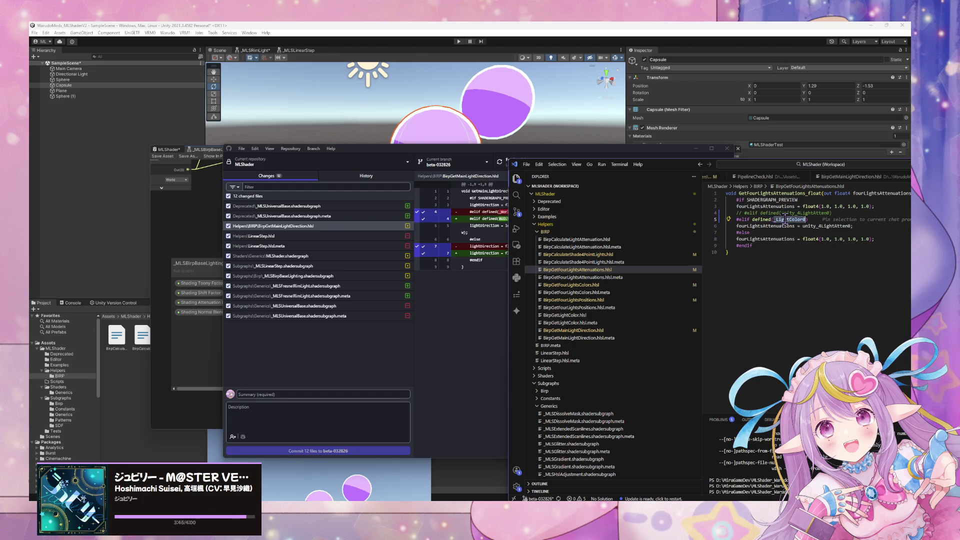
Step: Swap BirpGetFourLightsColors.hlsl's unity_LightColor check for BUILTIN_TARGET_API and save
{"action": "left_click", "coordinate": [620, 285]}
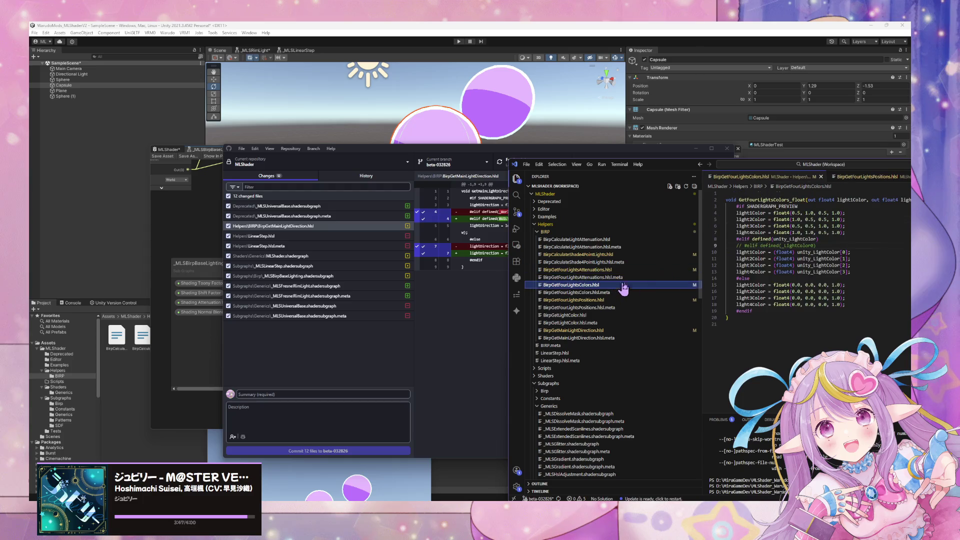
{"action": "left_click", "coordinate": [796, 239]}
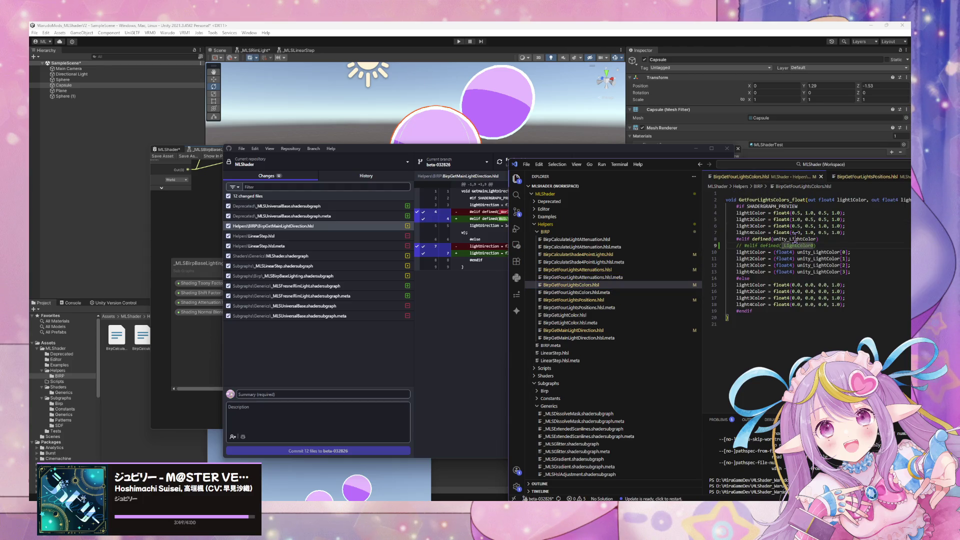
{"action": "double_click", "coordinate": [789, 239]}
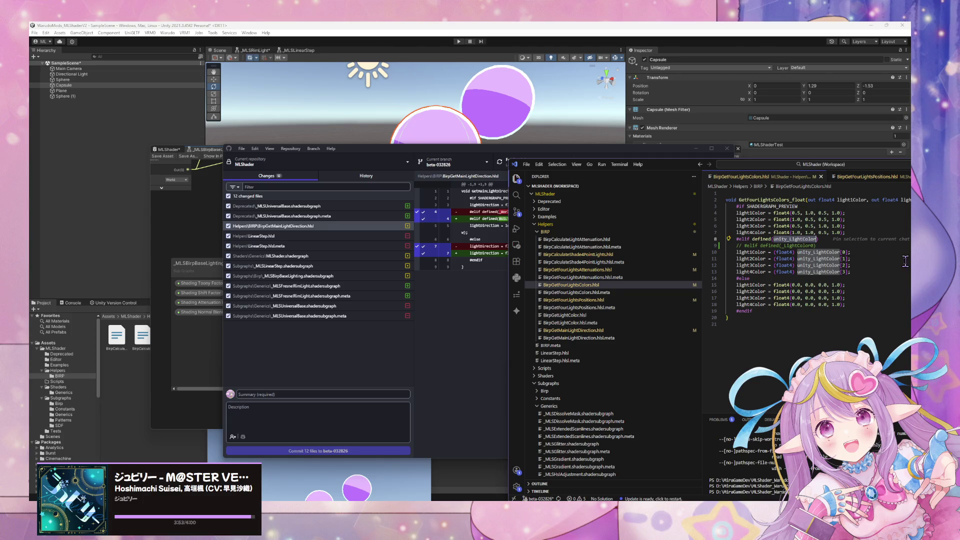
{"action": "key", "text": "ctrl+slash"}
{"action": "key", "text": "Down"}
{"action": "key", "text": "ctrl+slash"}
{"action": "type", "text": "BUILTIN_TARGET_API"}
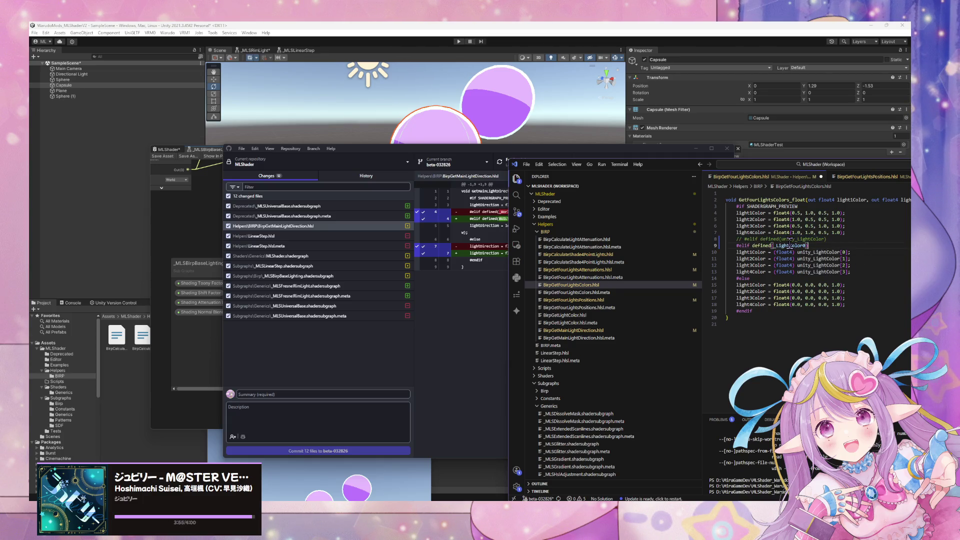
{"action": "key", "text": "ctrl+s"}
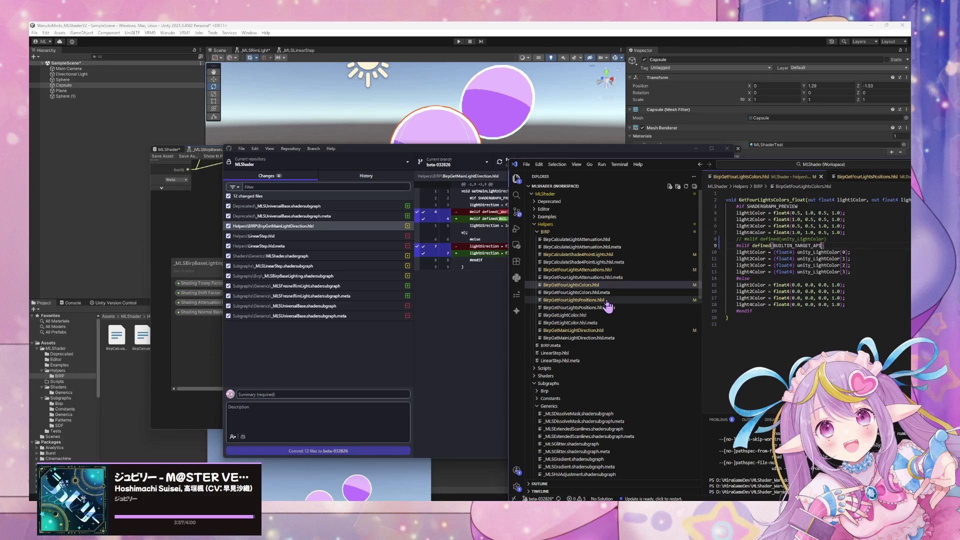
Step: Replace BirpGetFourLightsPositions.hlsl's unity_4LightPosX0 check with #elif defined(BUILTIN_TARGET_API)
{"action": "left_click", "coordinate": [605, 300]}
{"action": "double_click", "coordinate": [797, 226]}
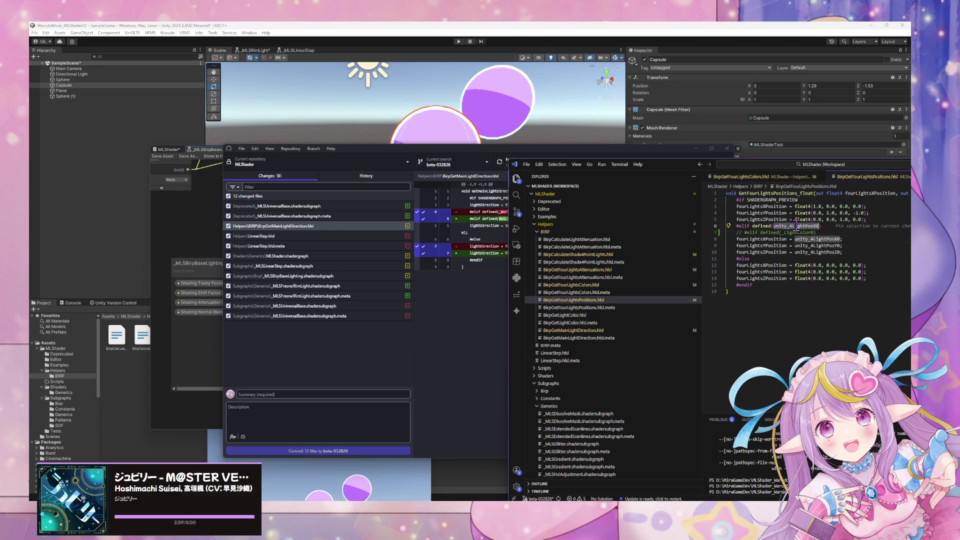
{"action": "key", "text": "ctrl+slash"}
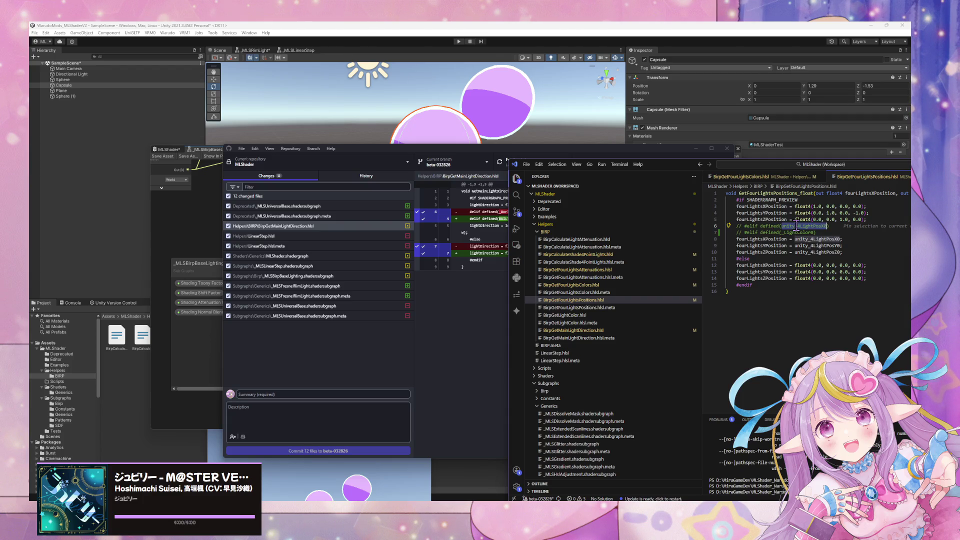
{"action": "type", "text": "#elif defined(BUILTIN_TARGET_API)"}
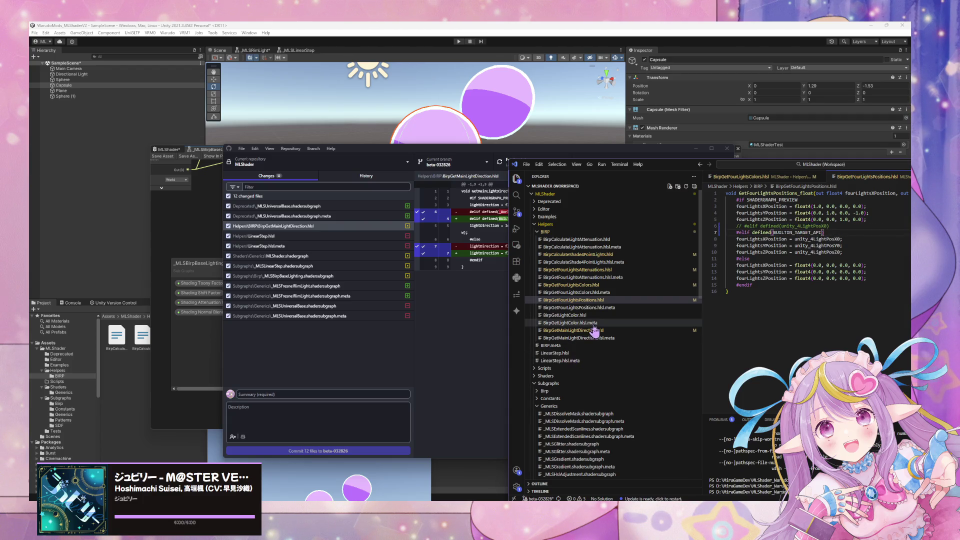
{"action": "left_click", "coordinate": [565, 315]}
Step: In BirpGetLightColor.hlsl, paste BUILTIN_TARGET_API onto a new line below the _LightColor0 condition
{"action": "double_click", "coordinate": [799, 213]}
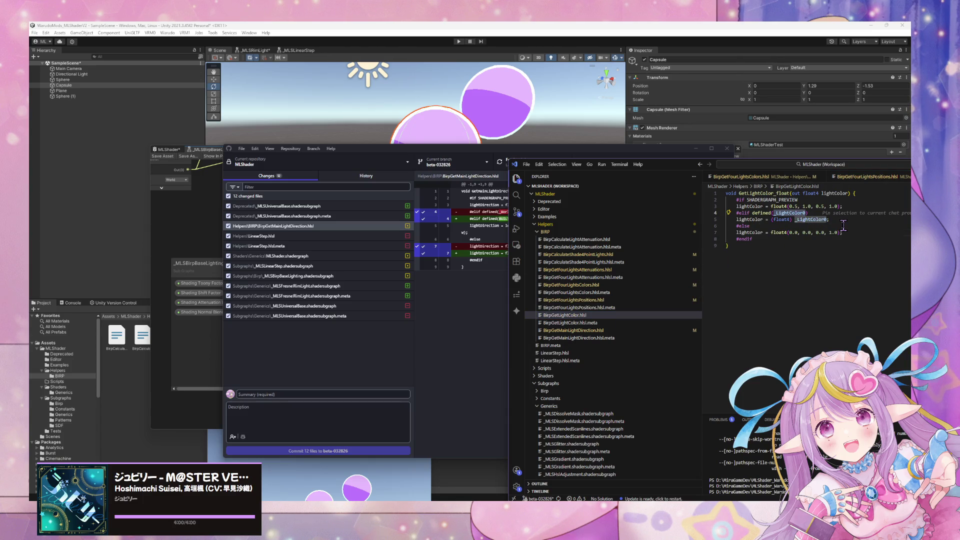
{"action": "type", "text": "BUILTIN_TARGET_API"}
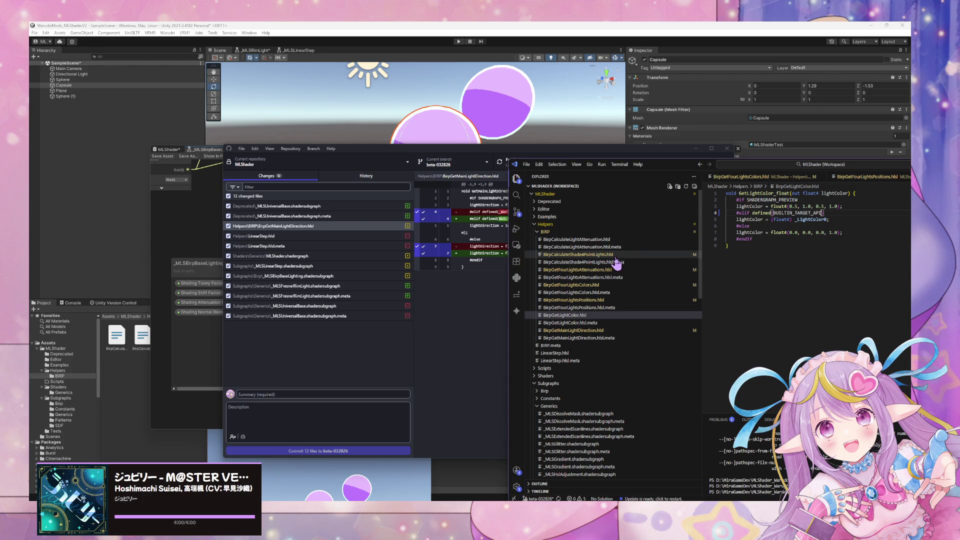
{"action": "key", "text": "ctrl+z"}
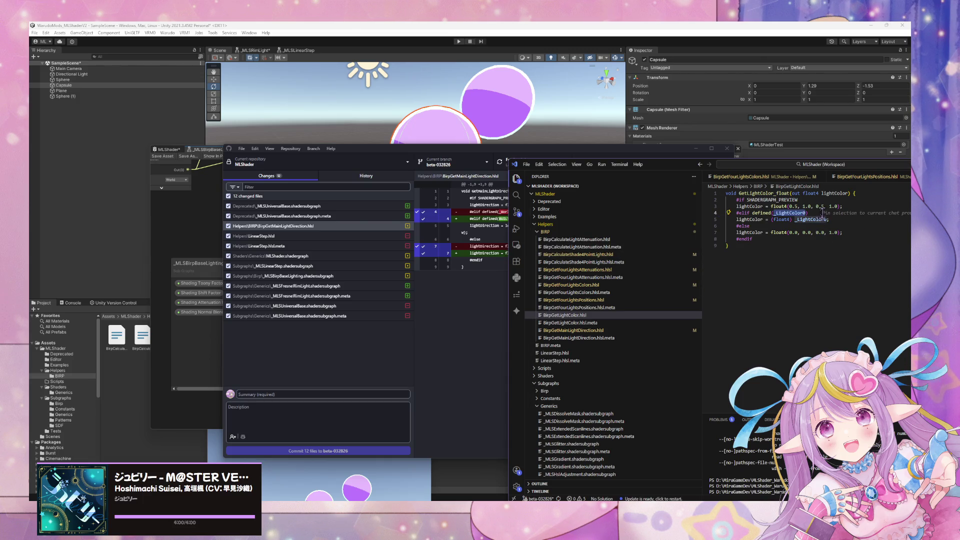
{"action": "key", "text": "End"}
{"action": "key", "text": "Return"}
{"action": "type", "text": "BUILTIN_TARGET_API"}
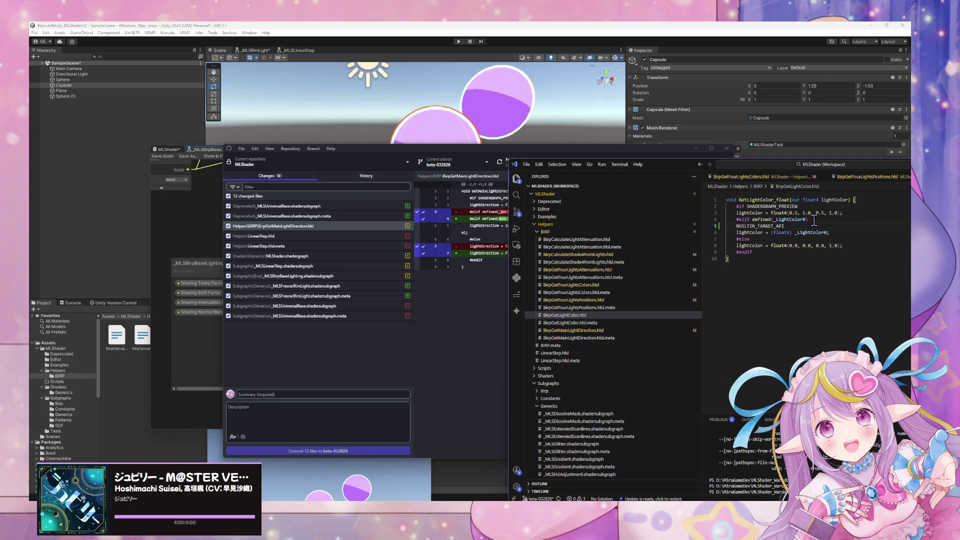
Step: Add an aligned #elif defined(BUILTIN_TARGET_API) line, comment out the _LightColor0 check, and save
{"action": "left_click", "coordinate": [827, 219]}
{"action": "key", "text": "Return"}
{"action": "left_click", "coordinate": [767, 239]}
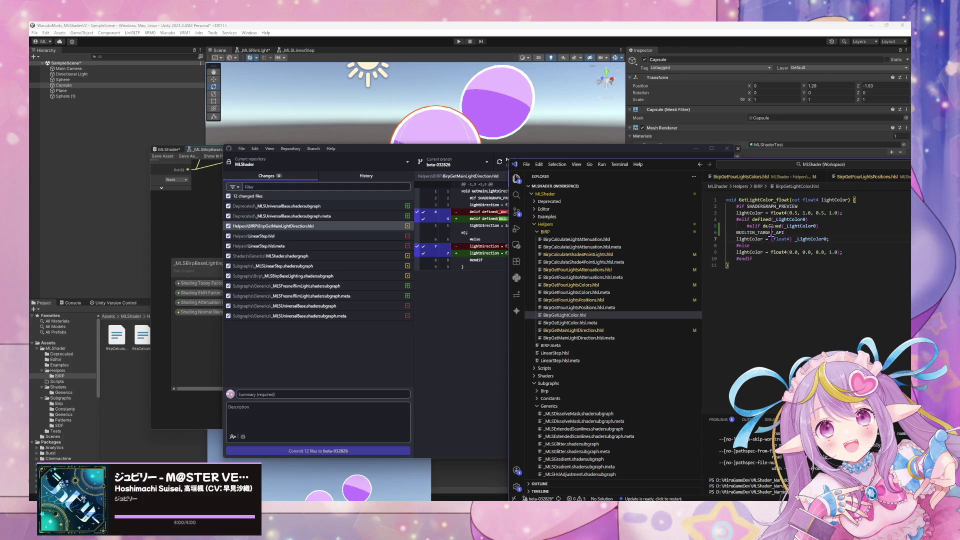
{"action": "double_click", "coordinate": [772, 233]}
{"action": "key", "text": "ctrl+c"}
{"action": "double_click", "coordinate": [800, 226]}
{"action": "key", "text": "ctrl+v"}
{"action": "key", "text": "ctrl+slash"}
{"action": "left_click", "coordinate": [745, 231]}
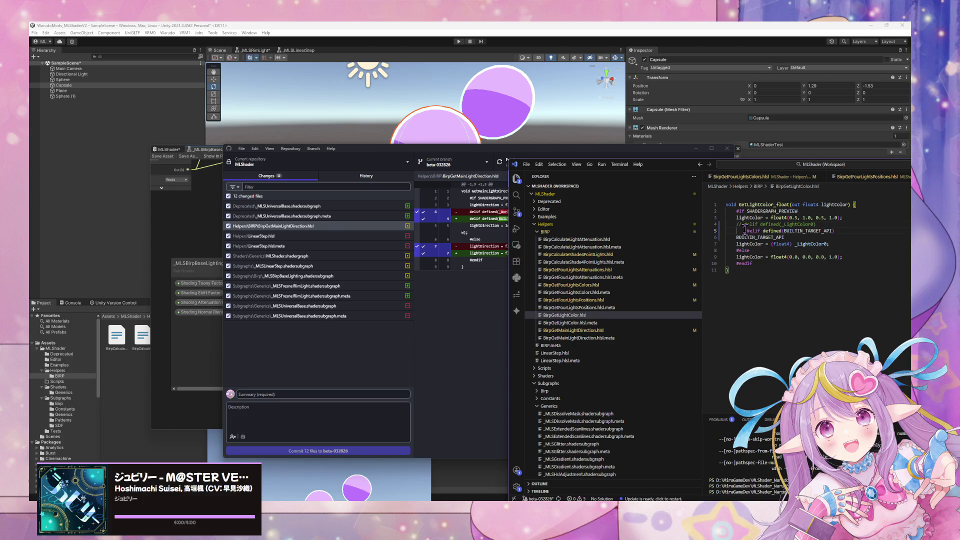
{"action": "key", "text": "BackSpace"}
{"action": "key", "text": "ctrl+s"}
Step: Change BirpGetMainLightDirection.hlsl's condition to check BUILTIN_TARGET_API
{"action": "left_click", "coordinate": [607, 331]}
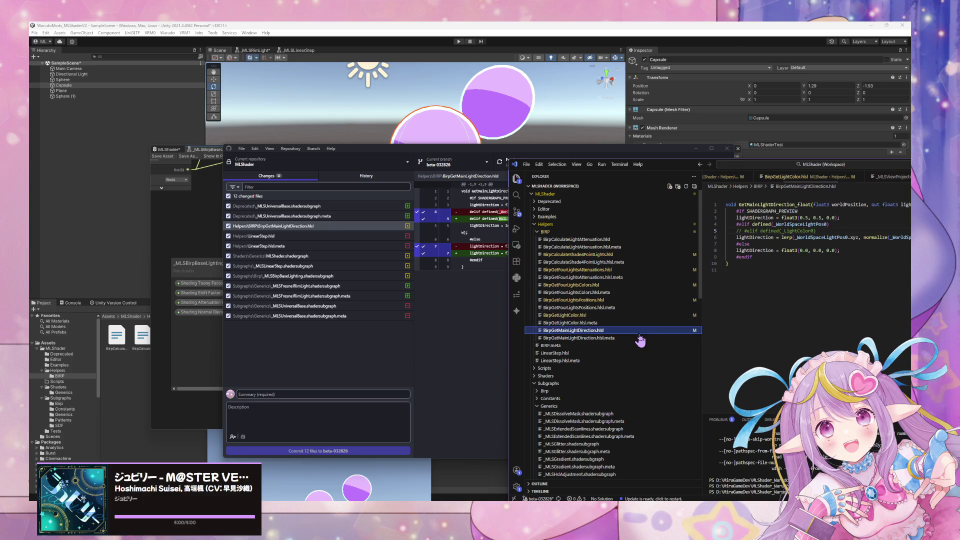
{"action": "left_click", "coordinate": [798, 231]}
{"action": "key", "text": "ctrl+slash"}
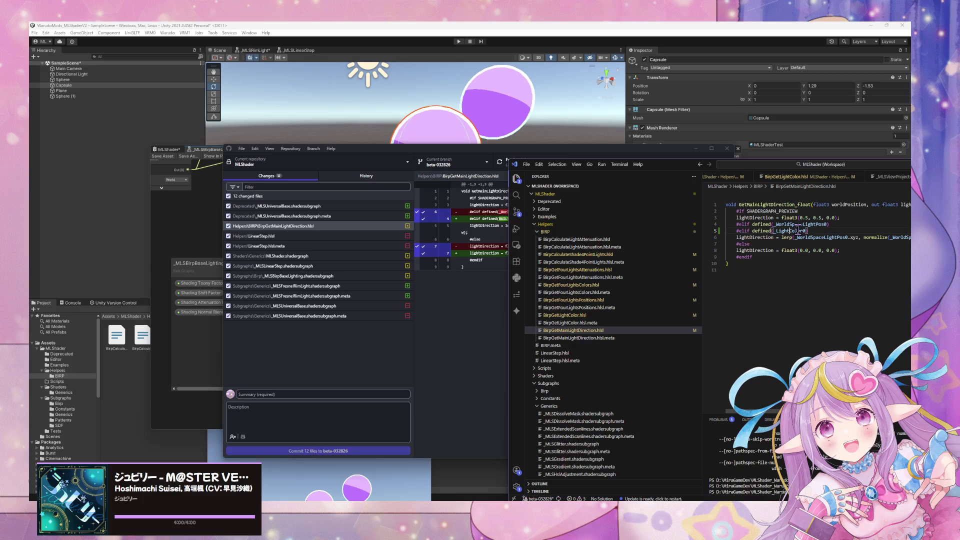
{"action": "key", "text": "ctrl+z"}
{"action": "left_click", "coordinate": [838, 226]}
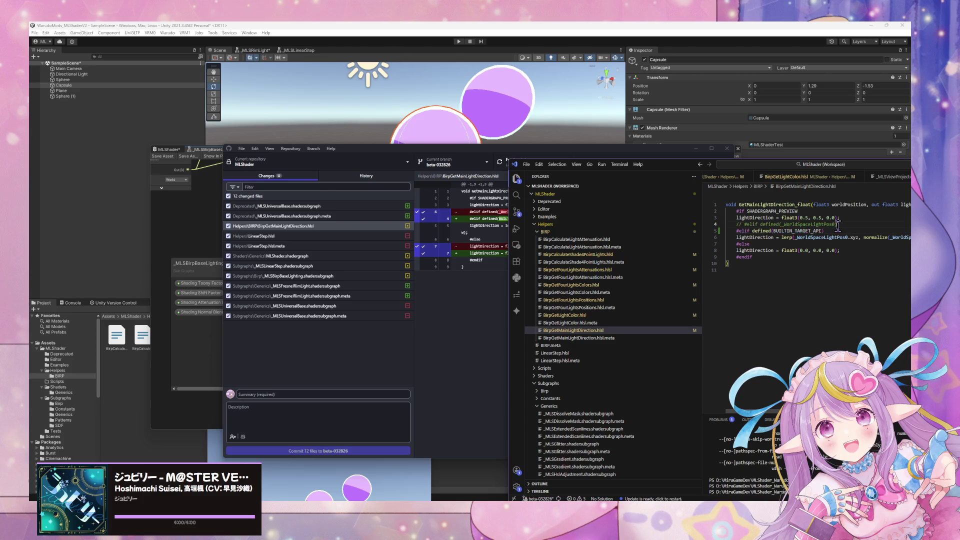
{"action": "left_click", "coordinate": [558, 120]}
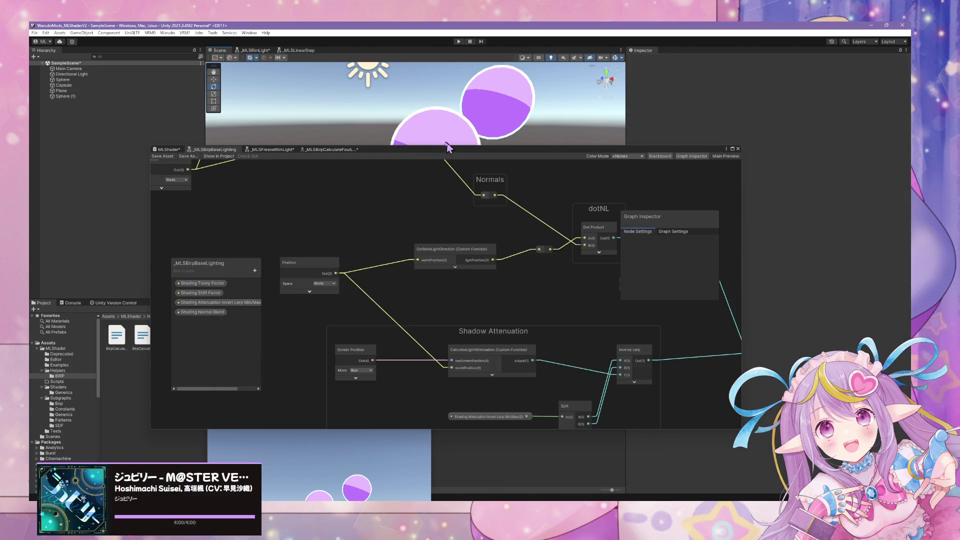
Step: Check the Unity Console and review the MLShader.shadergraph diff in GitHub Desktop
{"action": "left_click", "coordinate": [75, 303]}
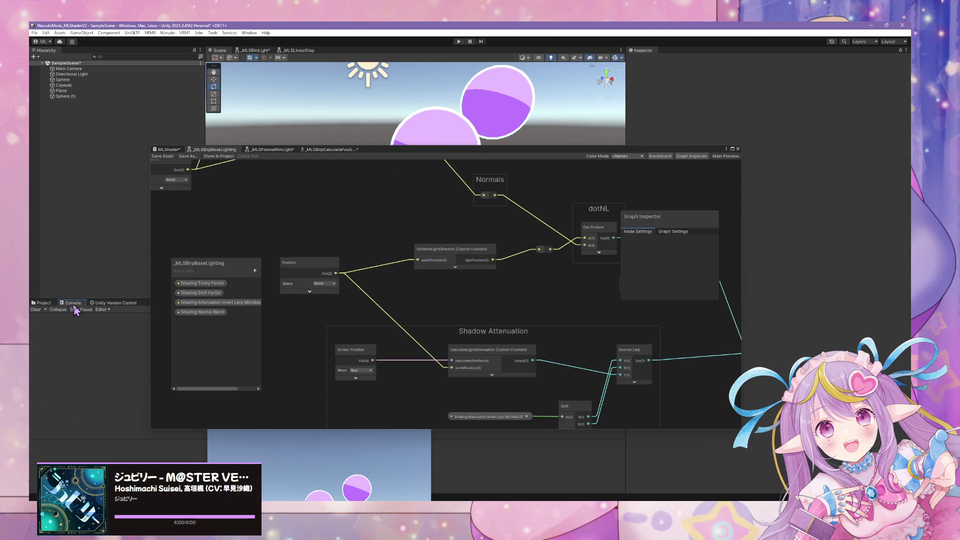
{"action": "left_click_drag", "start_coordinate": [385, 155], "coordinate": [628, 193]}
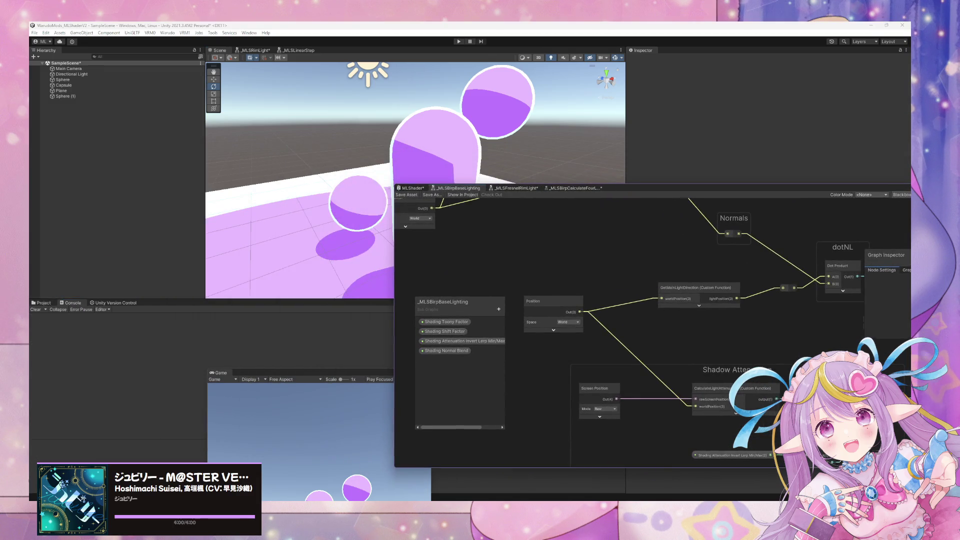
{"action": "key", "text": "alt+Tab"}
{"action": "key", "text": "Down"}
{"action": "key", "text": "Down"}
{"action": "key", "text": "Down"}
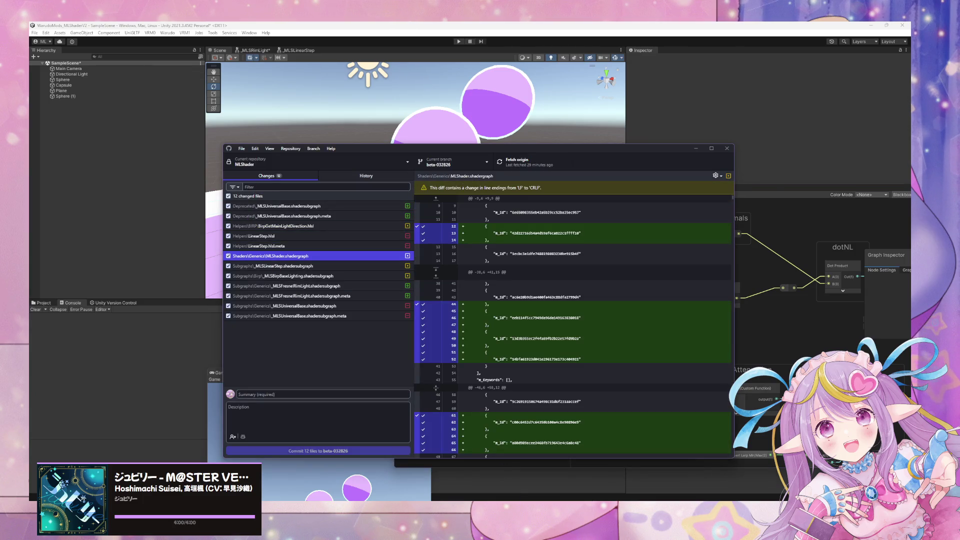
{"action": "left_click", "coordinate": [508, 502]}
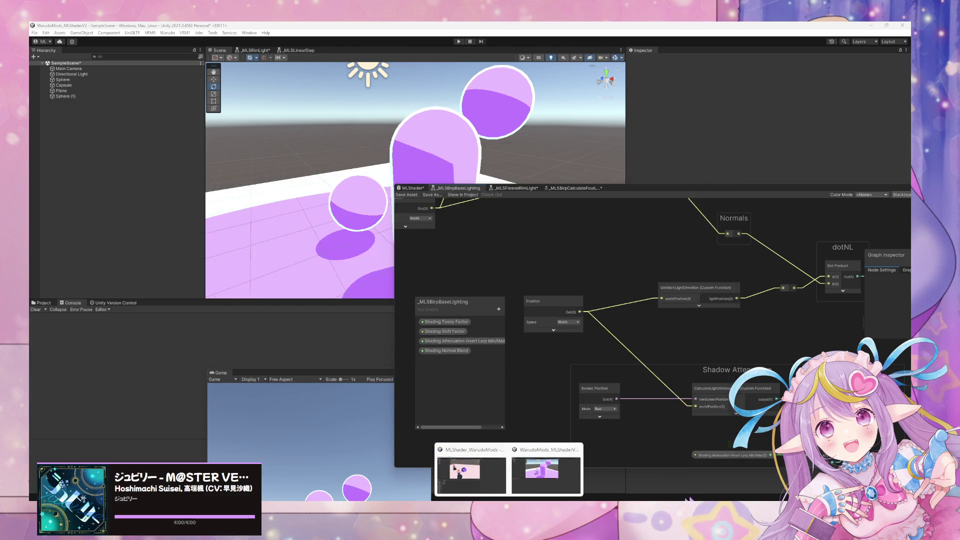
{"action": "key", "text": "alt+Tab"}
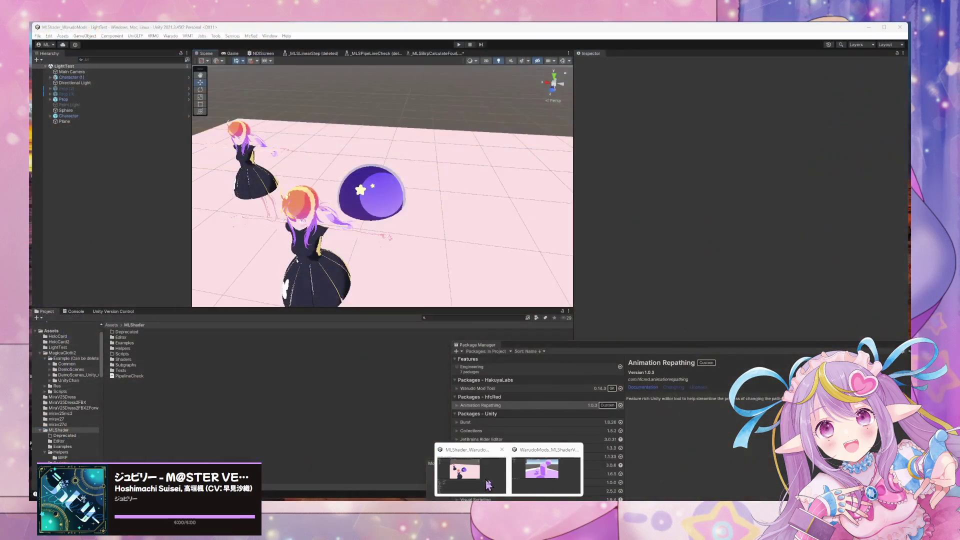
Step: Switch to the URP test project and select the MLS Pipe Line Check node
{"action": "key", "text": "alt+Tab"}
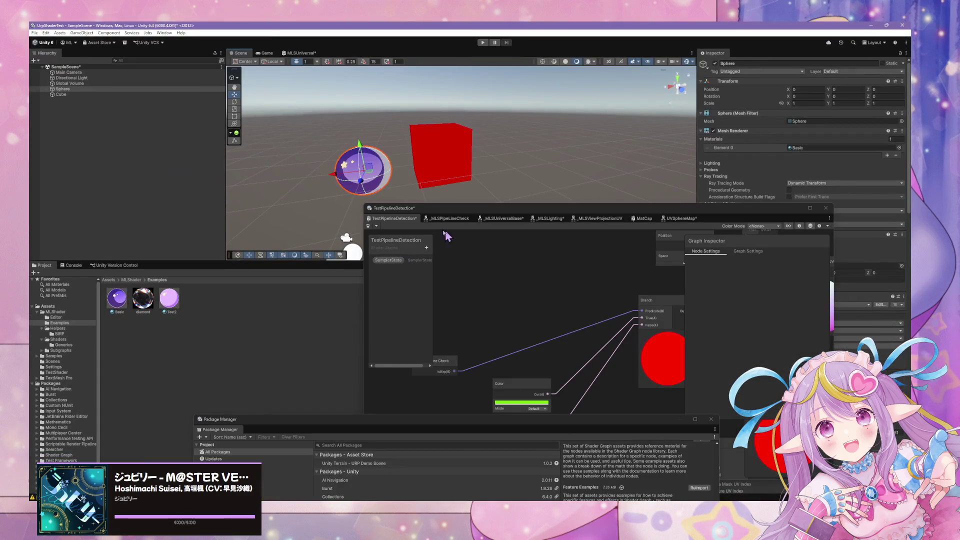
{"action": "left_click_drag", "start_coordinate": [547, 360], "coordinate": [635, 310]}
{"action": "left_click", "coordinate": [524, 315]}
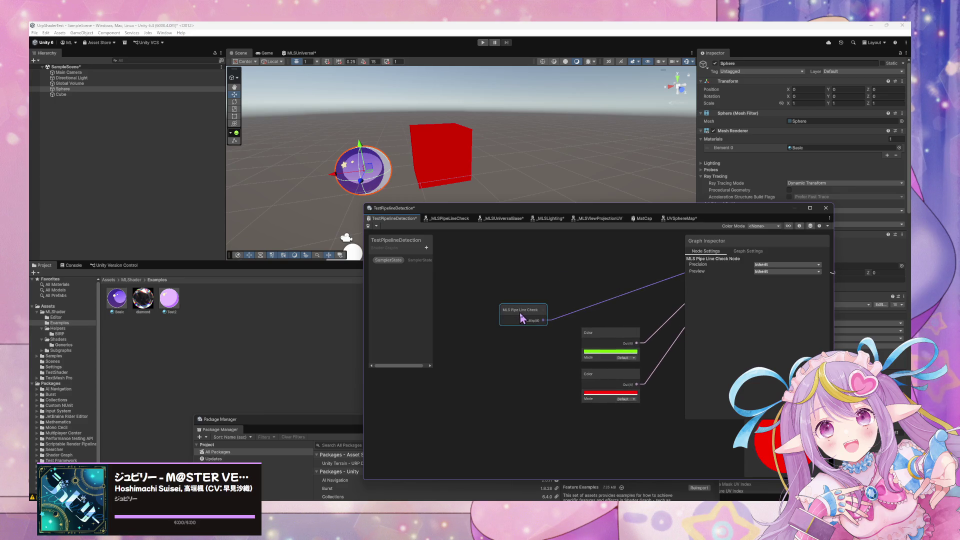
Step: Open the _MLSPipeLineCheck subgraph, inspect the IsBirp function, and open PipelineCheck.hlsl
{"action": "double_click", "coordinate": [516, 312]}
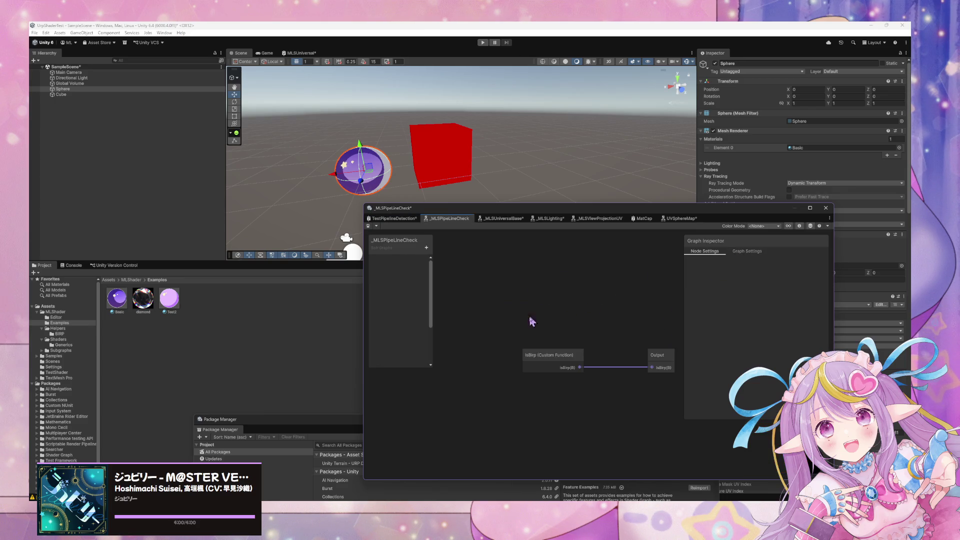
{"action": "left_click", "coordinate": [545, 354]}
{"action": "left_click", "coordinate": [741, 358]}
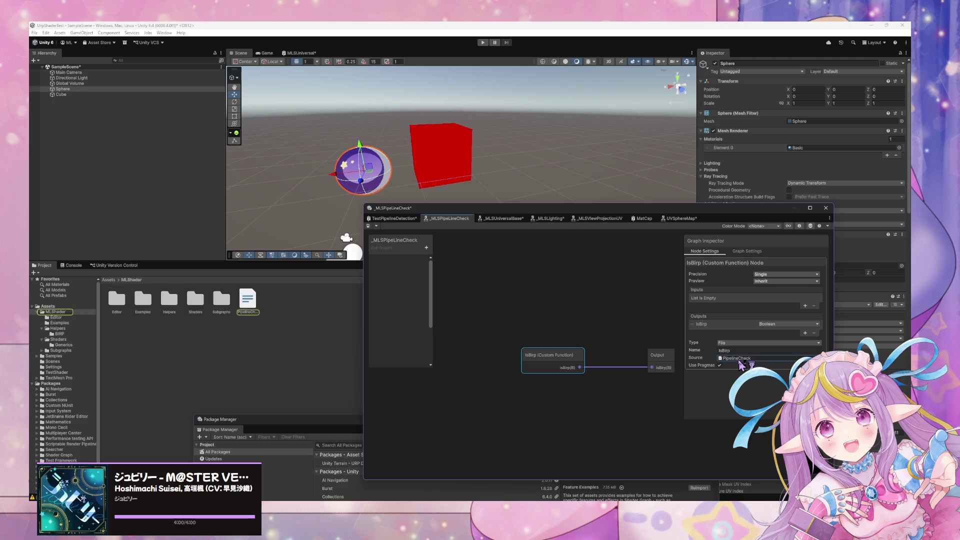
{"action": "double_click", "coordinate": [796, 200]}
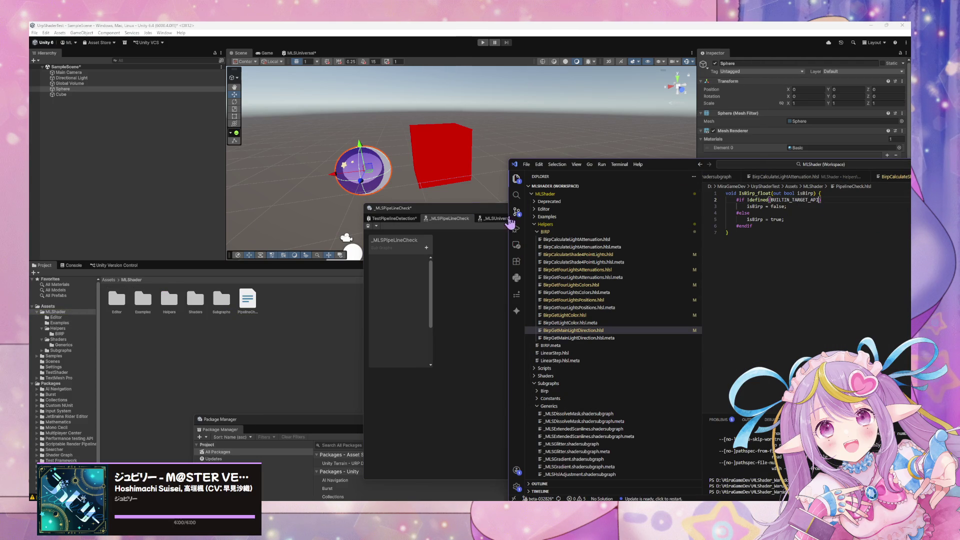
{"action": "left_click", "coordinate": [476, 268]}
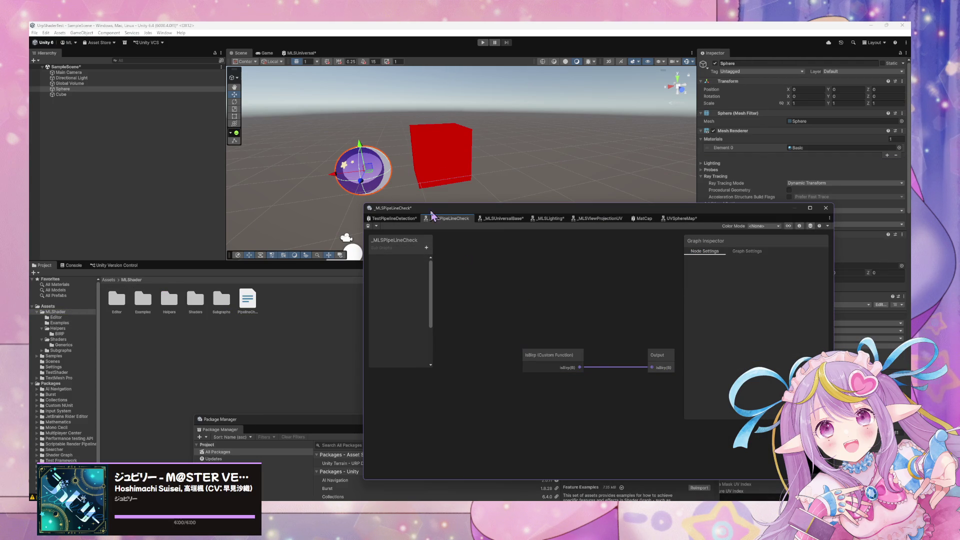
Step: Recheck the IsBirp node, then return to TestPipelineDetection and save the asset
{"action": "scroll", "coordinate": [495, 160], "scroll_direction": "up", "scroll_amount": 5}
{"action": "left_click", "coordinate": [554, 359]}
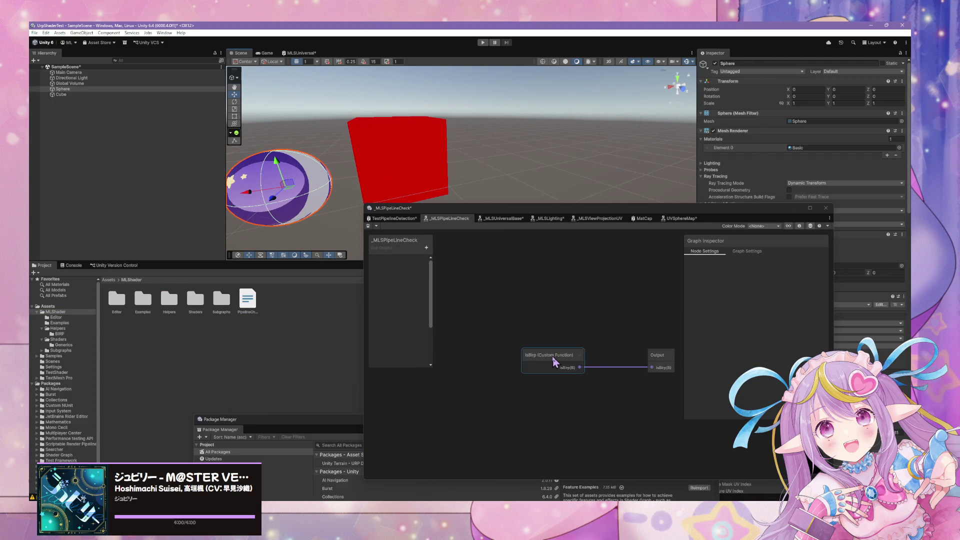
{"action": "left_click_drag", "start_coordinate": [646, 326], "coordinate": [568, 306]}
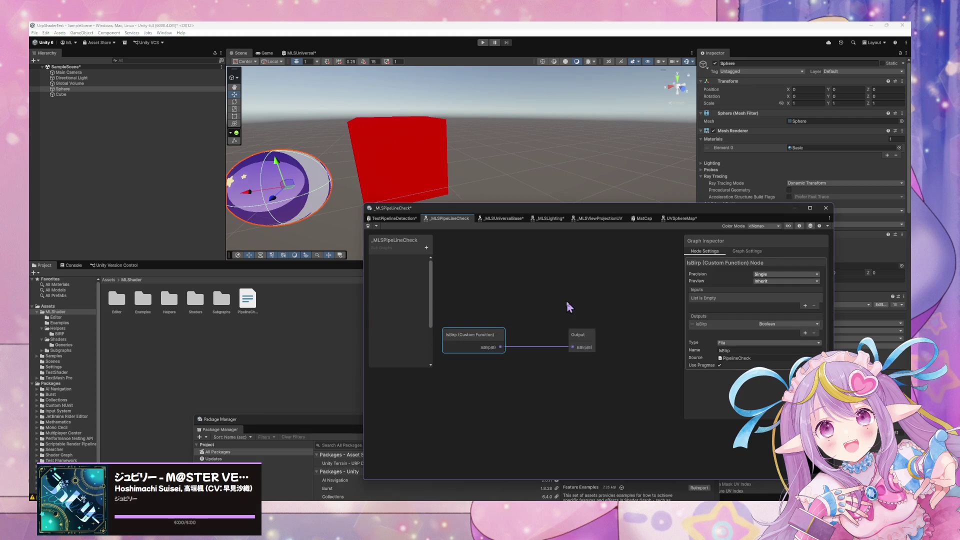
{"action": "left_click", "coordinate": [395, 218]}
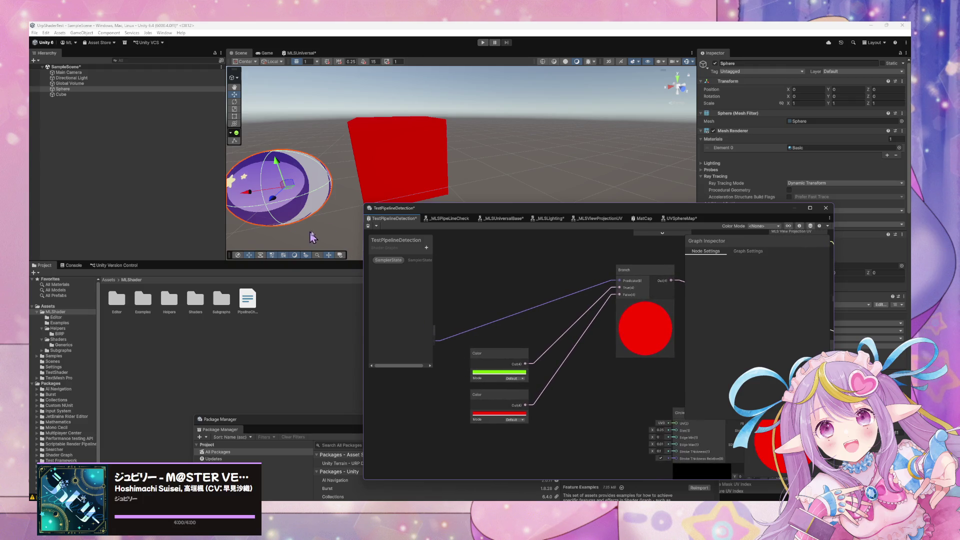
{"action": "left_click", "coordinate": [368, 226]}
{"action": "mouse_move", "coordinate": [430, 495]}
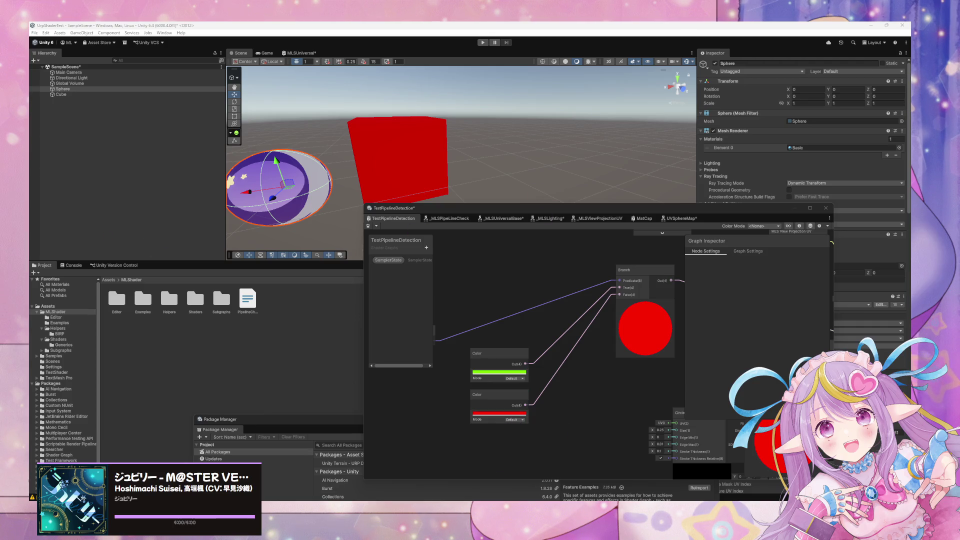
{"action": "mouse_move", "coordinate": [591, 484]}
{"action": "mouse_move", "coordinate": [522, 481]}
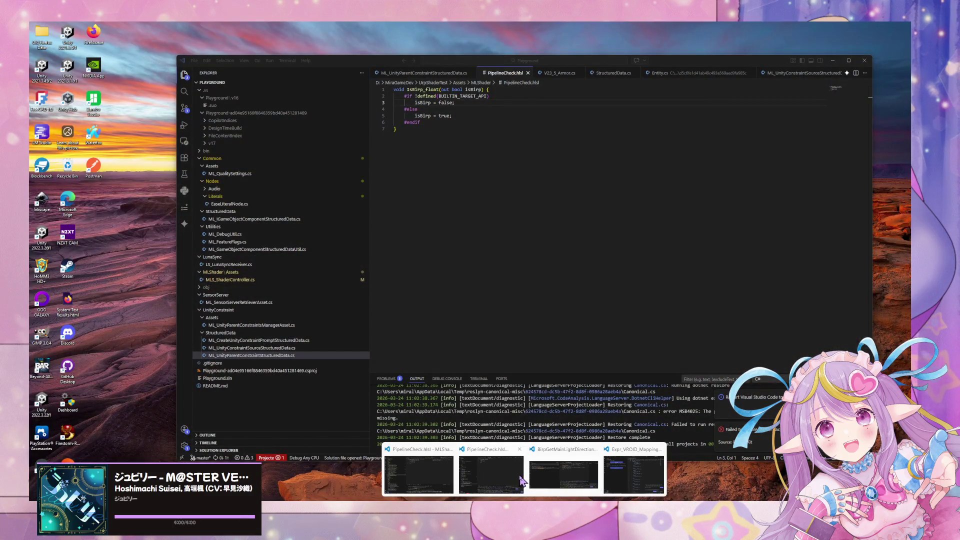
Step: Pick the WarudoMods_MLShaderV2 Unity window from the taskbar thumbnails
{"action": "left_click", "coordinate": [522, 481]}
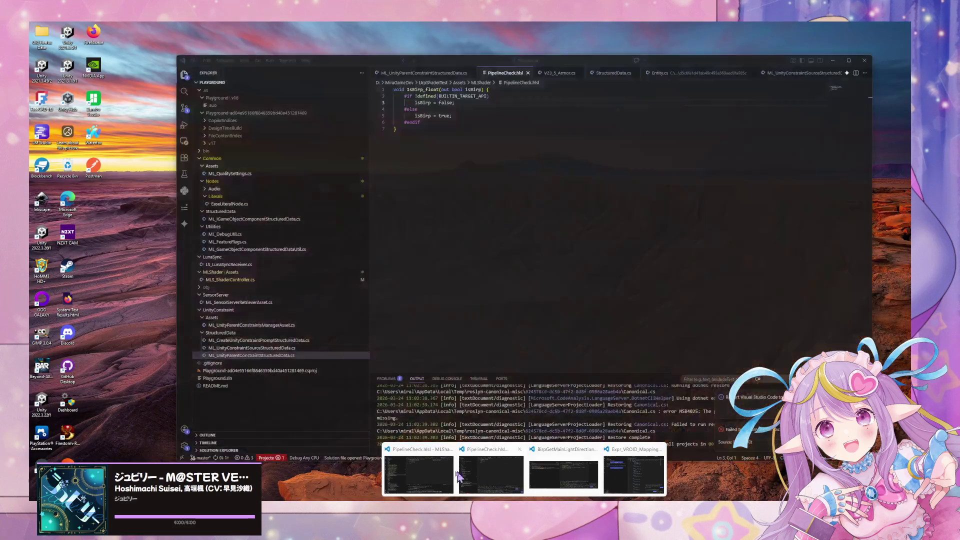
{"action": "mouse_move", "coordinate": [437, 473]}
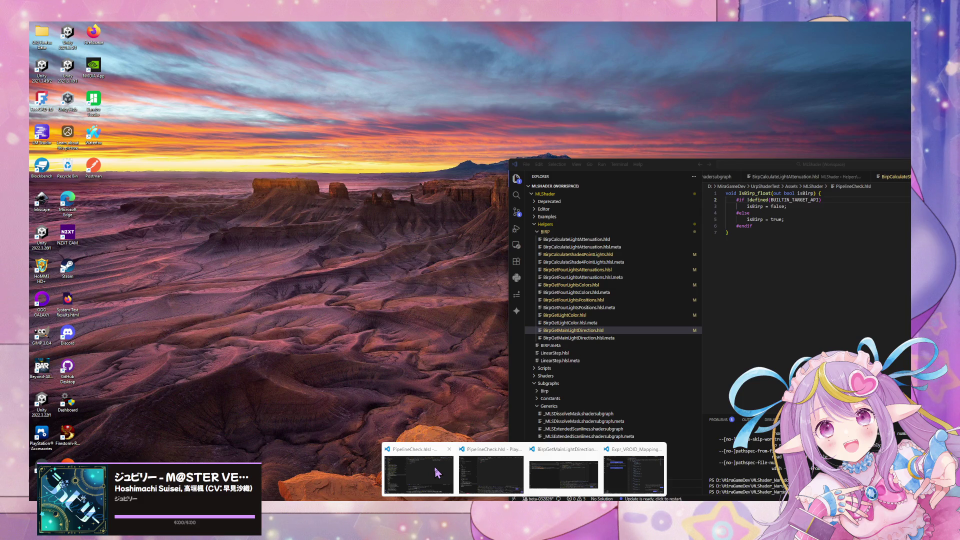
{"action": "mouse_move", "coordinate": [476, 480]}
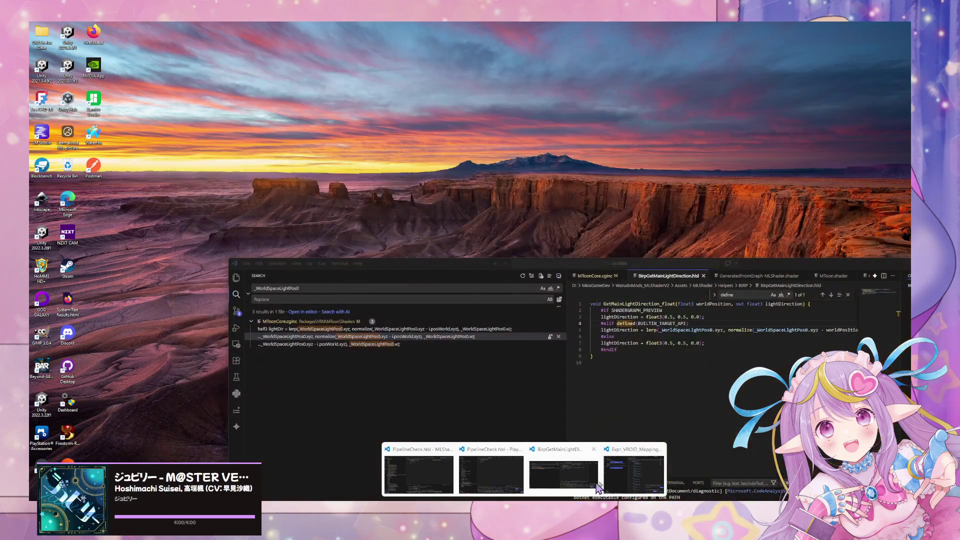
{"action": "mouse_move", "coordinate": [565, 481]}
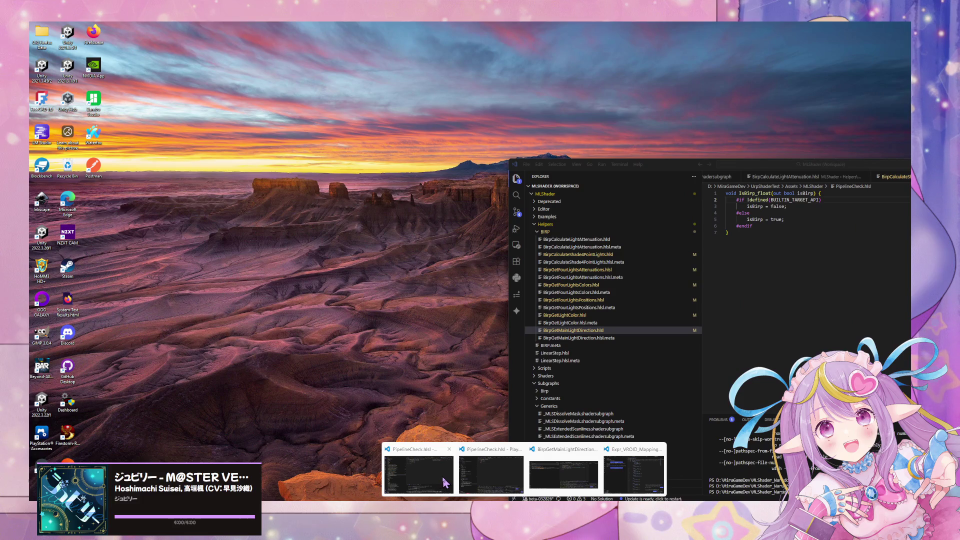
{"action": "mouse_move", "coordinate": [512, 486]}
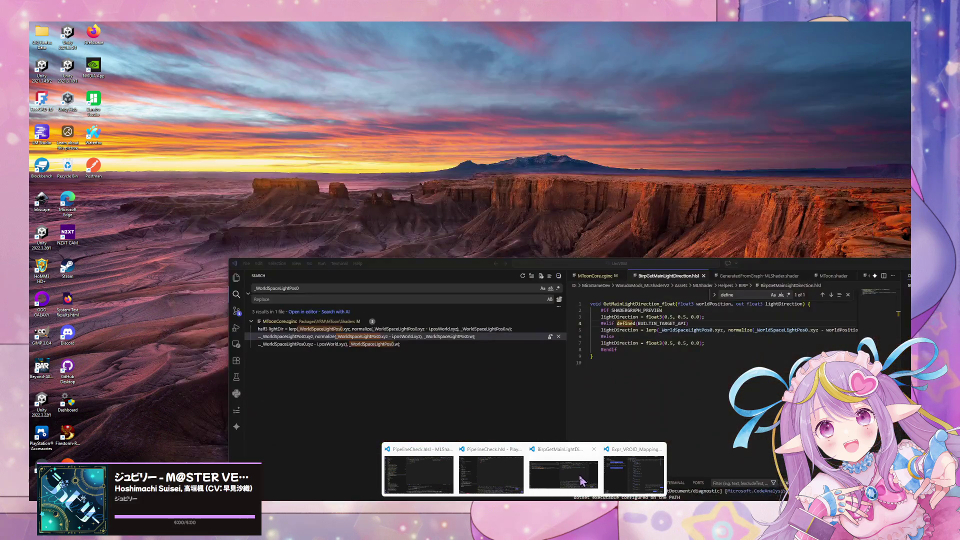
{"action": "left_click", "coordinate": [581, 481]}
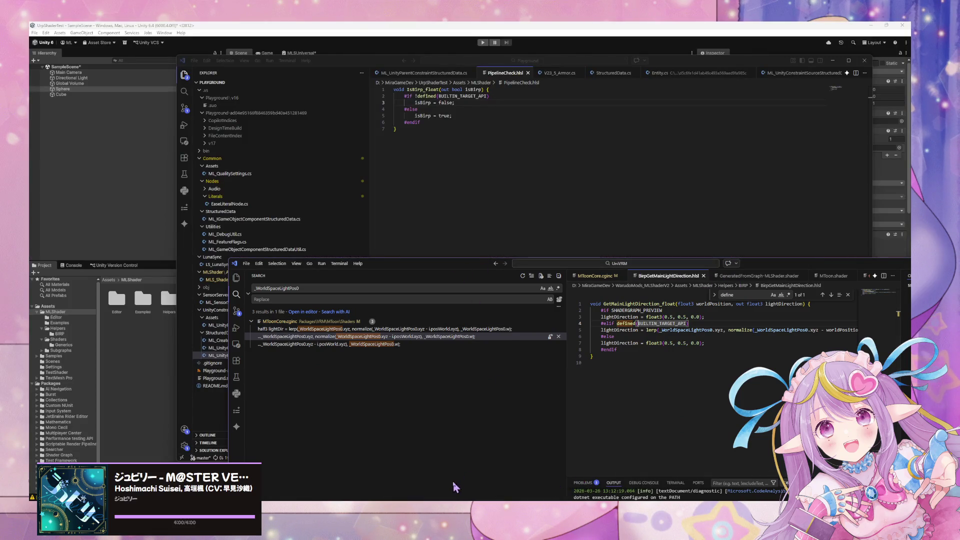
{"action": "mouse_move", "coordinate": [508, 530]}
{"action": "left_click", "coordinate": [528, 477]}
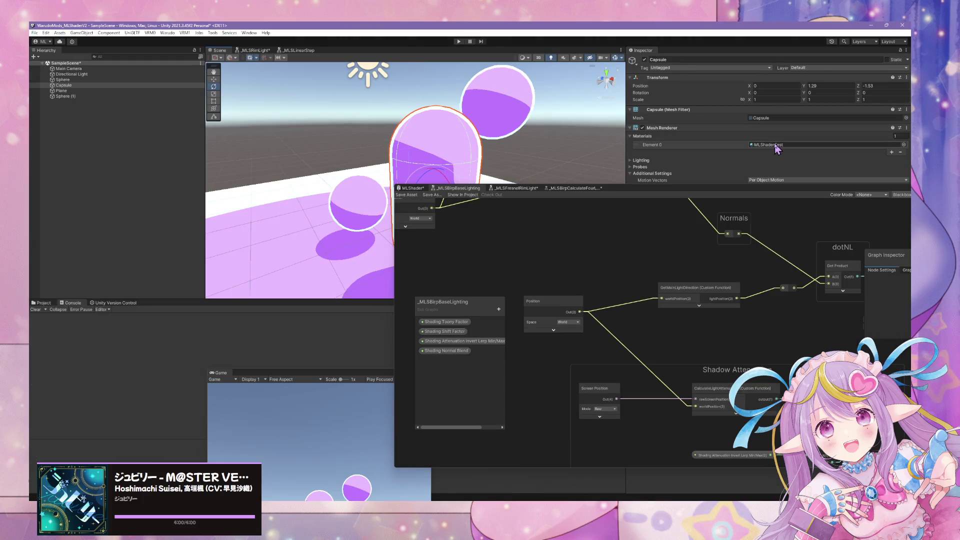
Step: Open the capsule's ML Shader Test material and edit its MLShader graph
{"action": "double_click", "coordinate": [777, 145]}
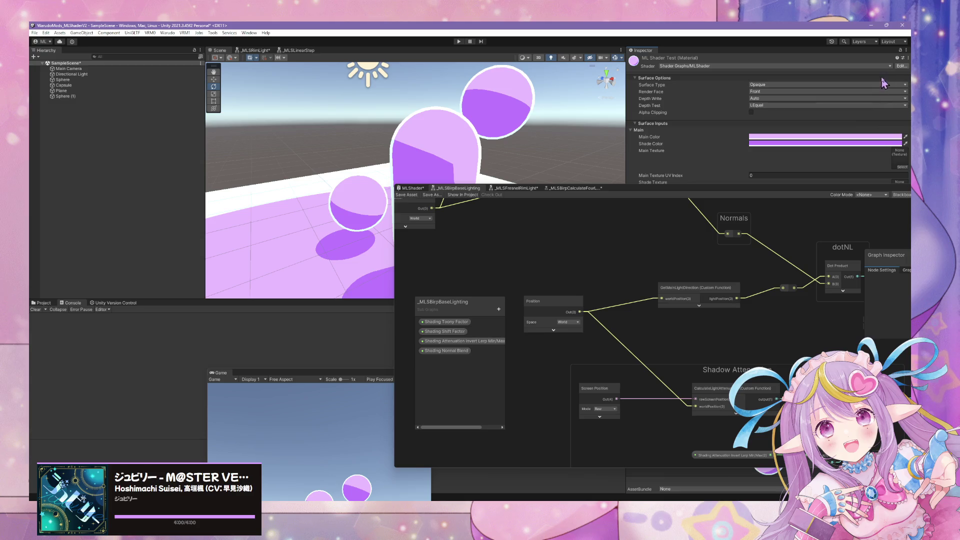
{"action": "left_click", "coordinate": [900, 66]}
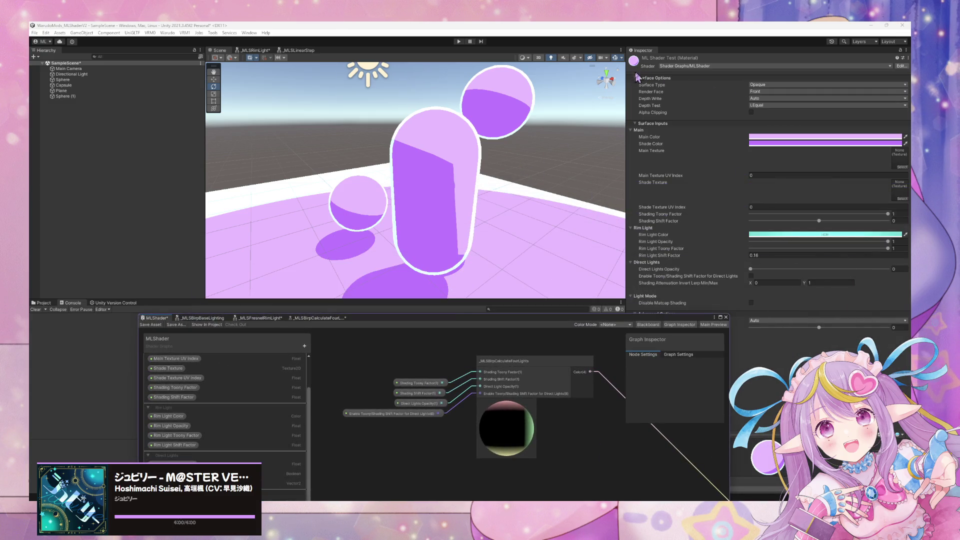
{"action": "left_click_drag", "start_coordinate": [489, 321], "coordinate": [523, 332]}
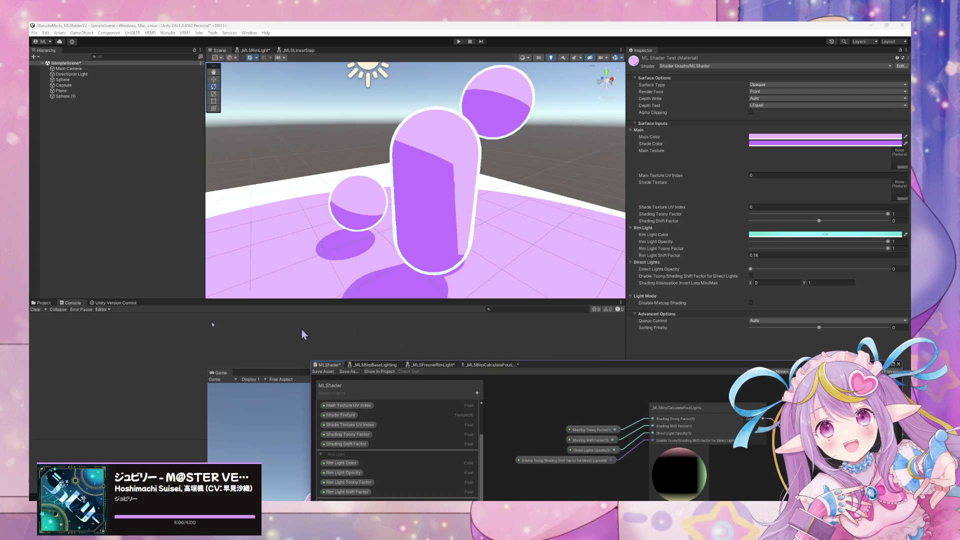
{"action": "left_click", "coordinate": [50, 304]}
{"action": "left_click", "coordinate": [124, 336]}
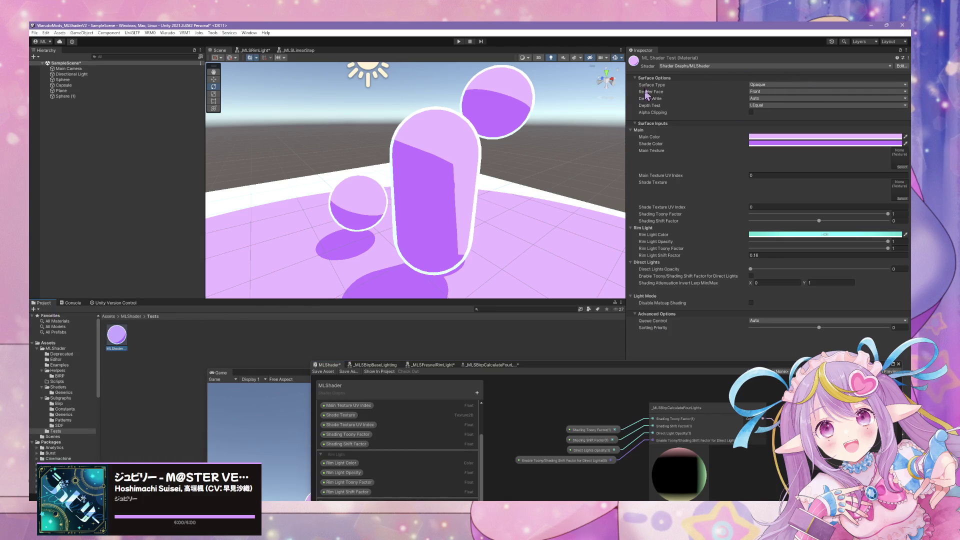
{"action": "left_click", "coordinate": [902, 66]}
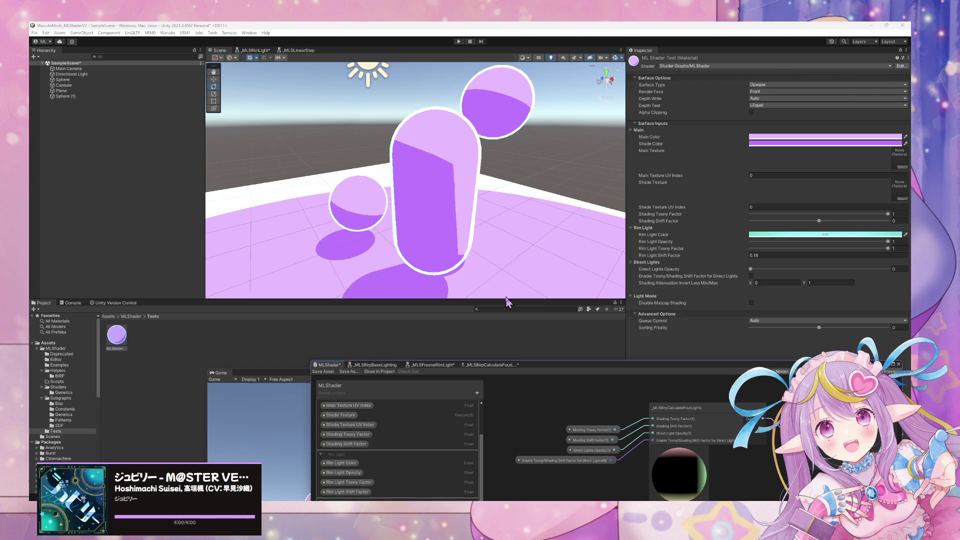
{"action": "left_click", "coordinate": [121, 340]}
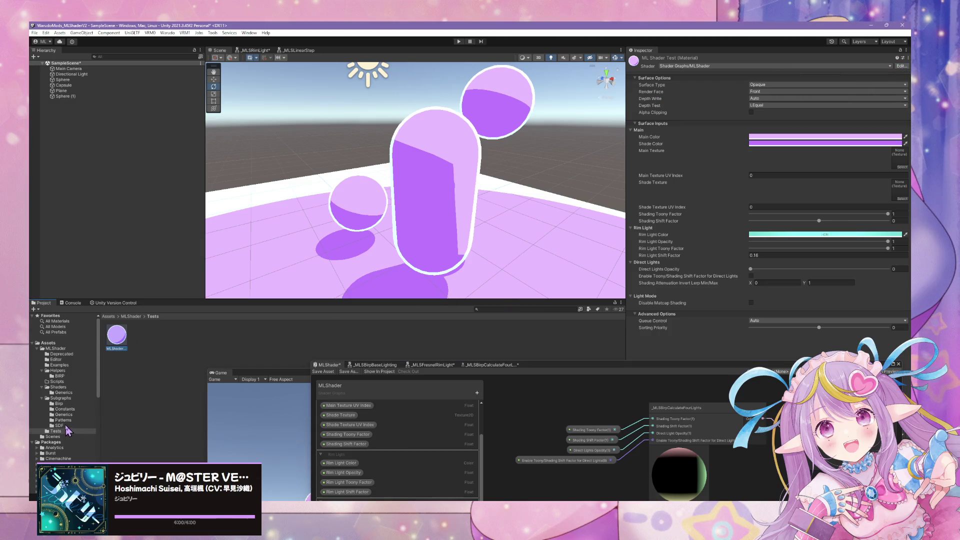
Step: Select MLShader in Shaders/Generics and open its generated shader code
{"action": "left_click", "coordinate": [70, 426]}
{"action": "left_click", "coordinate": [80, 393]}
{"action": "left_click", "coordinate": [122, 350]}
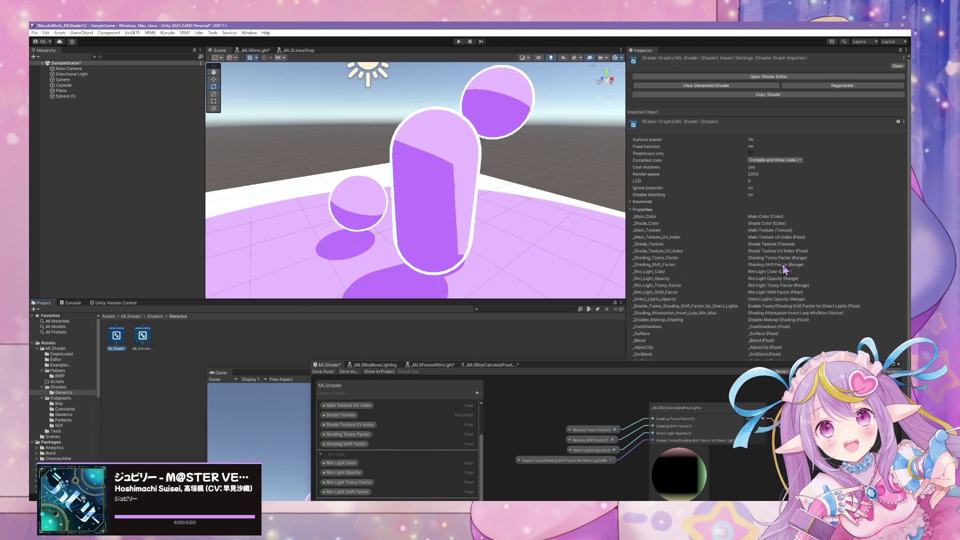
{"action": "left_click", "coordinate": [770, 95]}
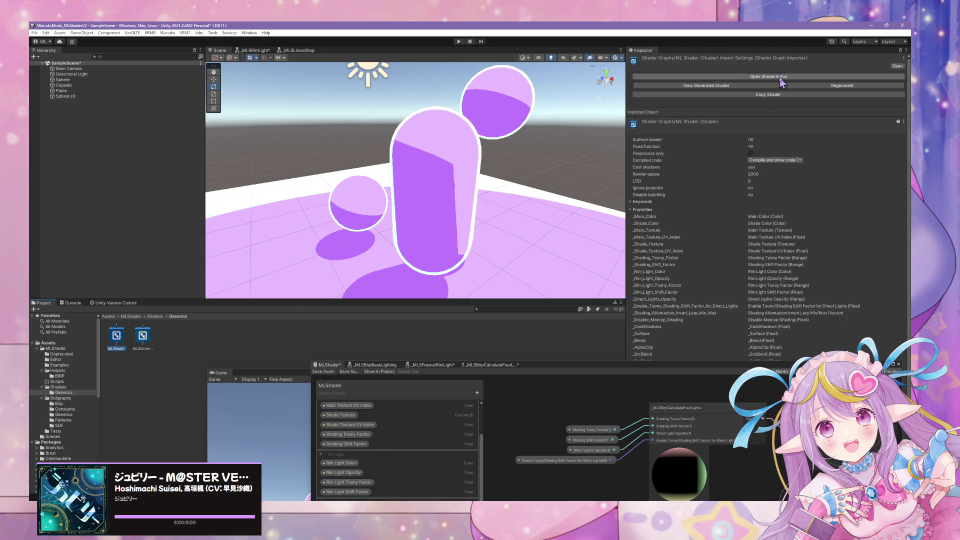
{"action": "left_click", "coordinate": [739, 86]}
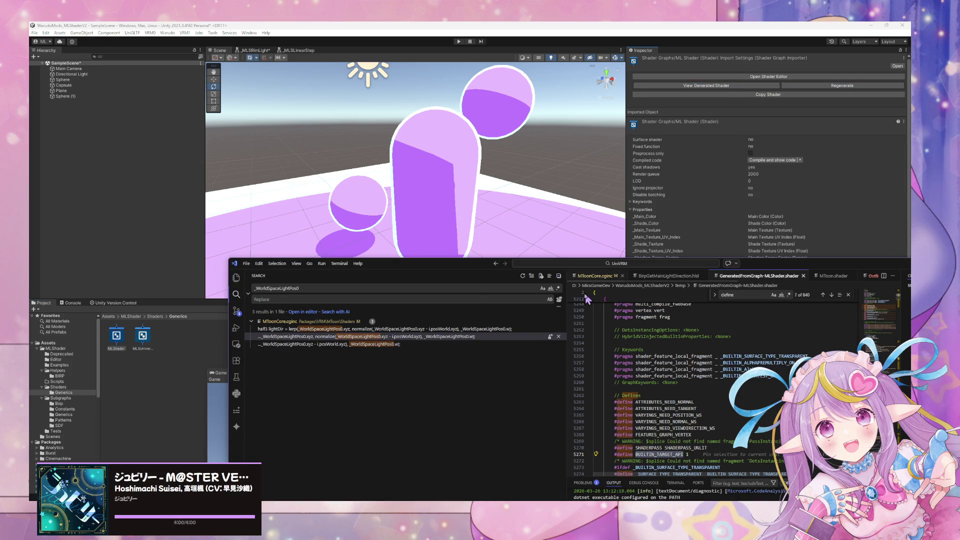
Step: Expand the folded SubShader block and scroll through the generated MLShader code
{"action": "left_click_drag", "start_coordinate": [462, 273], "coordinate": [320, 122]}
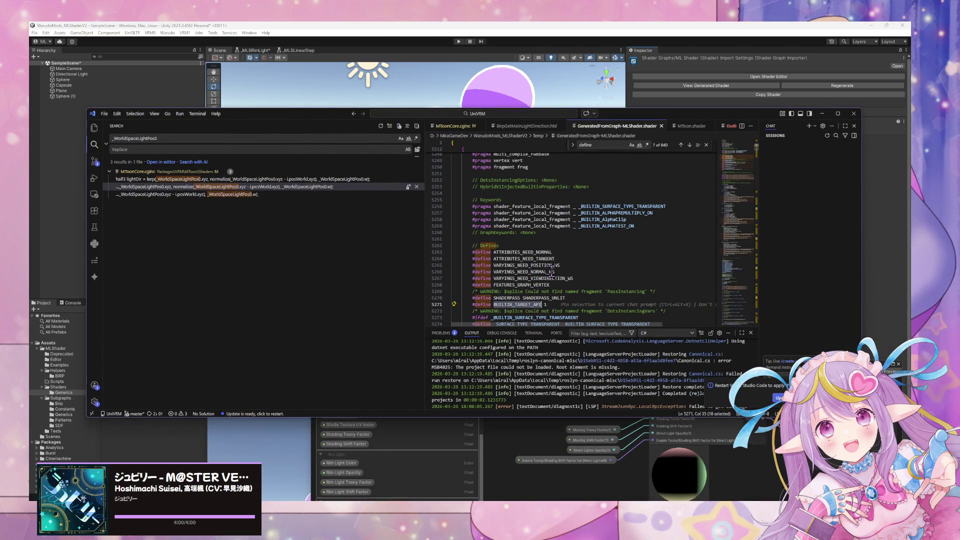
{"action": "scroll", "coordinate": [565, 268], "scroll_direction": "up", "scroll_amount": 5}
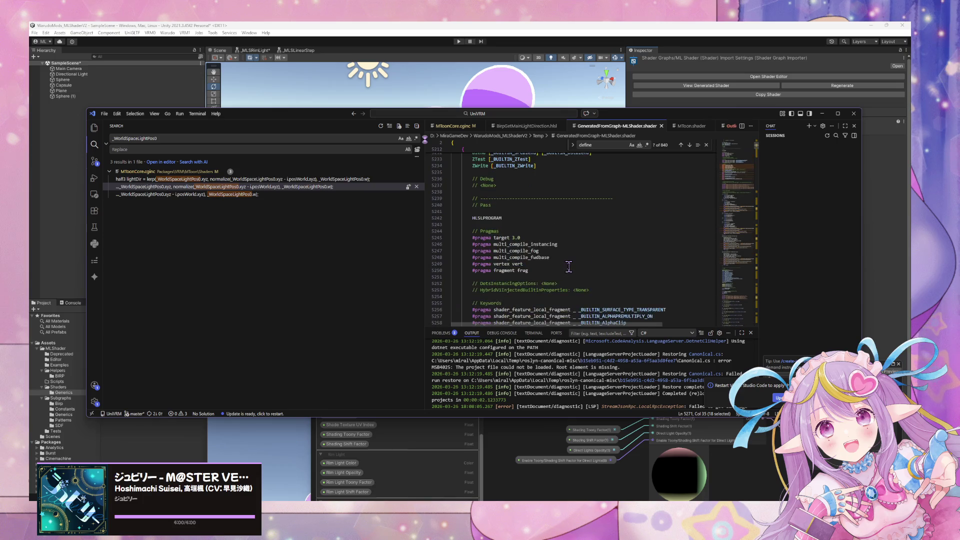
{"action": "scroll", "coordinate": [569, 267], "scroll_direction": "up", "scroll_amount": 10}
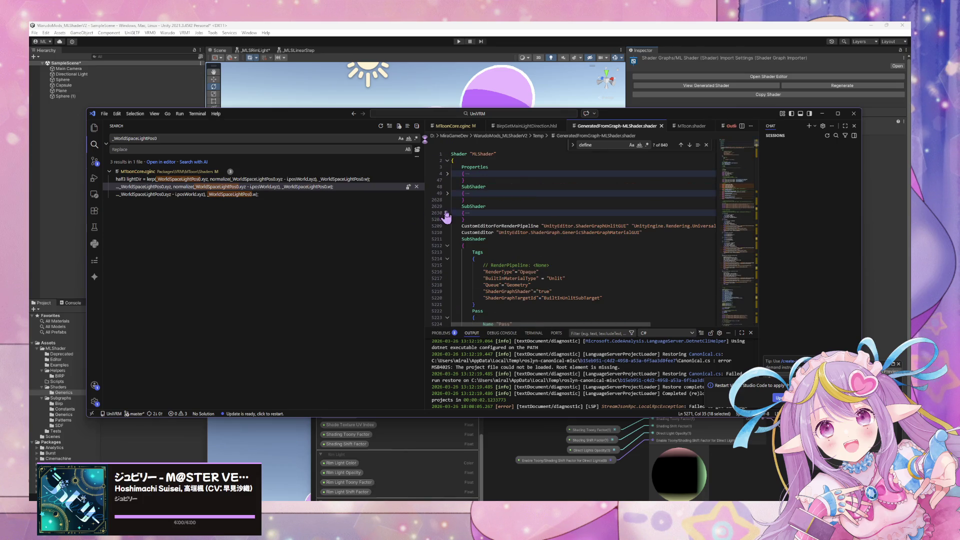
{"action": "left_click", "coordinate": [447, 213]}
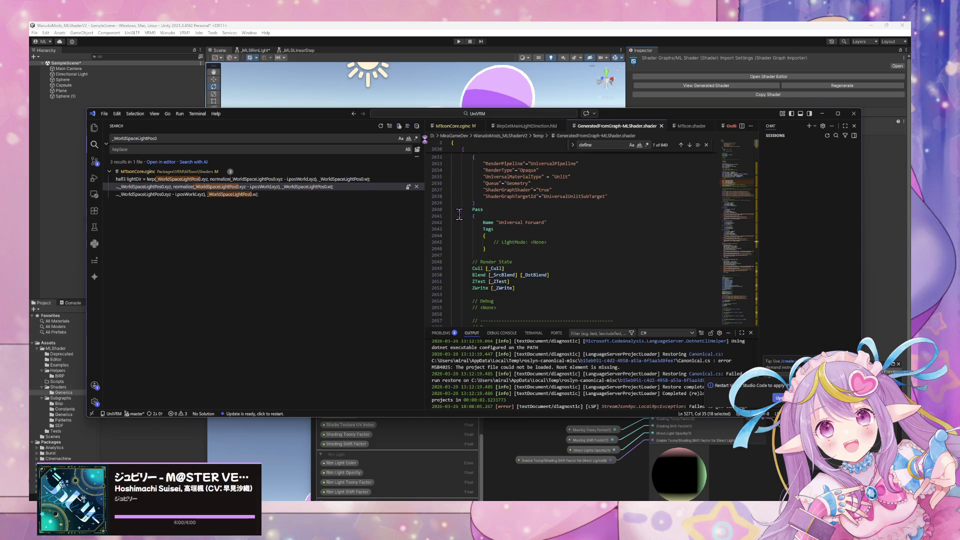
{"action": "scroll", "coordinate": [465, 218], "scroll_direction": "down", "scroll_amount": 7}
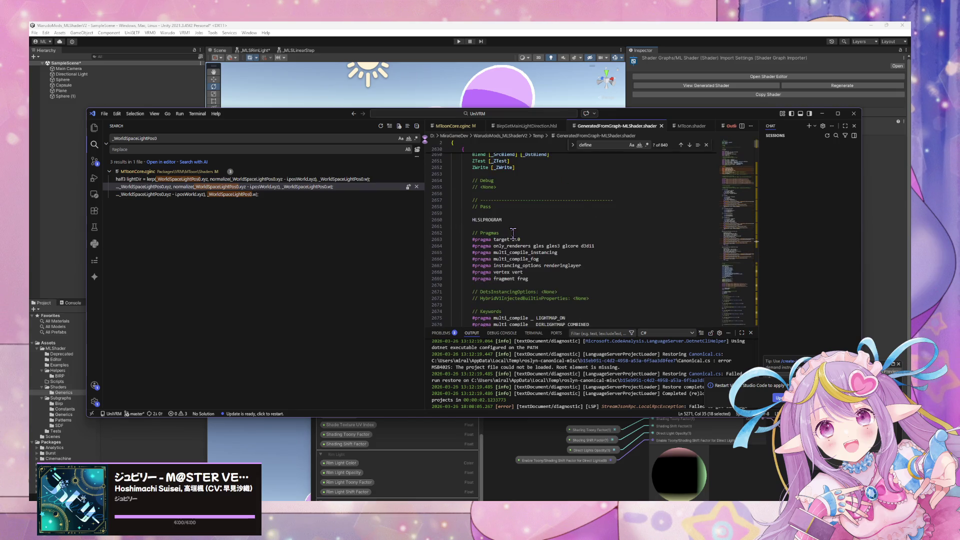
{"action": "scroll", "coordinate": [597, 248], "scroll_direction": "down", "scroll_amount": 9}
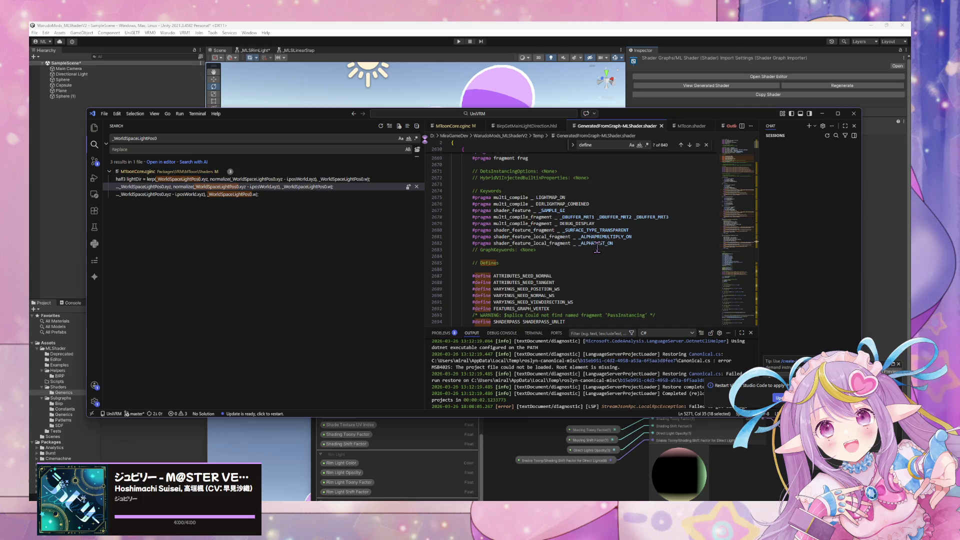
{"action": "scroll", "coordinate": [597, 249], "scroll_direction": "down", "scroll_amount": 2}
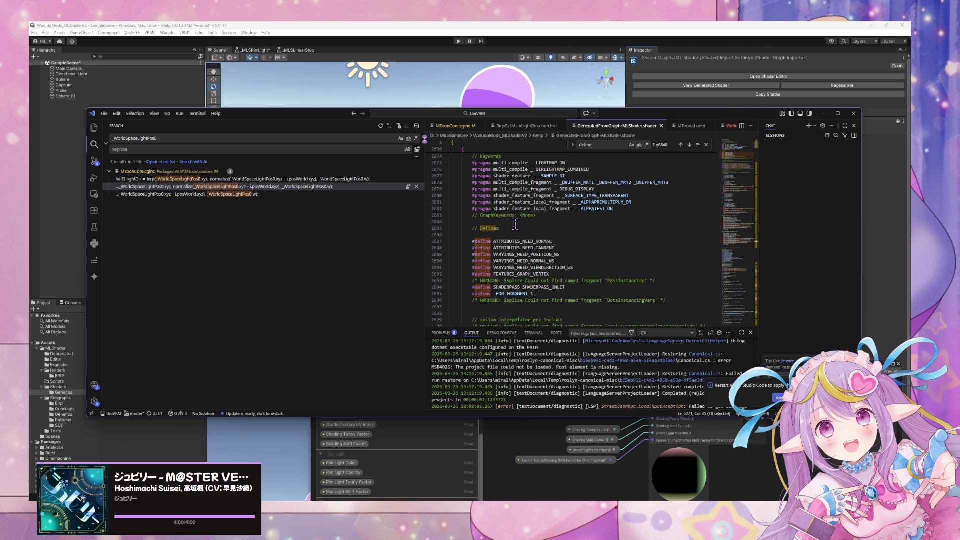
{"action": "scroll", "coordinate": [515, 225], "scroll_direction": "down", "scroll_amount": 2}
{"action": "scroll", "coordinate": [512, 228], "scroll_direction": "up", "scroll_amount": 10}
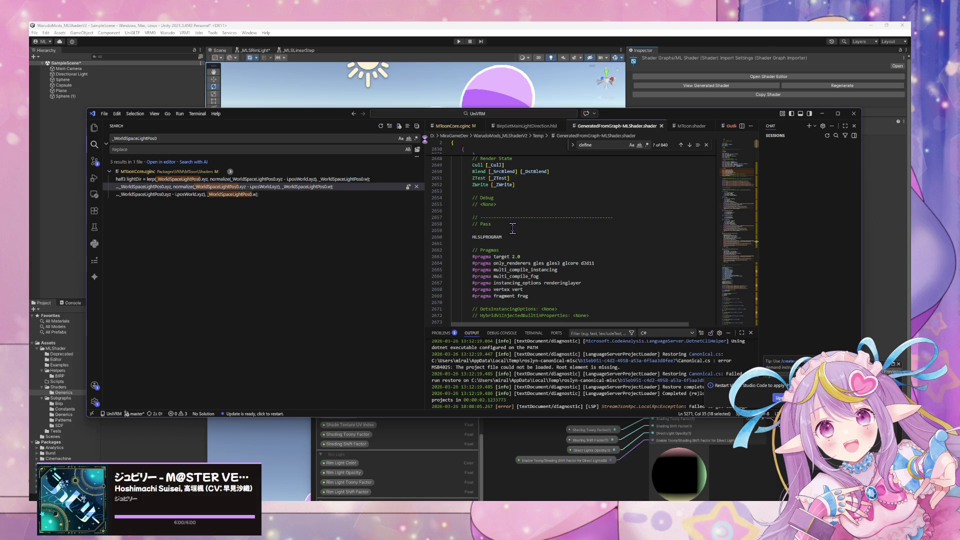
{"action": "scroll", "coordinate": [515, 230], "scroll_direction": "up", "scroll_amount": 8}
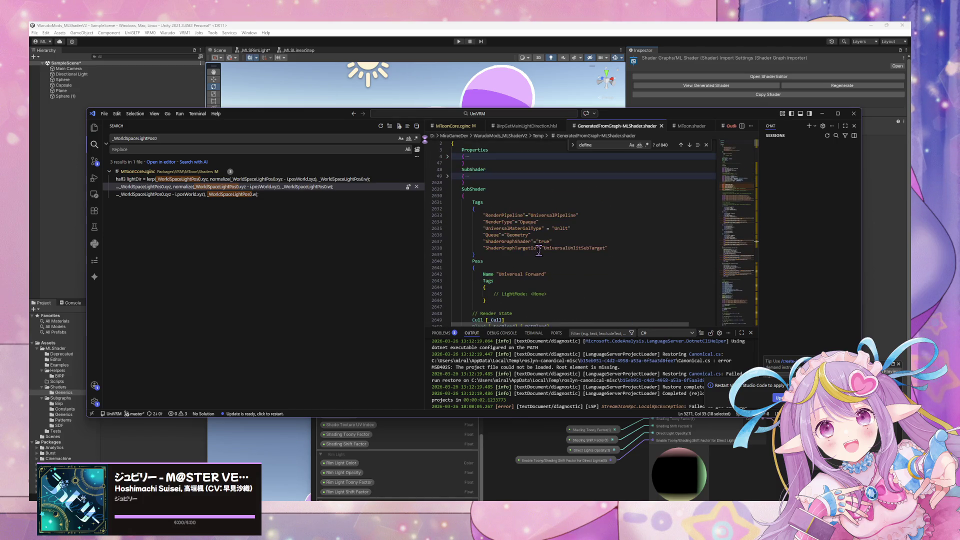
{"action": "scroll", "coordinate": [539, 252], "scroll_direction": "down", "scroll_amount": 10}
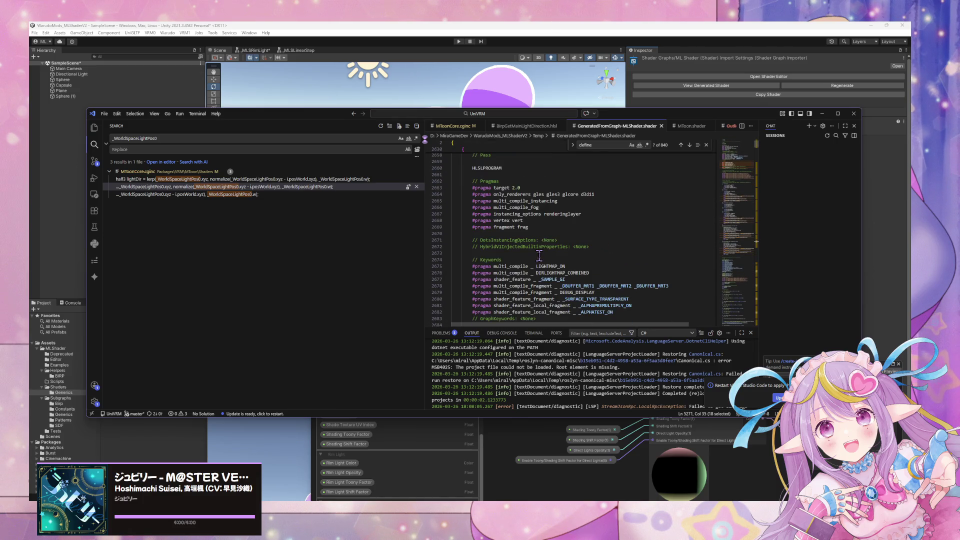
{"action": "scroll", "coordinate": [540, 256], "scroll_direction": "down", "scroll_amount": 2}
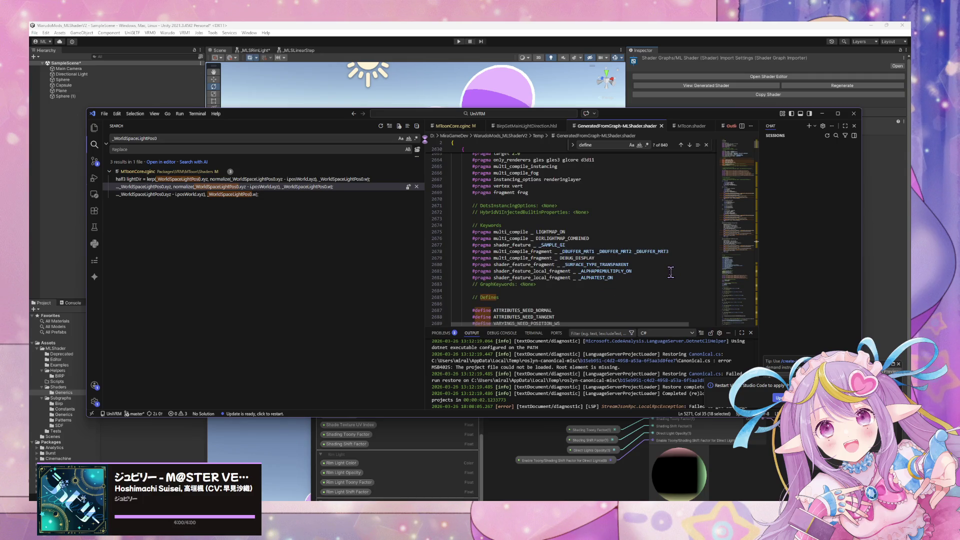
{"action": "scroll", "coordinate": [597, 260], "scroll_direction": "down", "scroll_amount": 3}
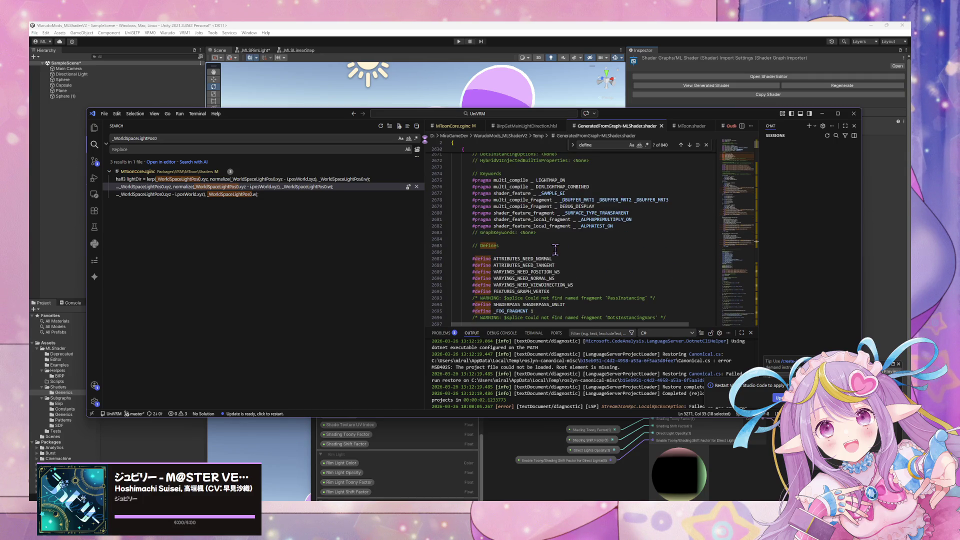
{"action": "scroll", "coordinate": [555, 248], "scroll_direction": "down", "scroll_amount": 2}
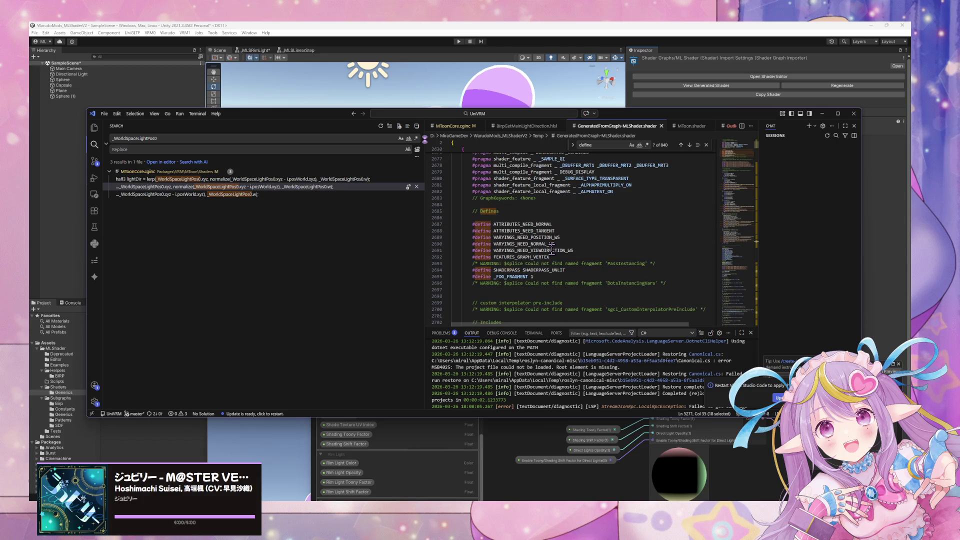
{"action": "scroll", "coordinate": [550, 248], "scroll_direction": "down", "scroll_amount": 2}
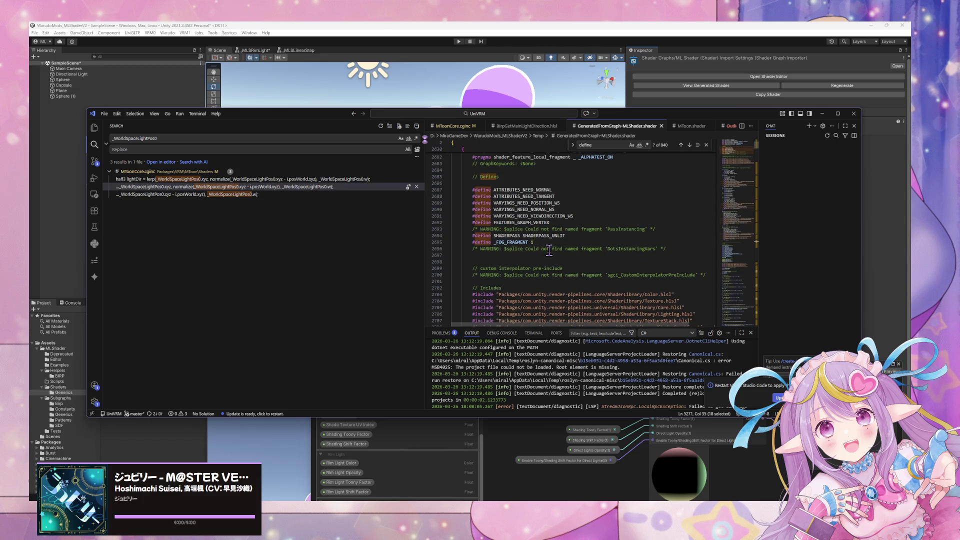
{"action": "left_click", "coordinate": [64, 230]}
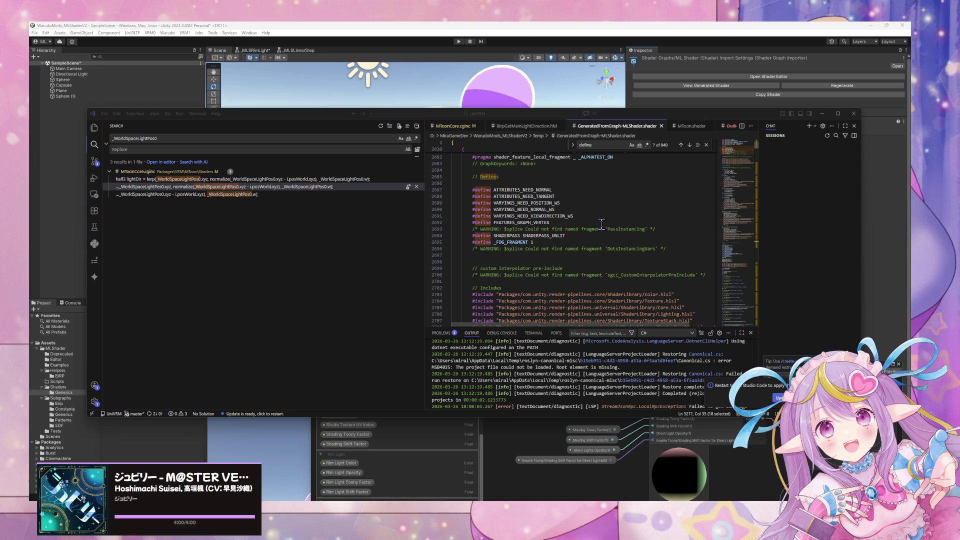
{"action": "scroll", "coordinate": [601, 224], "scroll_direction": "up", "scroll_amount": 1}
{"action": "scroll", "coordinate": [601, 223], "scroll_direction": "up", "scroll_amount": 17}
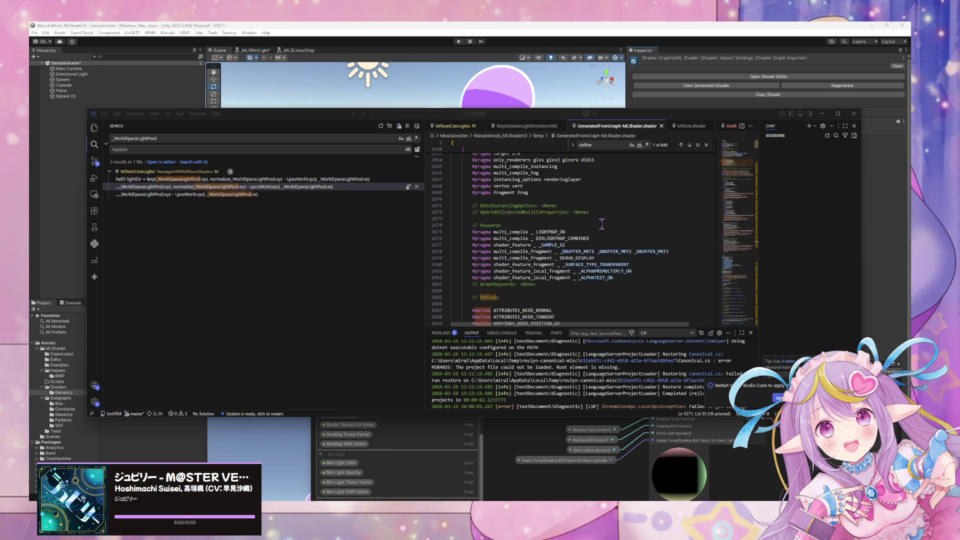
Step: Search the generated shader for TARGET_API and step back to its first match
{"action": "left_click", "coordinate": [615, 145]}
{"action": "type", "text": "BUILTIN_TARGET_API"}
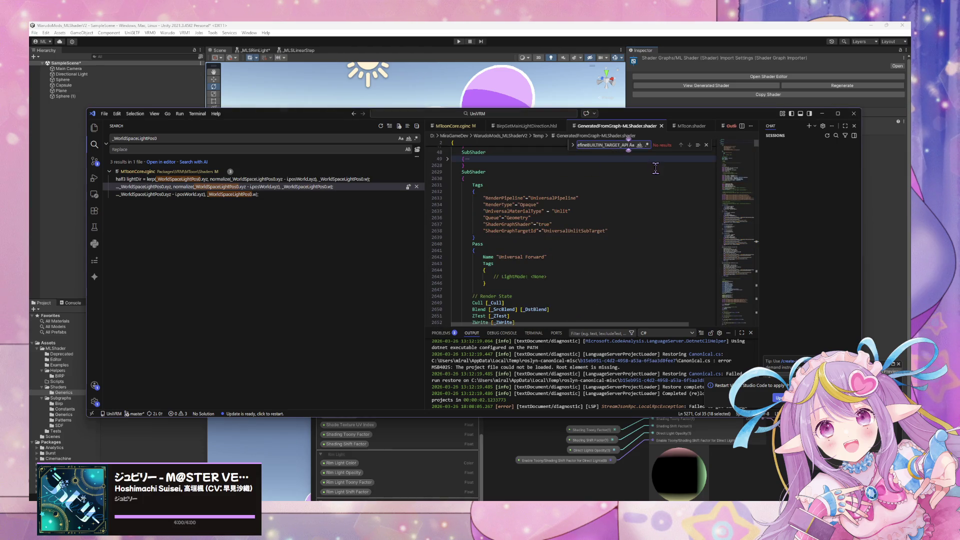
{"action": "key", "text": "ctrl+a"}
{"action": "type", "text": "TARGE"}
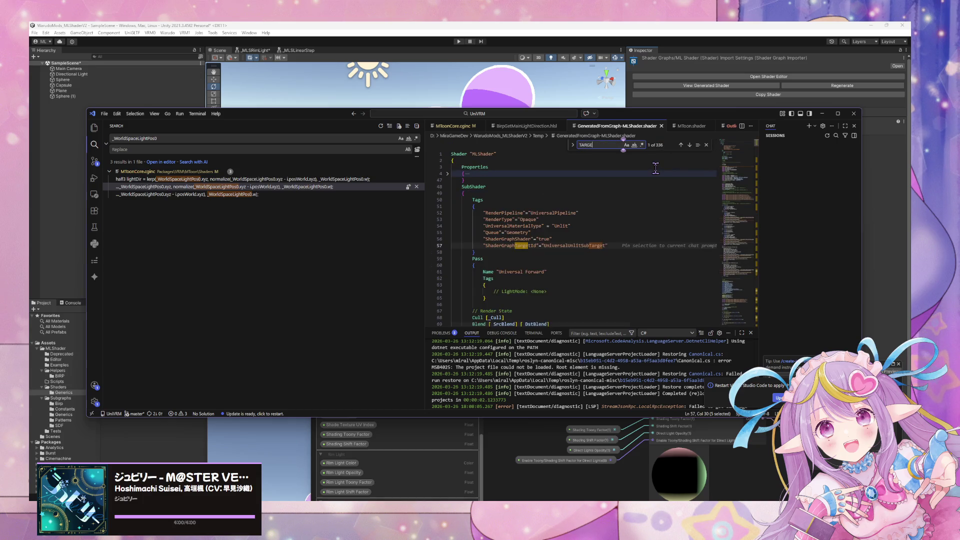
{"action": "type", "text": "T_"}
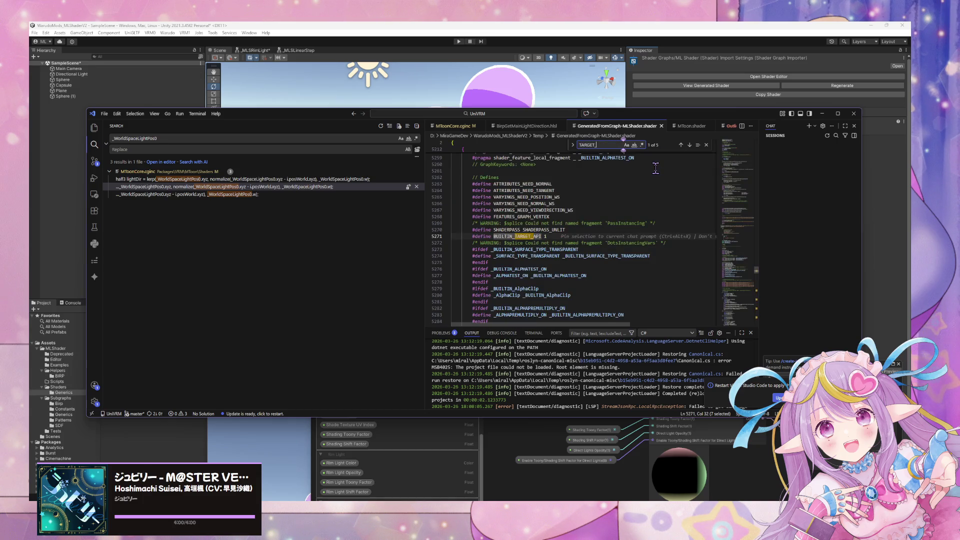
{"action": "type", "text": "API"}
{"action": "key", "text": "Return"}
{"action": "key", "text": "Return"}
{"action": "key", "text": "Return"}
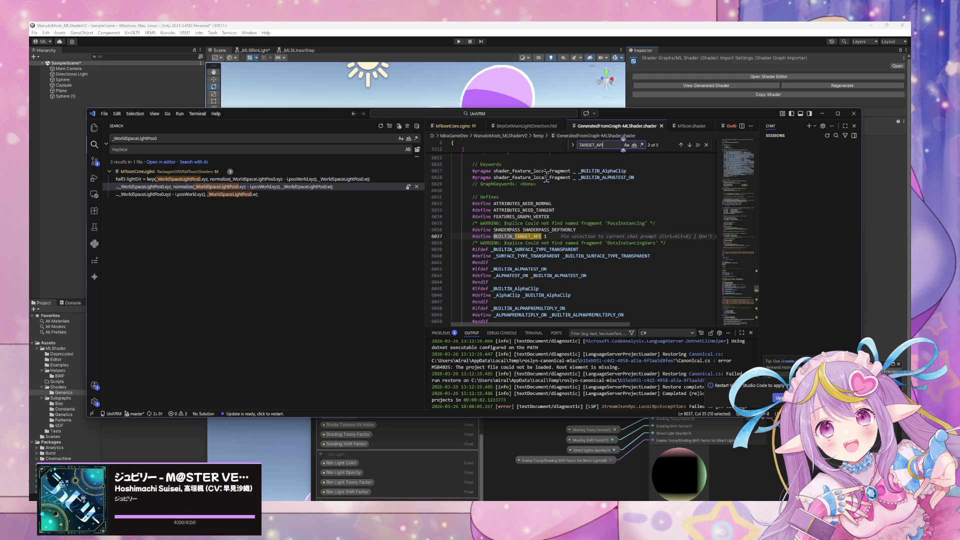
{"action": "key", "text": "Return"}
{"action": "key", "text": "Return"}
{"action": "key", "text": "Return"}
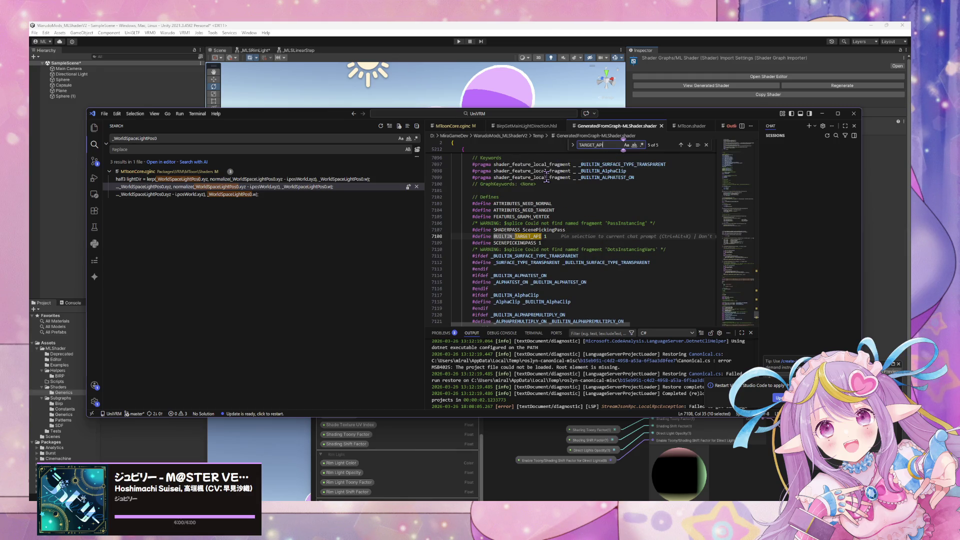
{"action": "key", "text": "Return"}
{"action": "key", "text": "Return"}
{"action": "key", "text": "Return"}
Step: Scroll through the pass defines, includes and structs surrounding the TARGET_API match
{"action": "scroll", "coordinate": [544, 177], "scroll_direction": "up", "scroll_amount": 15}
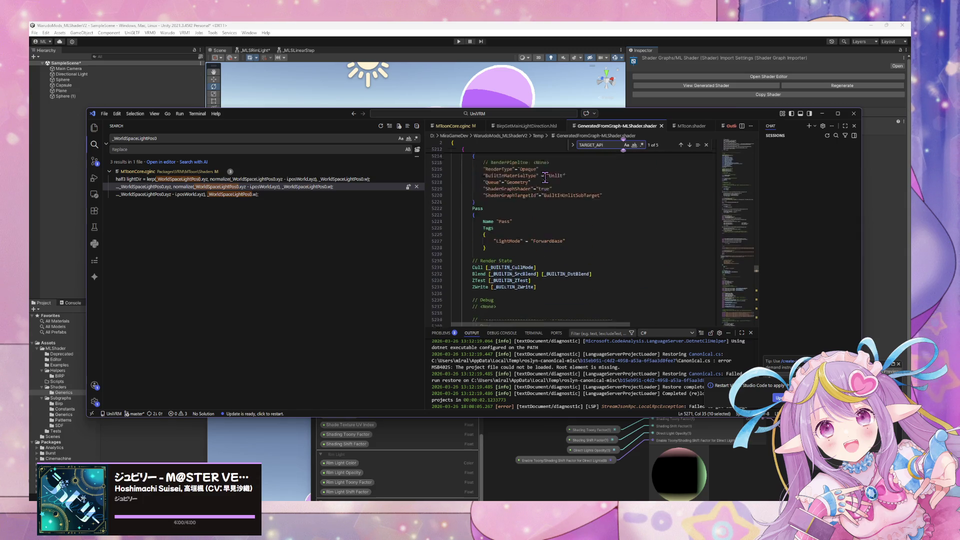
{"action": "scroll", "coordinate": [526, 185], "scroll_direction": "up", "scroll_amount": 15}
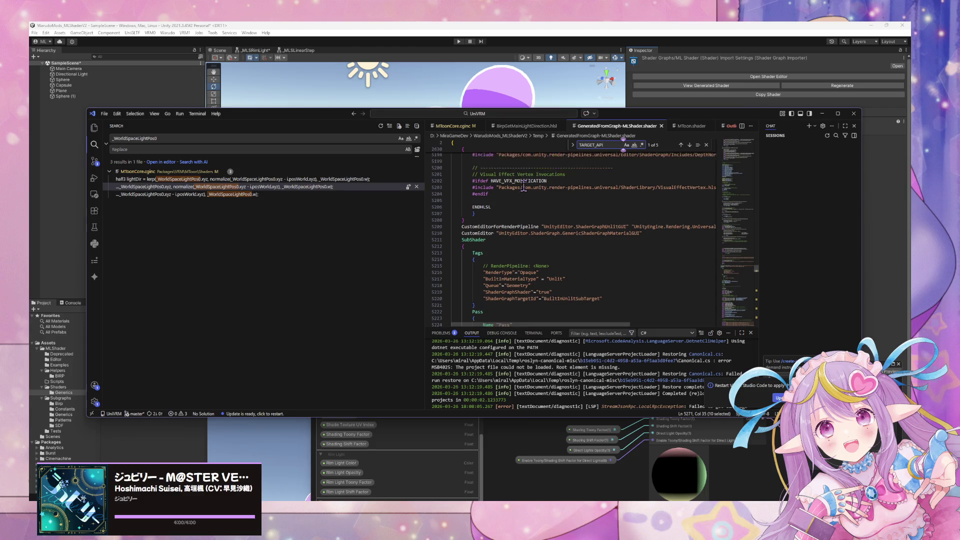
{"action": "scroll", "coordinate": [521, 188], "scroll_direction": "up", "scroll_amount": 20}
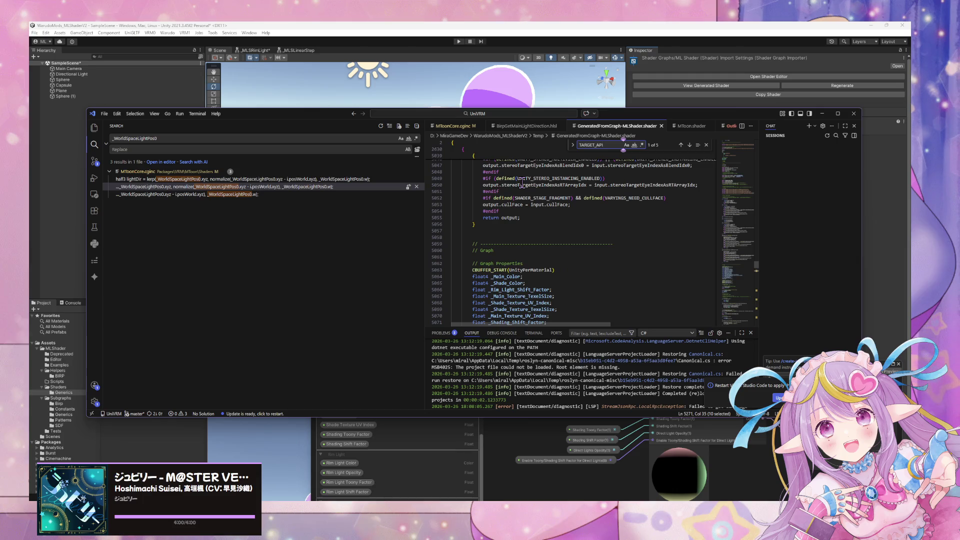
{"action": "scroll", "coordinate": [522, 184], "scroll_direction": "up", "scroll_amount": 12}
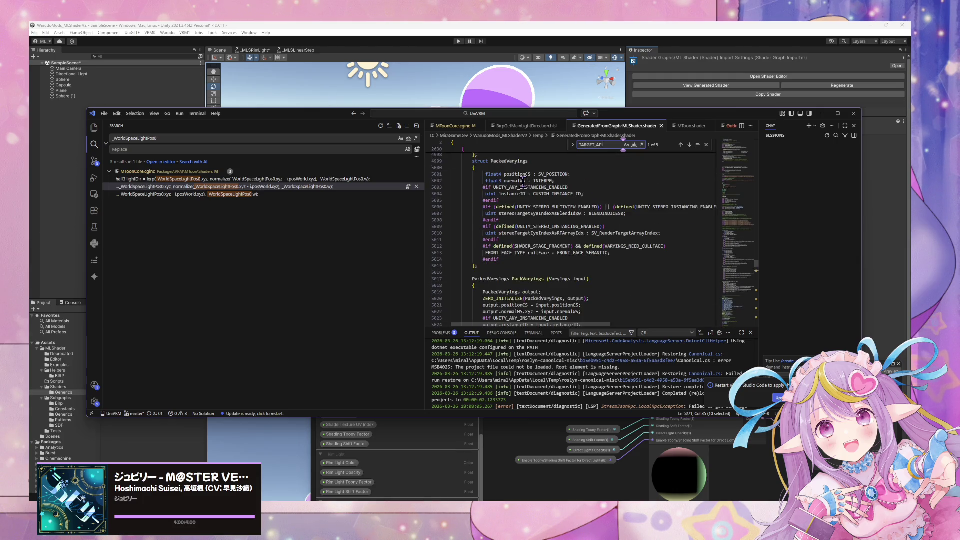
{"action": "scroll", "coordinate": [522, 181], "scroll_direction": "up", "scroll_amount": 20}
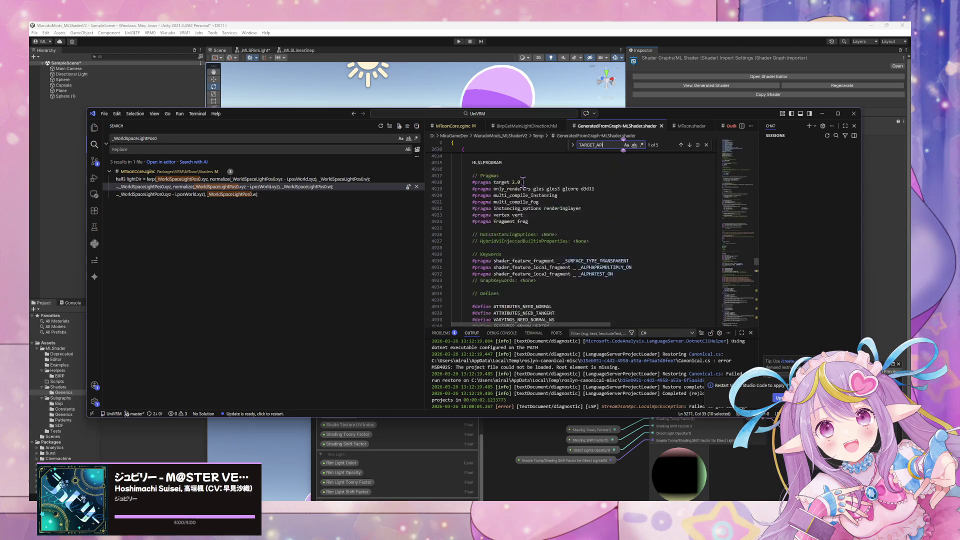
{"action": "scroll", "coordinate": [522, 181], "scroll_direction": "up", "scroll_amount": 3}
{"action": "scroll", "coordinate": [522, 182], "scroll_direction": "up", "scroll_amount": 11}
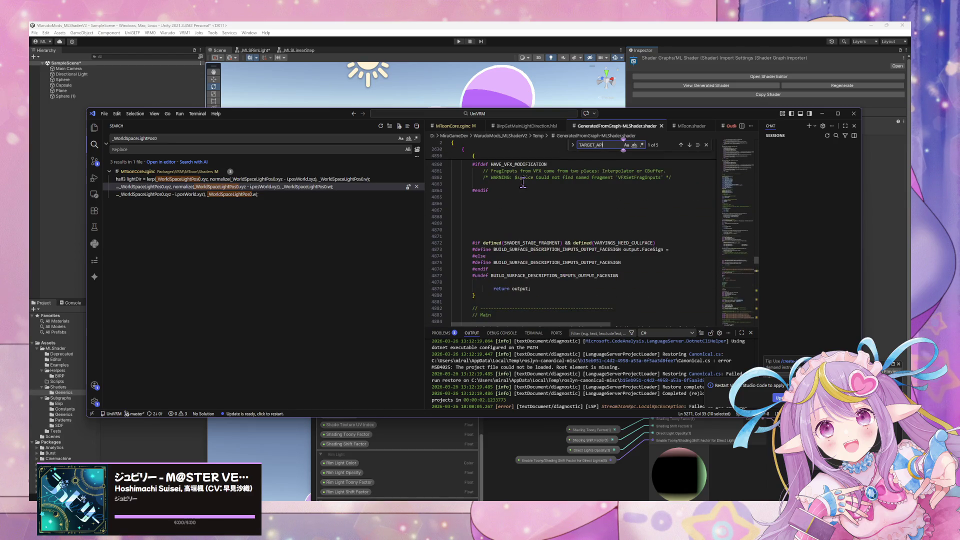
{"action": "scroll", "coordinate": [522, 183], "scroll_direction": "up", "scroll_amount": 17}
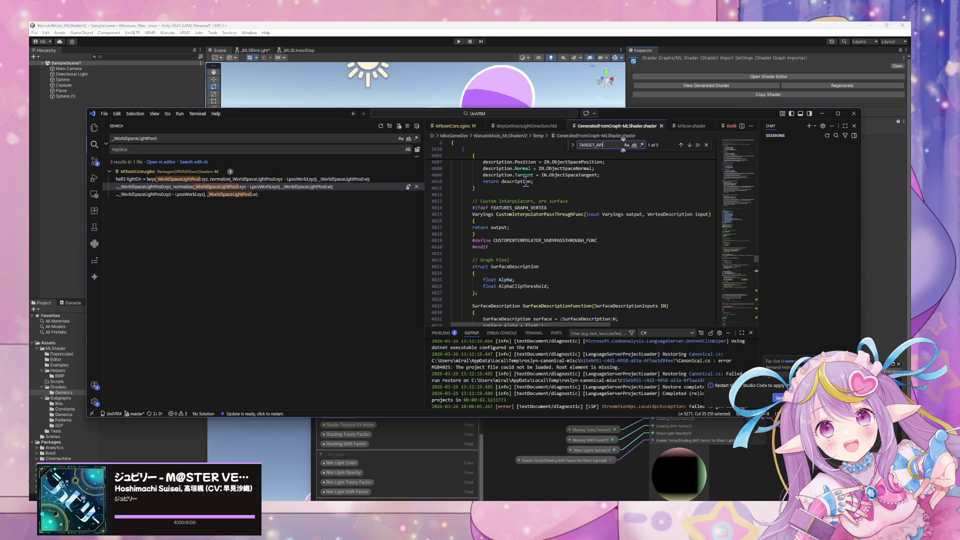
{"action": "scroll", "coordinate": [526, 181], "scroll_direction": "up", "scroll_amount": 7}
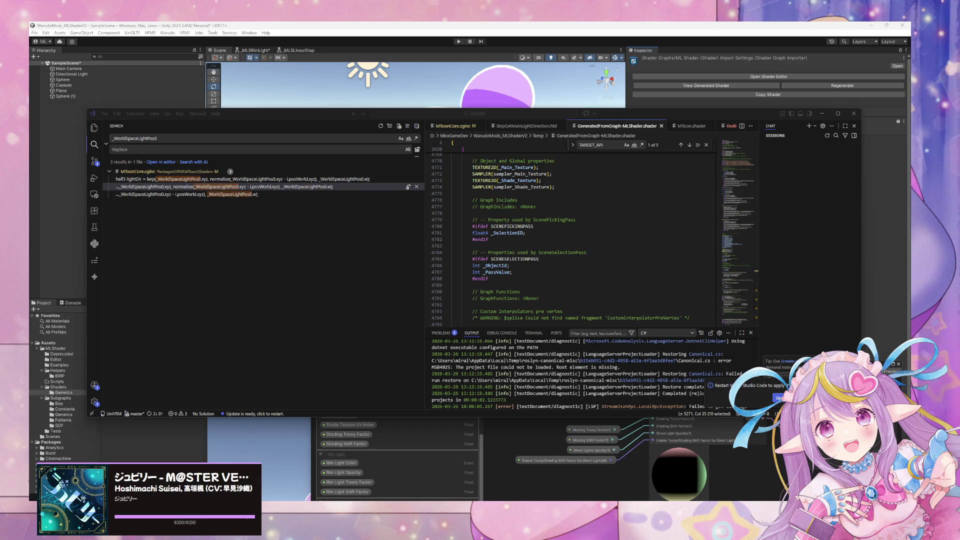
{"action": "scroll", "coordinate": [502, 228], "scroll_direction": "up", "scroll_amount": 6}
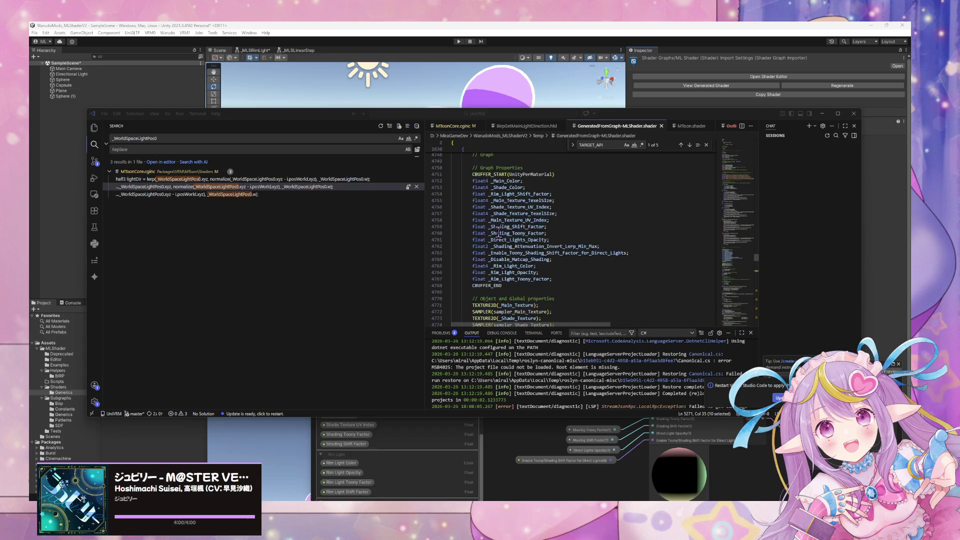
{"action": "scroll", "coordinate": [502, 230], "scroll_direction": "up", "scroll_amount": 8}
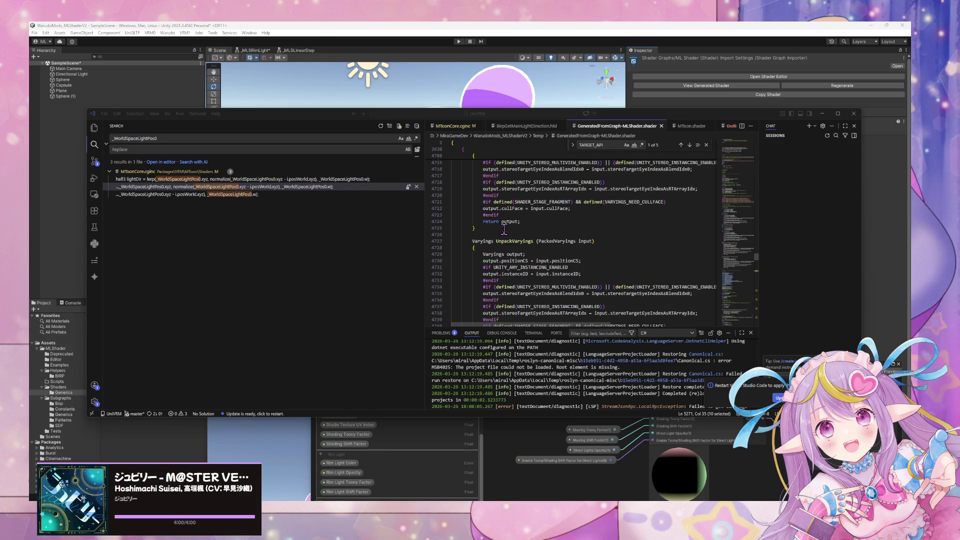
{"action": "scroll", "coordinate": [504, 228], "scroll_direction": "up", "scroll_amount": 15}
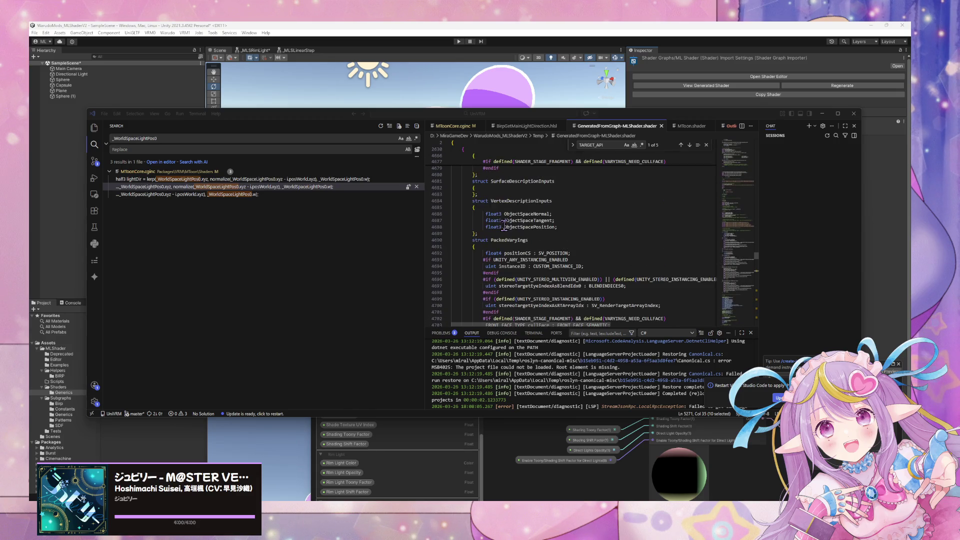
{"action": "scroll", "coordinate": [504, 224], "scroll_direction": "up", "scroll_amount": 7}
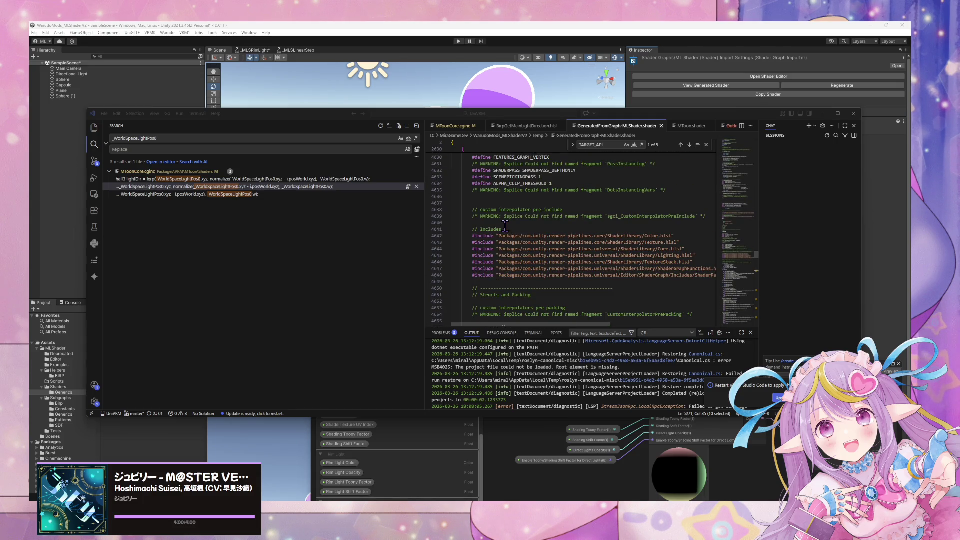
{"action": "scroll", "coordinate": [505, 226], "scroll_direction": "up", "scroll_amount": 4}
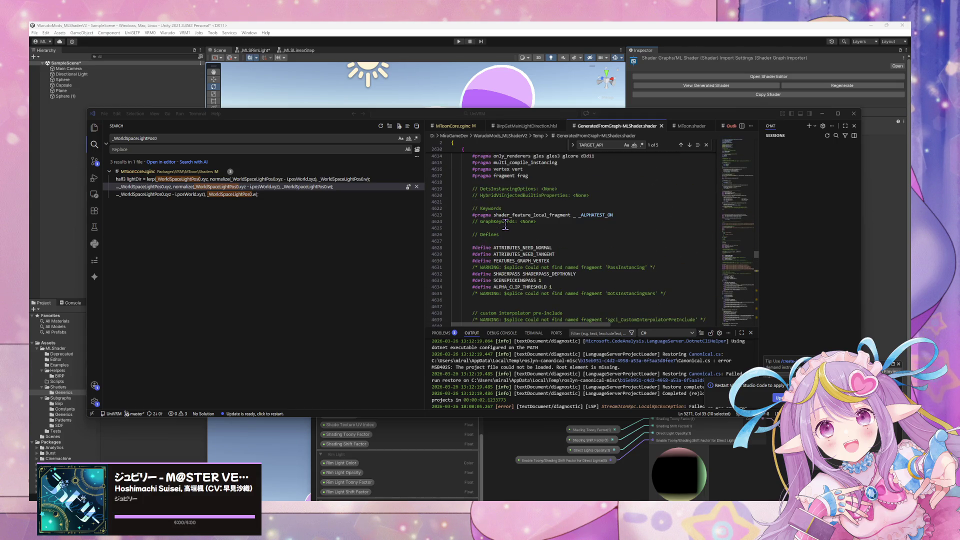
{"action": "scroll", "coordinate": [510, 224], "scroll_direction": "up", "scroll_amount": 5}
{"action": "scroll", "coordinate": [511, 224], "scroll_direction": "down", "scroll_amount": 3}
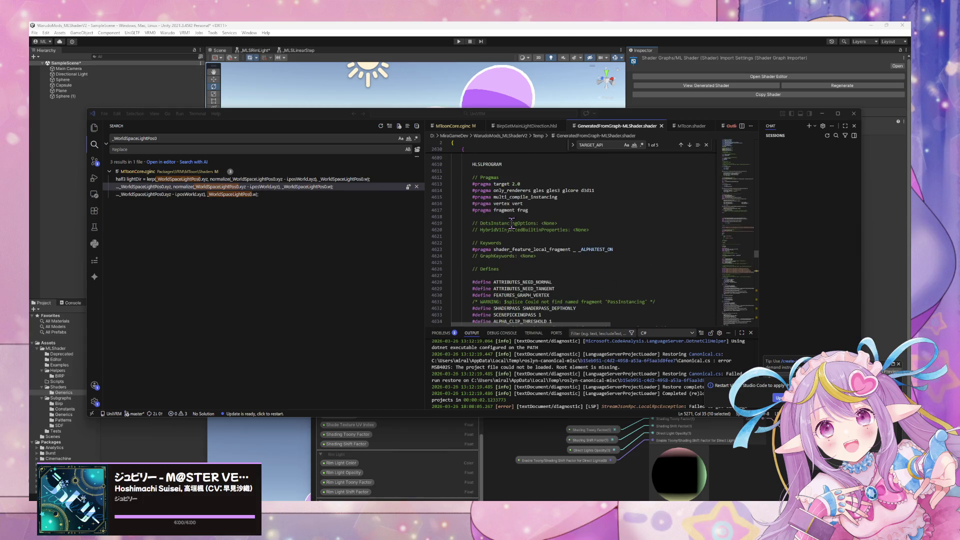
{"action": "scroll", "coordinate": [512, 224], "scroll_direction": "up", "scroll_amount": 15}
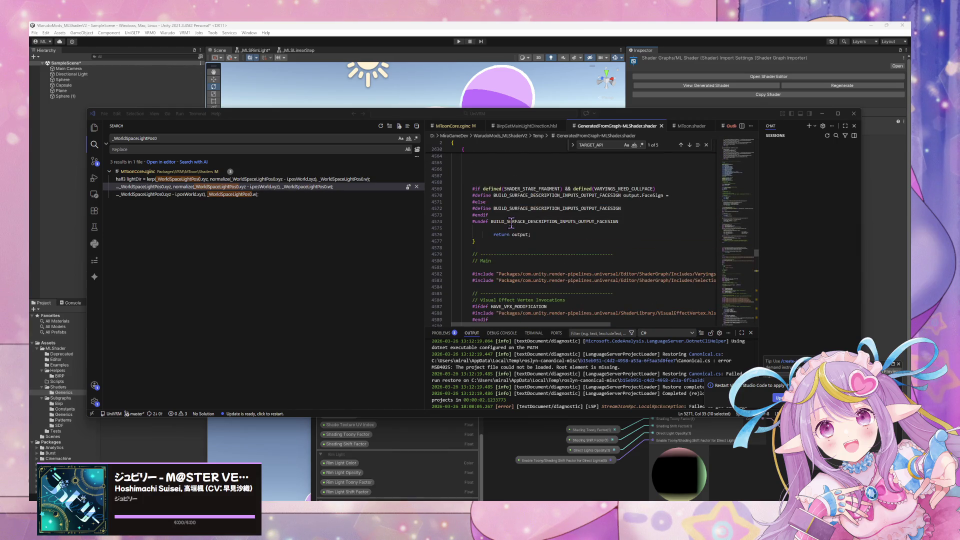
{"action": "scroll", "coordinate": [511, 224], "scroll_direction": "up", "scroll_amount": 13}
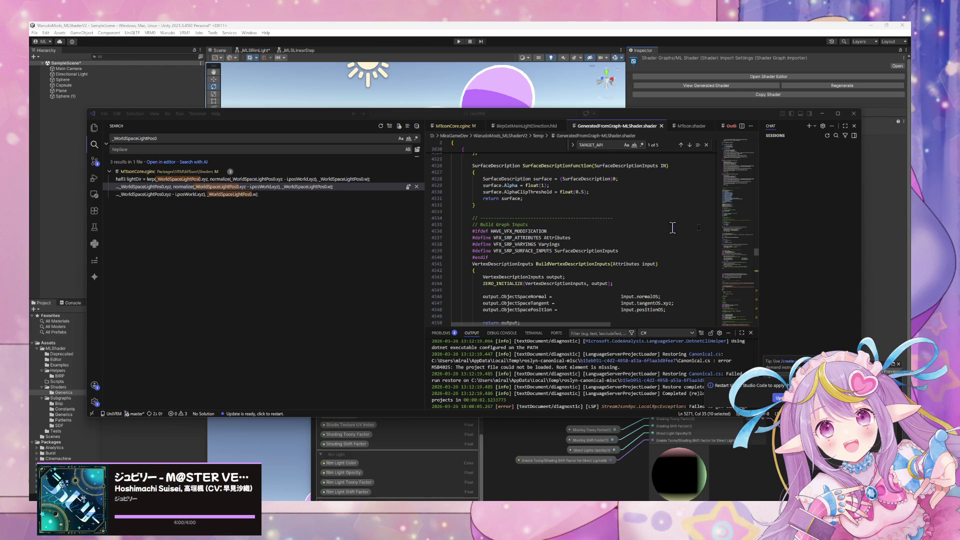
{"action": "left_click_drag", "start_coordinate": [756, 251], "coordinate": [756, 142]}
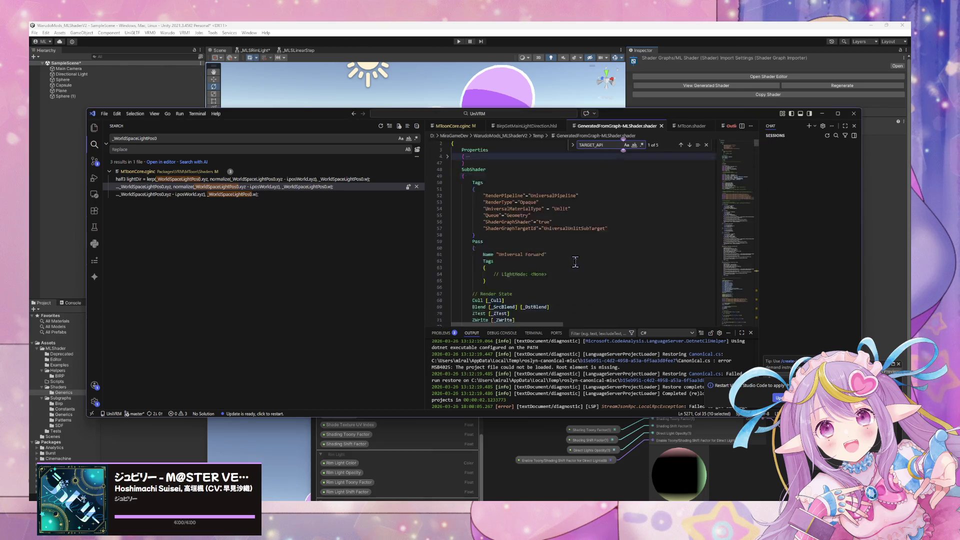
{"action": "scroll", "coordinate": [575, 262], "scroll_direction": "up", "scroll_amount": 1}
{"action": "scroll", "coordinate": [575, 262], "scroll_direction": "down", "scroll_amount": 4}
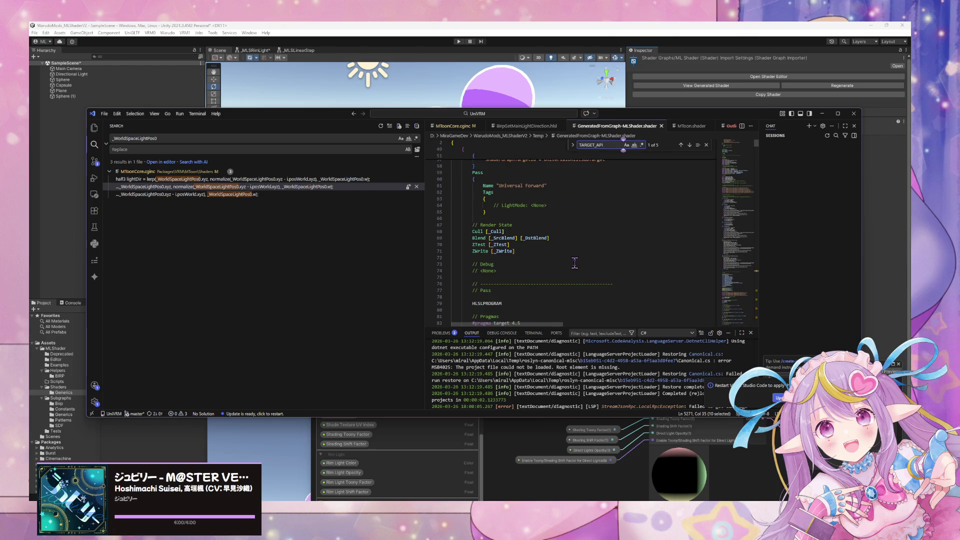
{"action": "scroll", "coordinate": [575, 263], "scroll_direction": "down", "scroll_amount": 5}
{"action": "scroll", "coordinate": [575, 264], "scroll_direction": "down", "scroll_amount": 4}
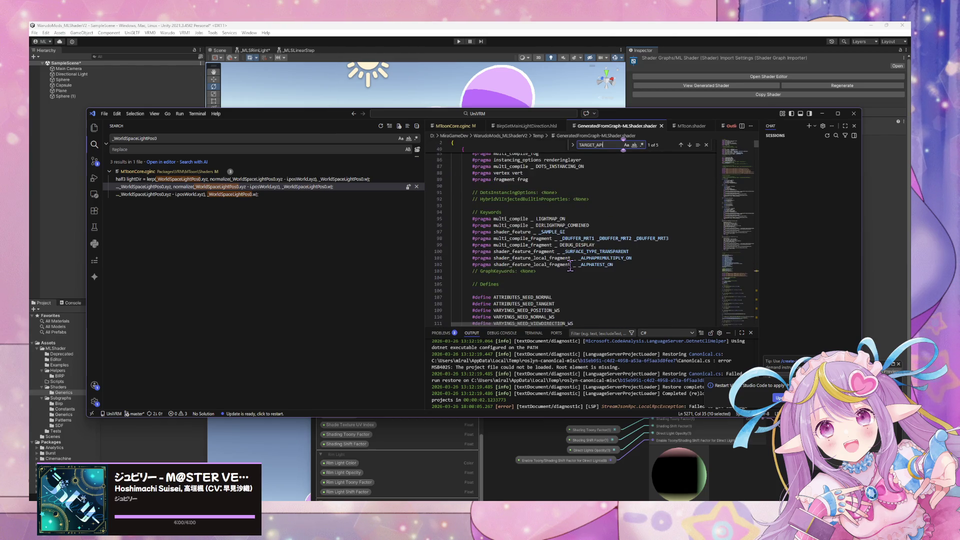
{"action": "scroll", "coordinate": [570, 265], "scroll_direction": "down", "scroll_amount": 3}
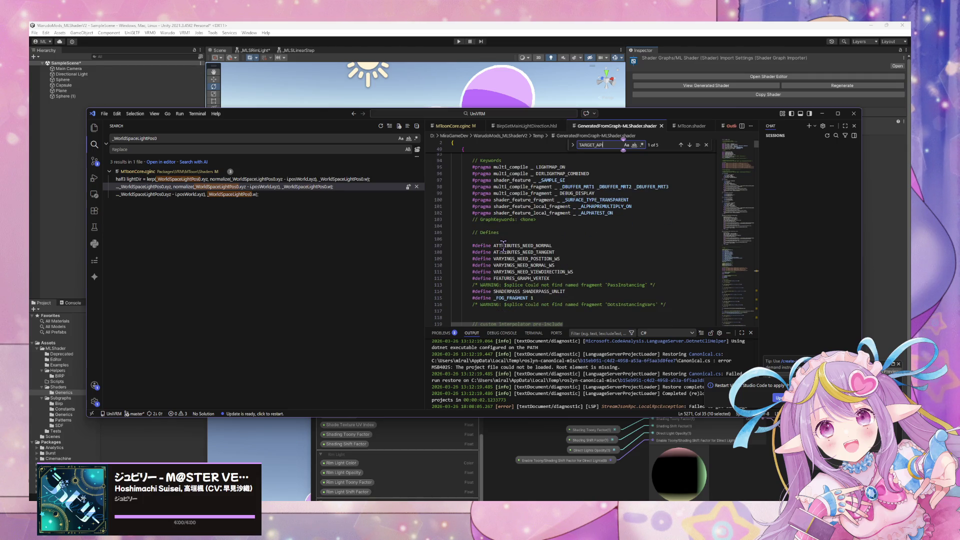
{"action": "scroll", "coordinate": [503, 250], "scroll_direction": "down", "scroll_amount": 8}
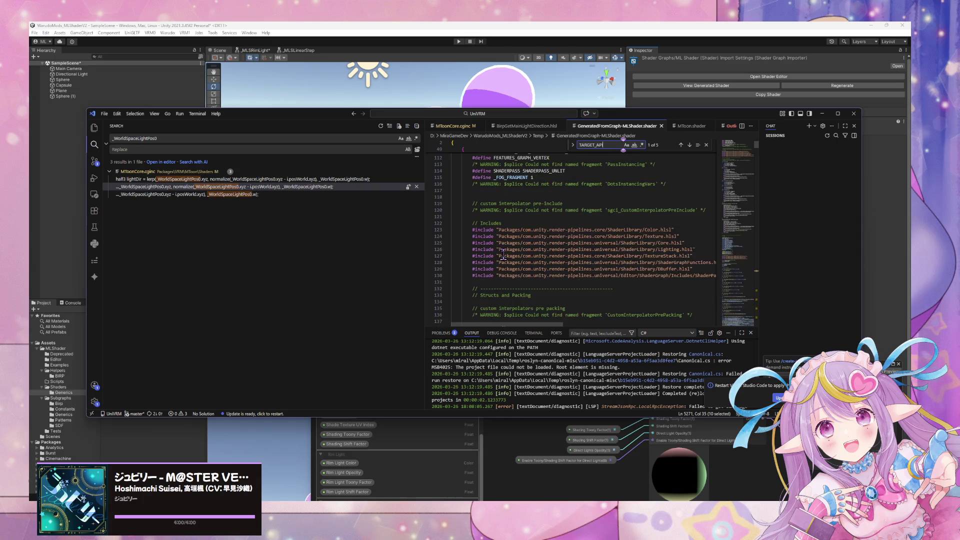
{"action": "scroll", "coordinate": [503, 254], "scroll_direction": "down", "scroll_amount": 3}
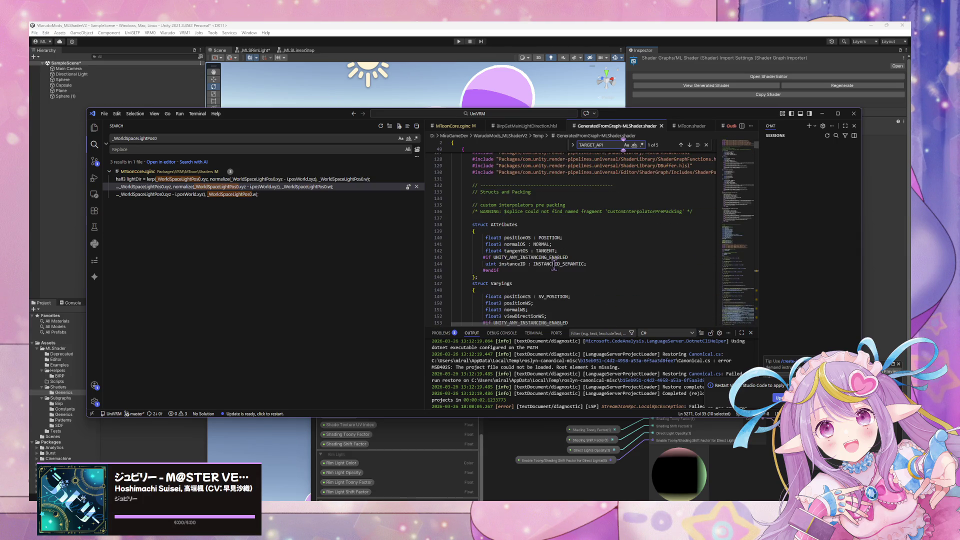
{"action": "key", "text": "ctrl+f"}
Step: Narrow the search to BUILTIN_TARGET_API, go to its first match, then search the selected SHADERPASS define
{"action": "key", "text": "Home"}
{"action": "type", "text": "BUILTIN_"}
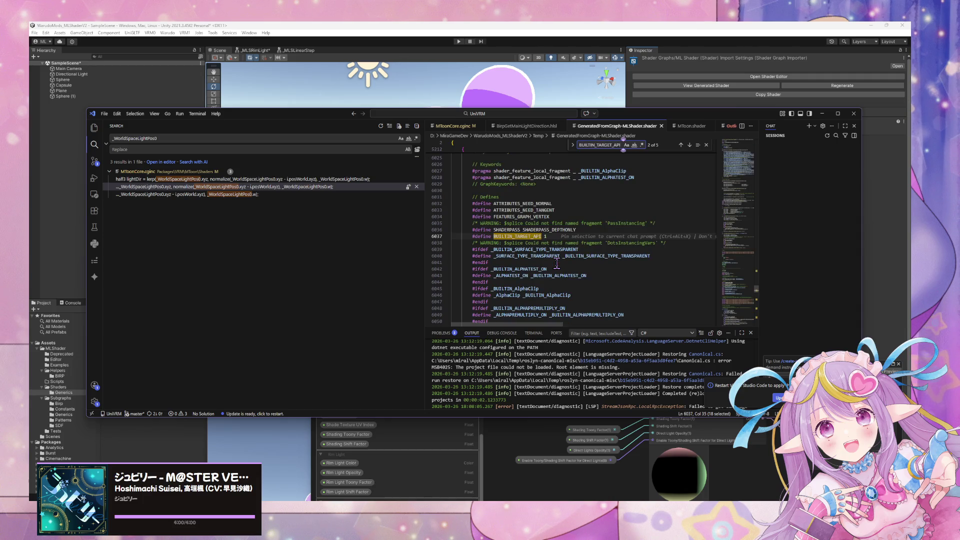
{"action": "key", "text": "shift+Return"}
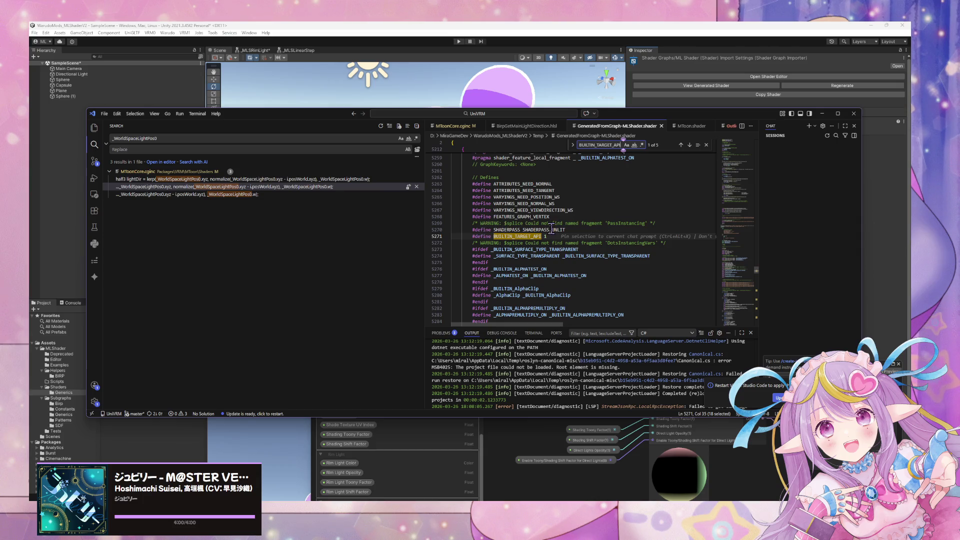
{"action": "mouse_move", "coordinate": [566, 230]}
{"action": "left_mouse_down"}
{"action": "mouse_move", "coordinate": [459, 226]}
{"action": "mouse_move", "coordinate": [473, 230]}
{"action": "left_mouse_up"}
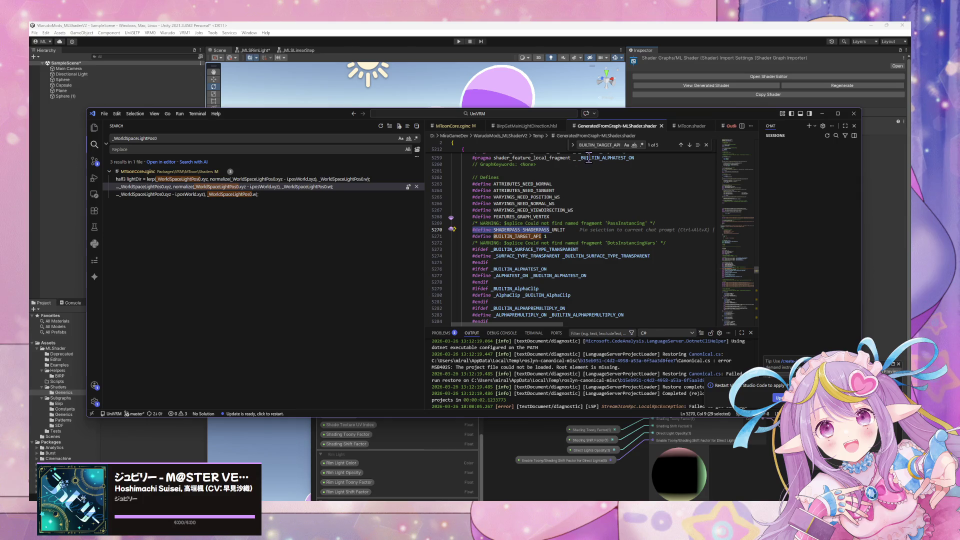
{"action": "key", "text": "ctrl+f"}
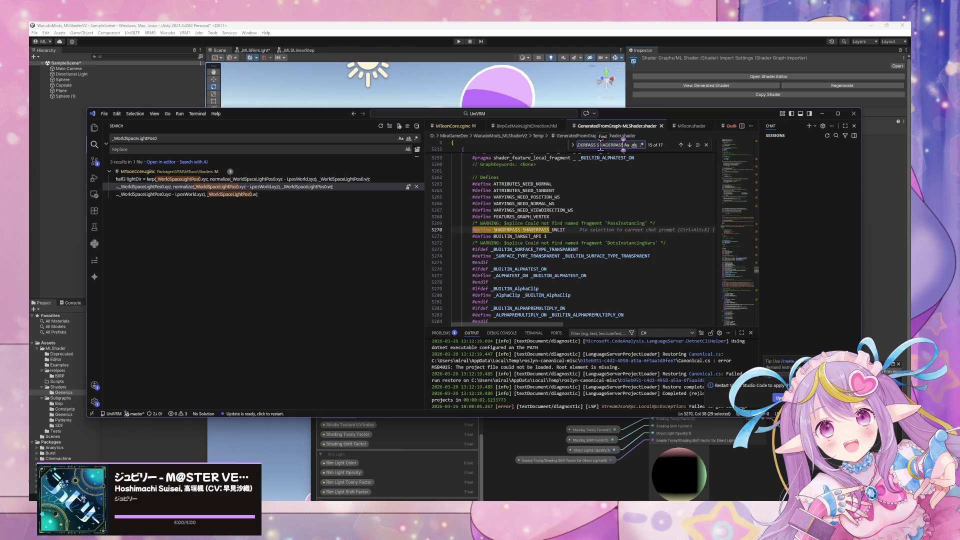
Step: Cycle through the 17 SHADERPASS matches, stopping on SHADERPASS_DEPTHONLY at line 3403
{"action": "key", "text": "Return"}
{"action": "key", "text": "Return"}
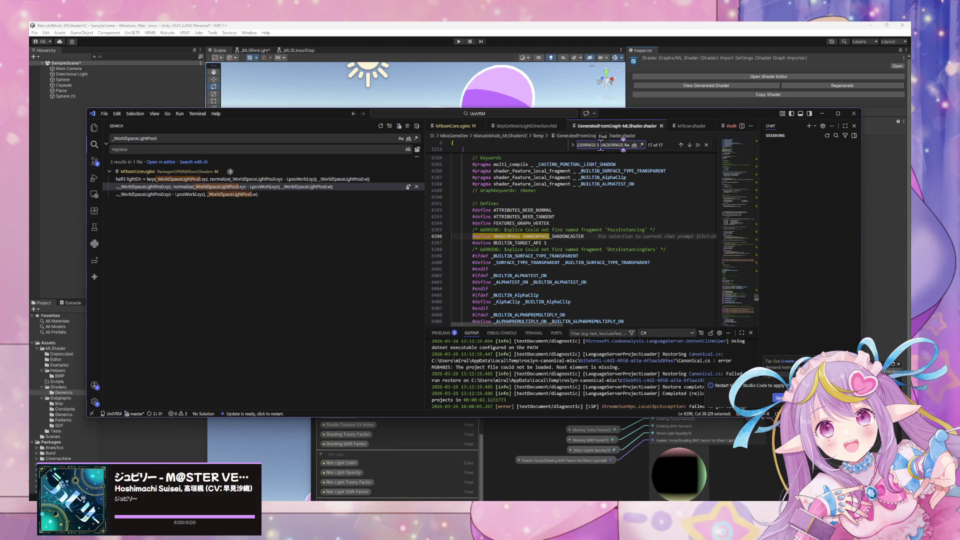
{"action": "key", "text": "Return"}
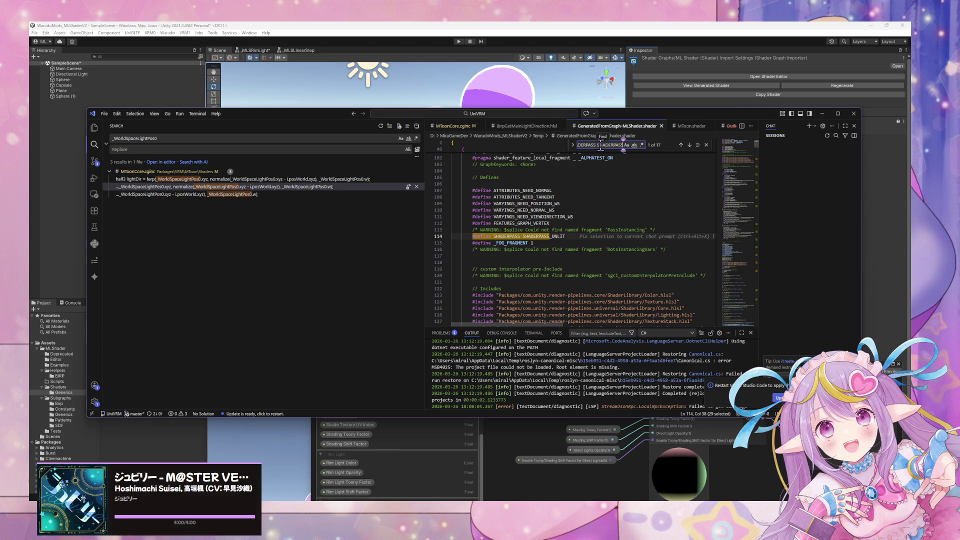
{"action": "scroll", "coordinate": [552, 220], "scroll_direction": "up", "scroll_amount": 3}
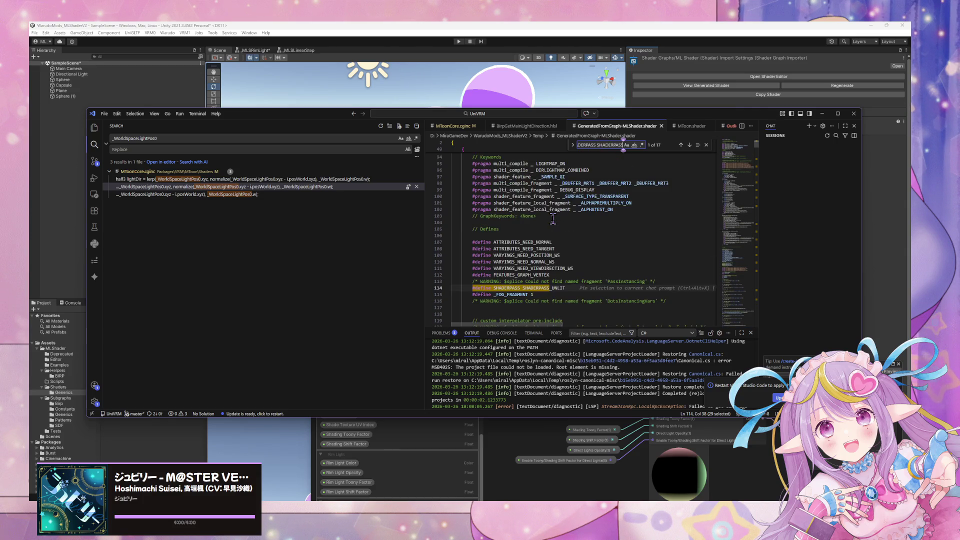
{"action": "key", "text": "Return"}
{"action": "key", "text": "Return"}
{"action": "key", "text": "Return"}
{"action": "key", "text": "Return"}
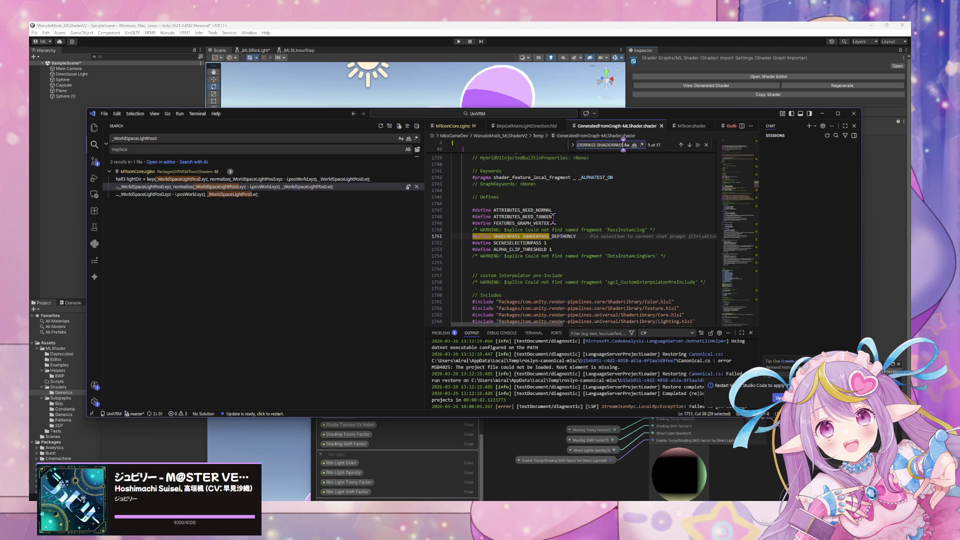
{"action": "key", "text": "Return"}
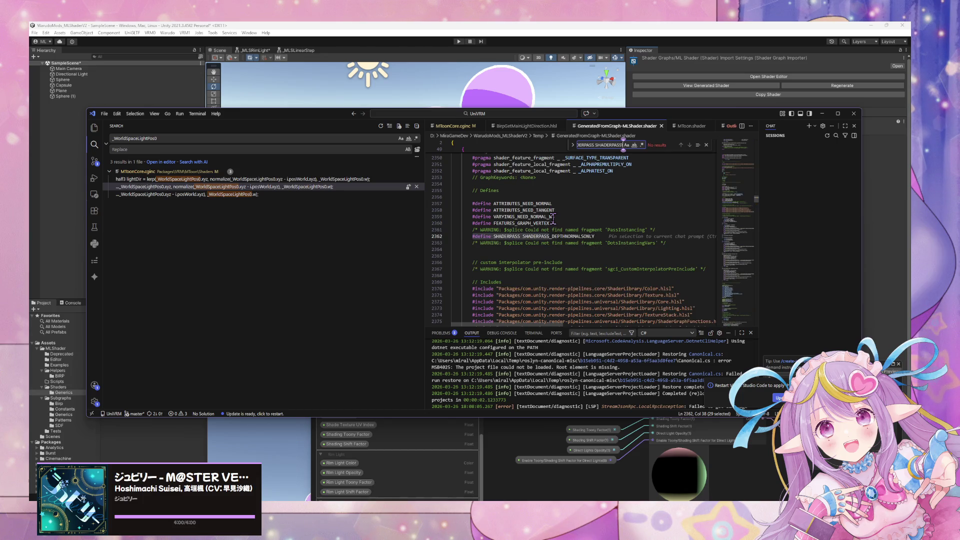
{"action": "key", "text": "Return"}
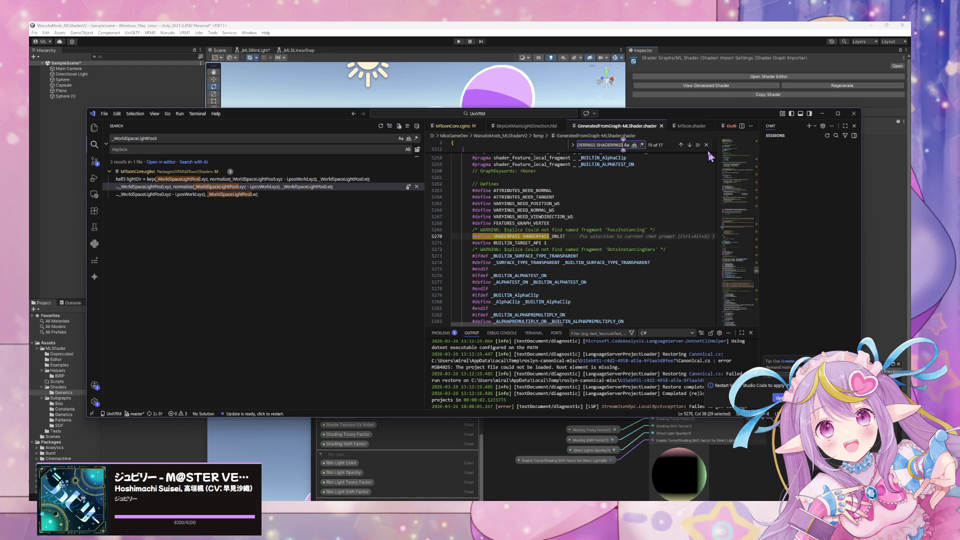
{"action": "key", "text": "Return"}
{"action": "key", "text": "Return"}
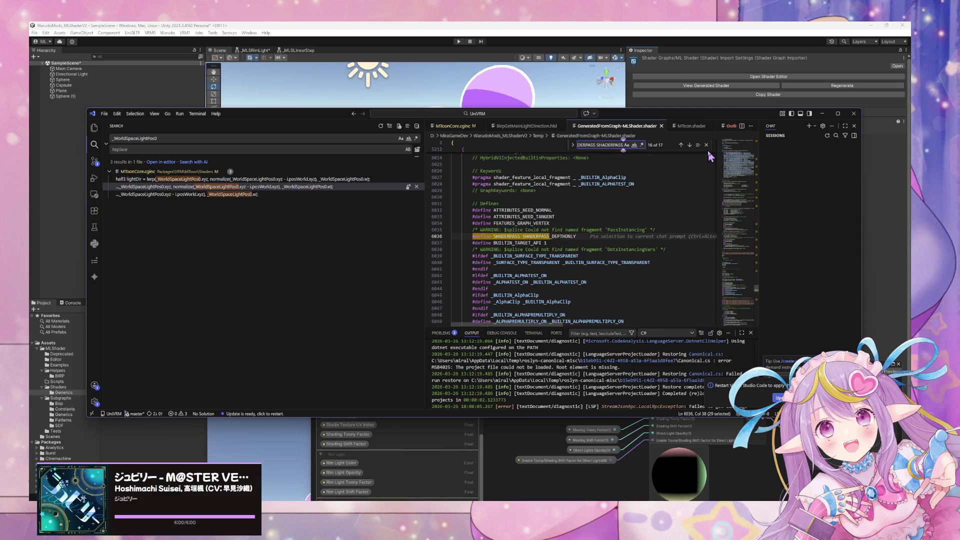
{"action": "key", "text": "Return"}
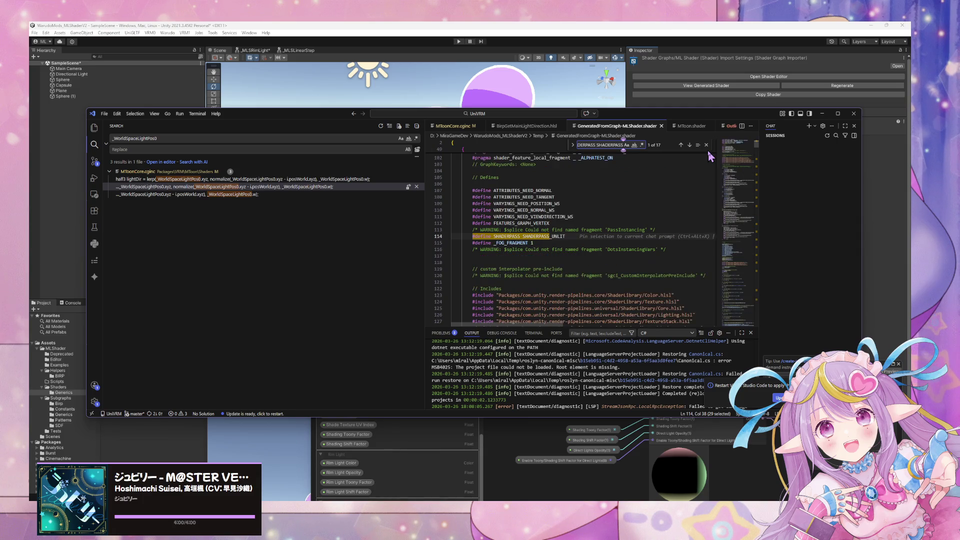
{"action": "key", "text": "Return"}
{"action": "key", "text": "Return"}
{"action": "key", "text": "Return"}
{"action": "key", "text": "Return"}
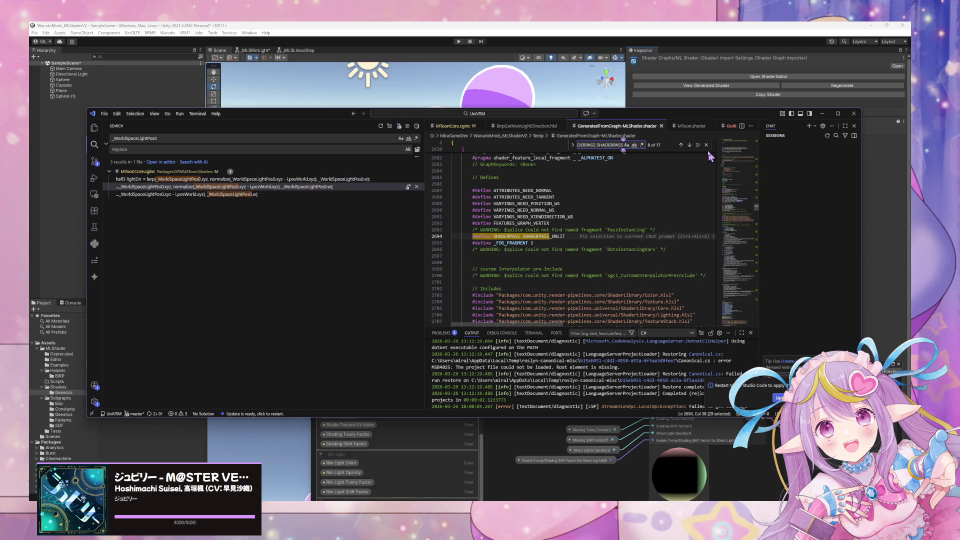
{"action": "scroll", "coordinate": [611, 218], "scroll_direction": "up", "scroll_amount": 15}
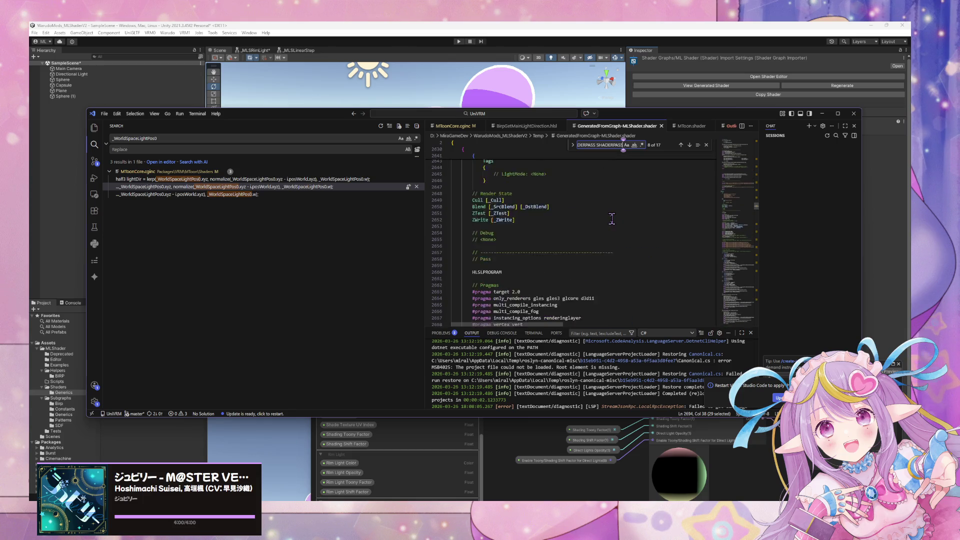
{"action": "scroll", "coordinate": [612, 219], "scroll_direction": "down", "scroll_amount": 3}
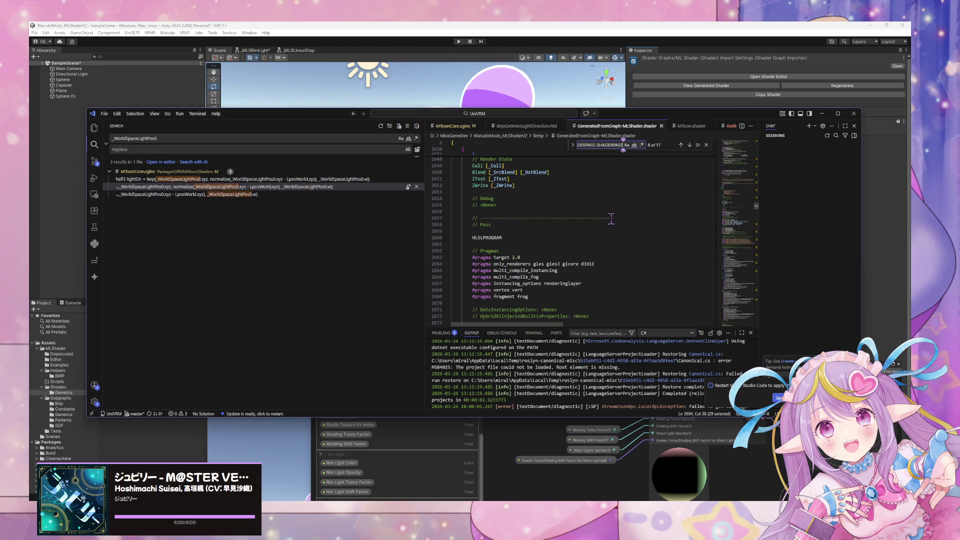
{"action": "scroll", "coordinate": [611, 218], "scroll_direction": "up", "scroll_amount": 10}
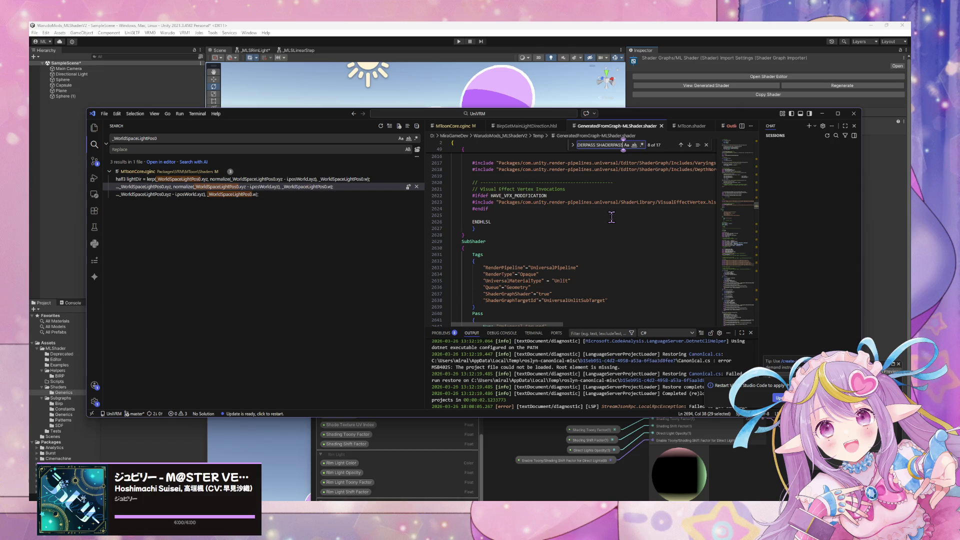
{"action": "scroll", "coordinate": [612, 217], "scroll_direction": "up", "scroll_amount": 3}
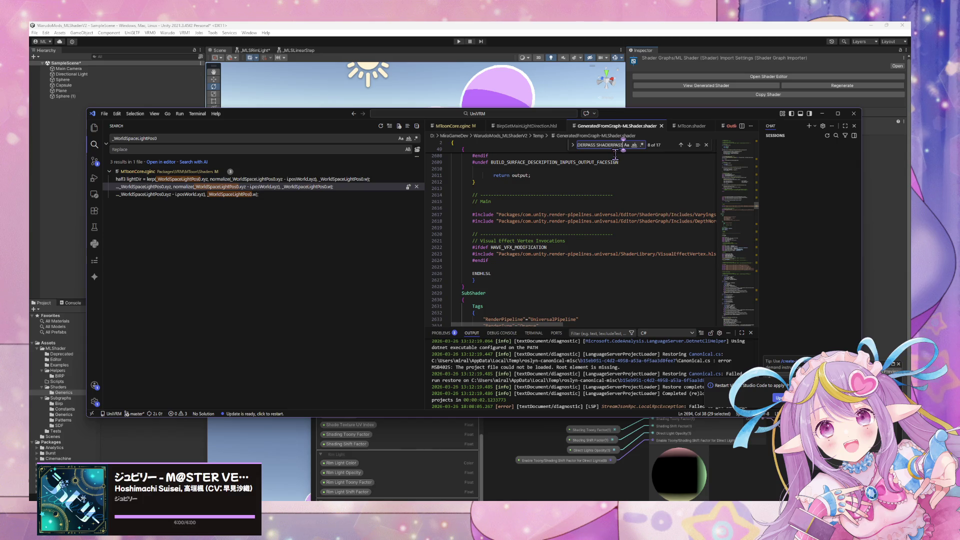
{"action": "key", "text": "Return"}
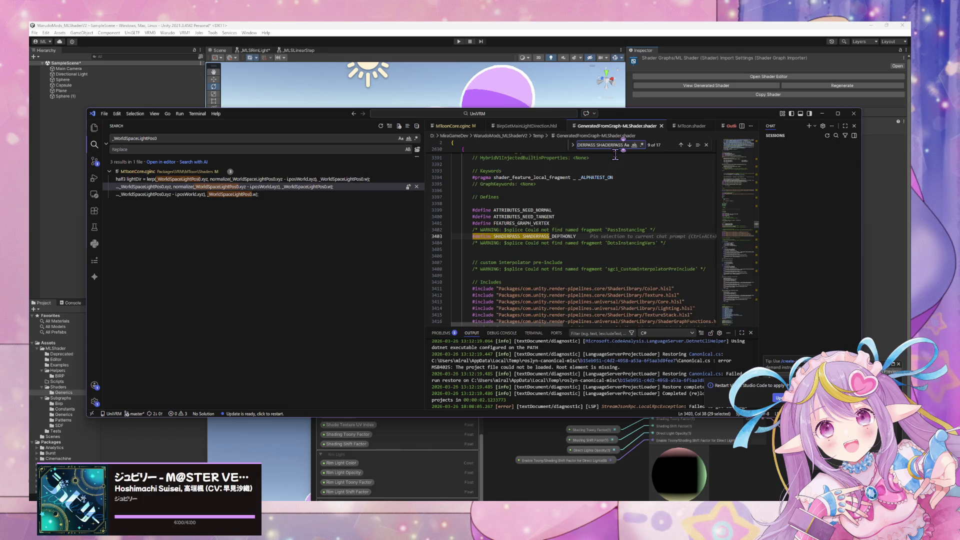
{"action": "mouse_move", "coordinate": [340, 117]}
{"action": "left_mouse_down"}
{"action": "mouse_move", "coordinate": [361, 178]}
{"action": "mouse_move", "coordinate": [430, 256]}
{"action": "mouse_move", "coordinate": [431, 137]}
{"action": "left_mouse_up"}
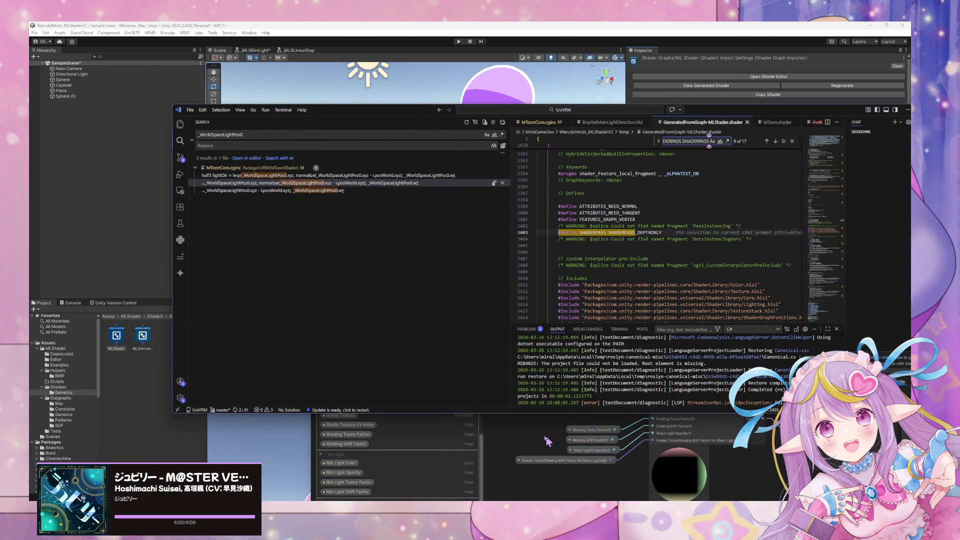
Step: Return to the Unity shader graph and briefly view the _MLSBirpBaseLighting subgraph tab
{"action": "left_click", "coordinate": [574, 404]}
{"action": "left_click_drag", "start_coordinate": [618, 370], "coordinate": [500, 186]}
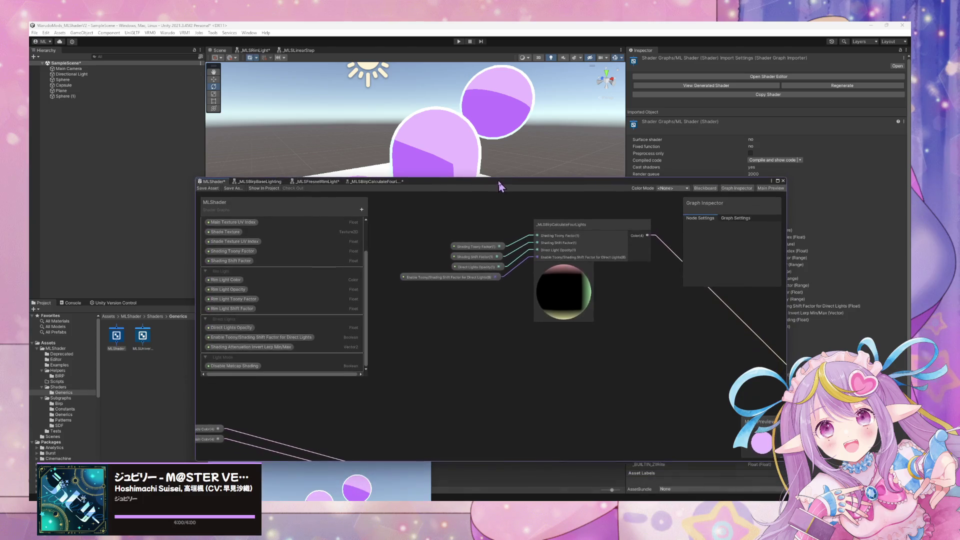
{"action": "mouse_move", "coordinate": [739, 395]}
{"action": "left_mouse_down"}
{"action": "mouse_move", "coordinate": [688, 369]}
{"action": "mouse_move", "coordinate": [633, 371]}
{"action": "left_mouse_up"}
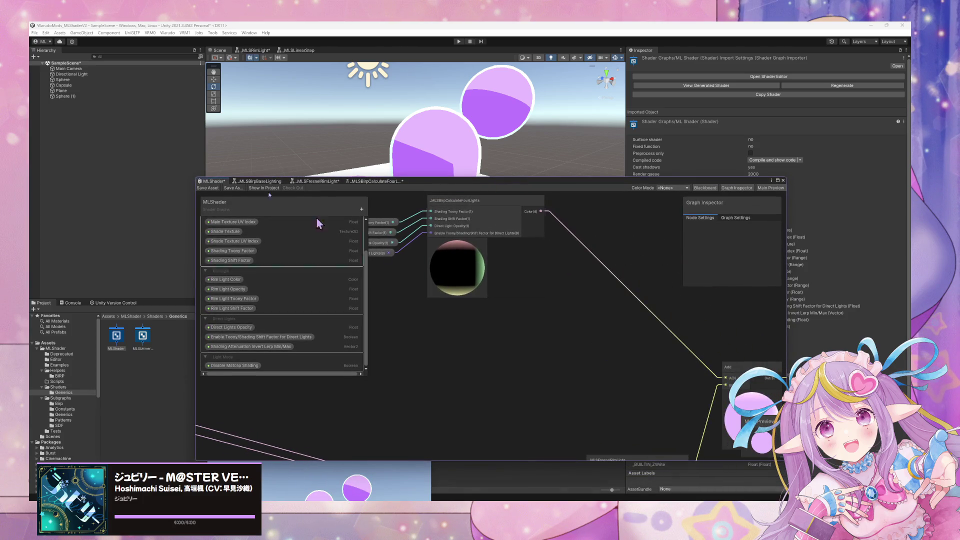
{"action": "left_click", "coordinate": [270, 181]}
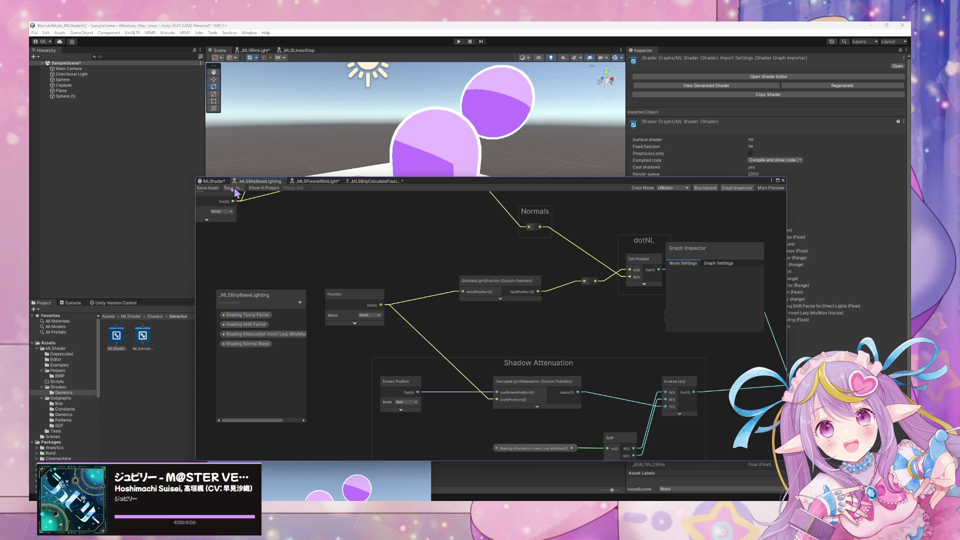
{"action": "left_click", "coordinate": [214, 181]}
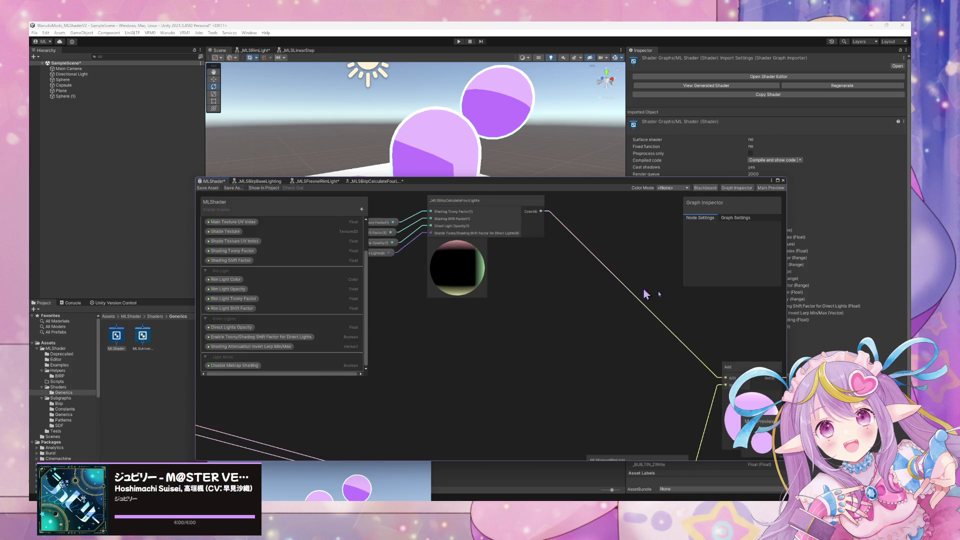
Step: Pan across the Blend, base lighting and FresnelRimLight nodes to _MLSBirpCalculateFourLights
{"action": "scroll", "coordinate": [646, 294], "scroll_direction": "down", "scroll_amount": 3}
{"action": "left_click_drag", "start_coordinate": [645, 294], "coordinate": [519, 216]}
{"action": "scroll", "coordinate": [508, 247], "scroll_direction": "up", "scroll_amount": 2}
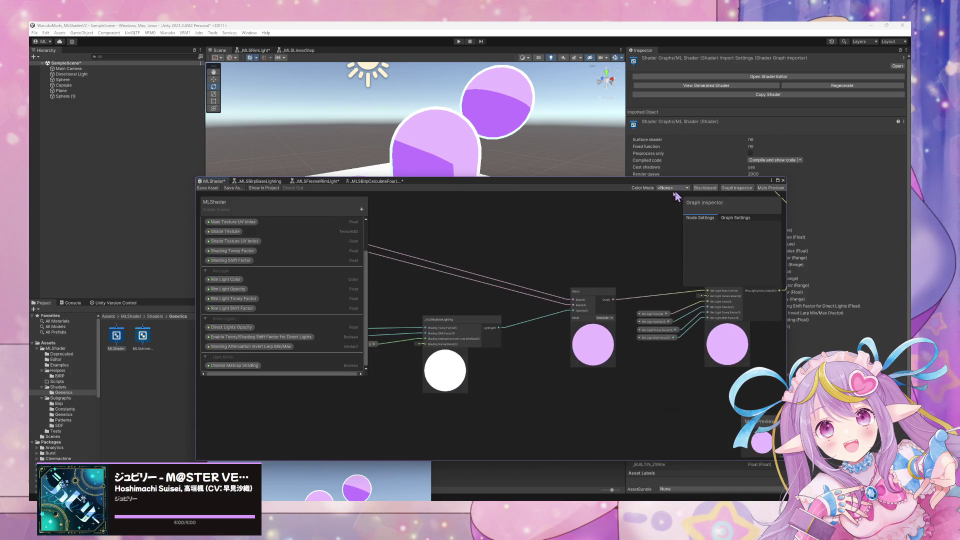
{"action": "scroll", "coordinate": [595, 222], "scroll_direction": "up", "scroll_amount": 3}
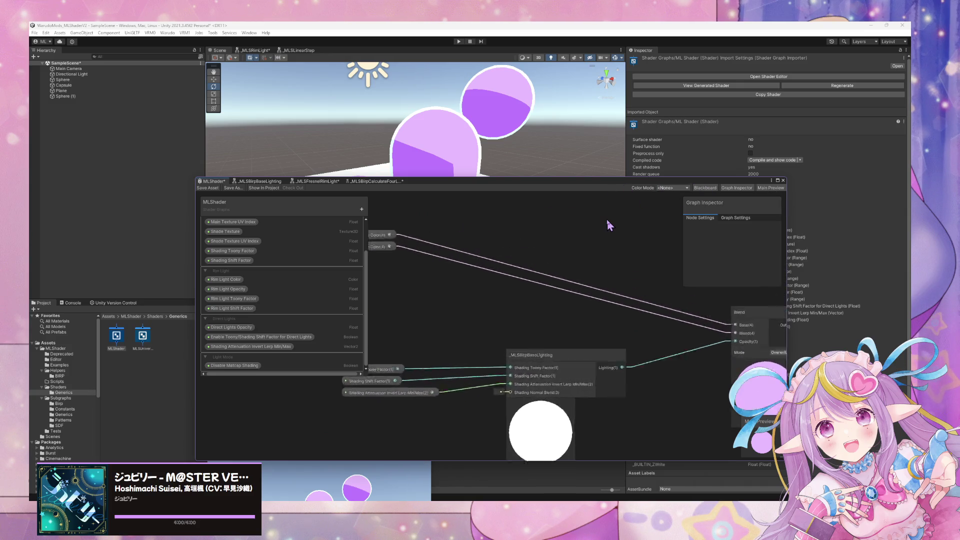
{"action": "scroll", "coordinate": [607, 219], "scroll_direction": "down", "scroll_amount": 3}
{"action": "left_click_drag", "start_coordinate": [559, 380], "coordinate": [446, 397]}
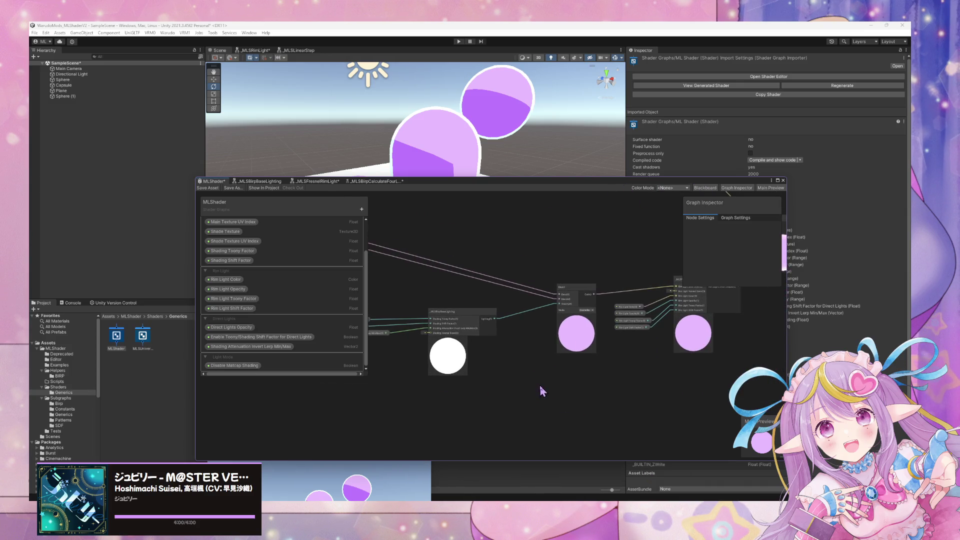
{"action": "scroll", "coordinate": [517, 377], "scroll_direction": "up", "scroll_amount": 2}
{"action": "mouse_move", "coordinate": [517, 377]}
{"action": "left_mouse_down"}
{"action": "mouse_move", "coordinate": [598, 369]}
{"action": "mouse_move", "coordinate": [610, 386]}
{"action": "left_mouse_up"}
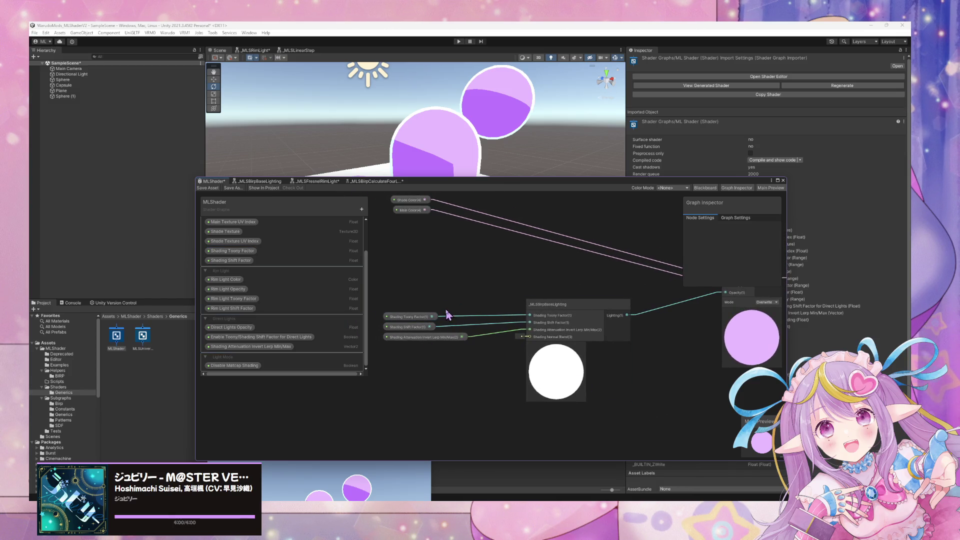
{"action": "left_click_drag", "start_coordinate": [641, 288], "coordinate": [371, 296]}
{"action": "mouse_move", "coordinate": [607, 313]}
{"action": "left_mouse_down"}
{"action": "mouse_move", "coordinate": [562, 329]}
{"action": "mouse_move", "coordinate": [488, 279]}
{"action": "mouse_move", "coordinate": [485, 361]}
{"action": "left_mouse_up"}
{"action": "scroll", "coordinate": [485, 272], "scroll_direction": "down", "scroll_amount": 2}
{"action": "scroll", "coordinate": [485, 273], "scroll_direction": "up", "scroll_amount": 1}
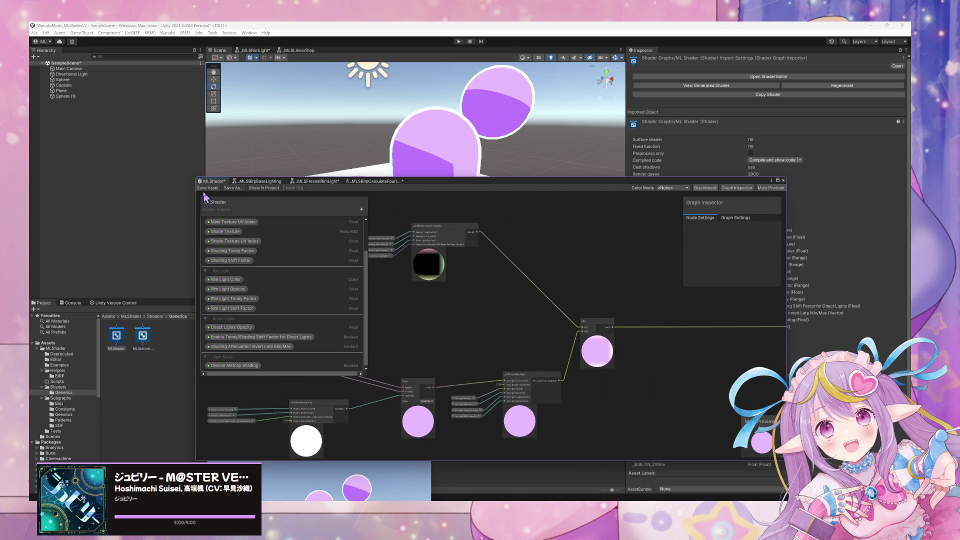
{"action": "scroll", "coordinate": [527, 307], "scroll_direction": "up", "scroll_amount": 4}
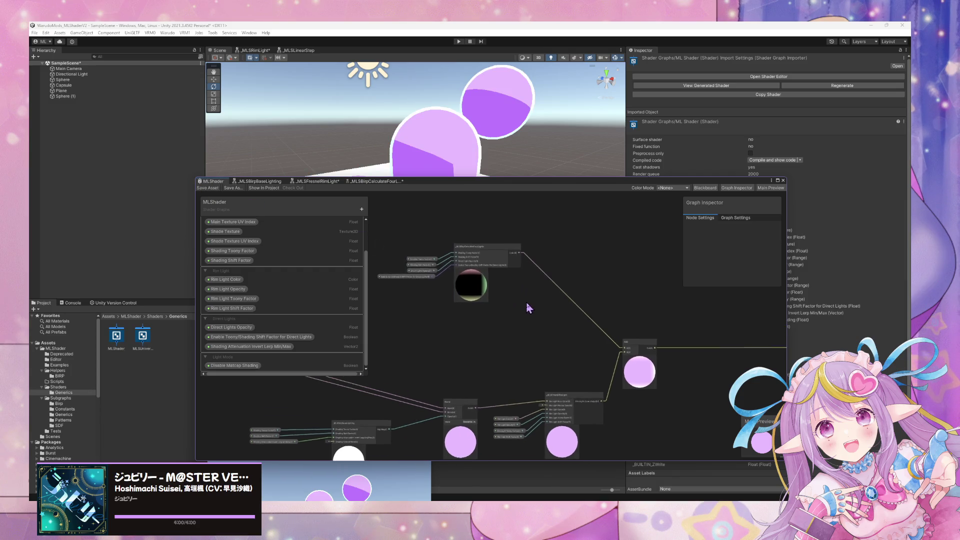
Step: Add a Branch node through the 'branch' node search
{"action": "key", "text": "space"}
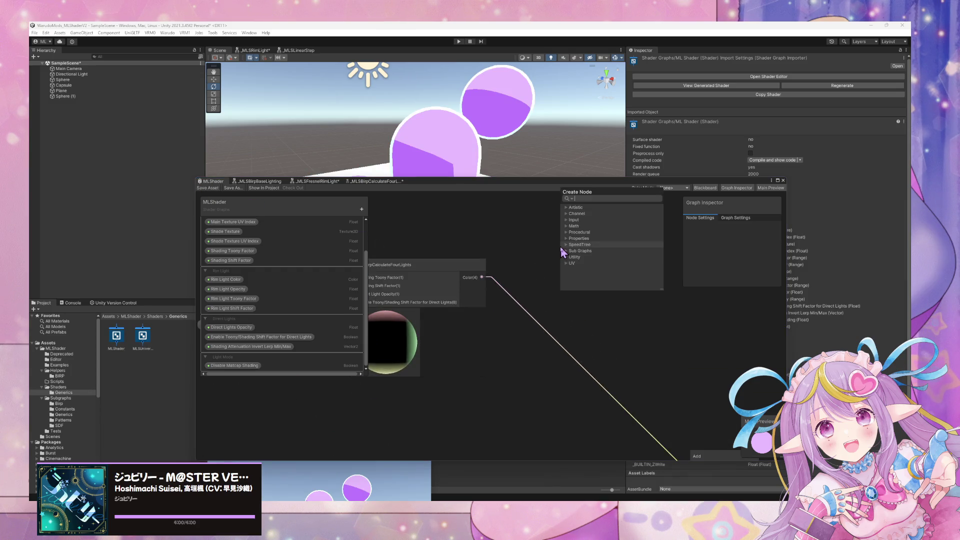
{"action": "type", "text": "branch"}
{"action": "key", "text": "Return"}
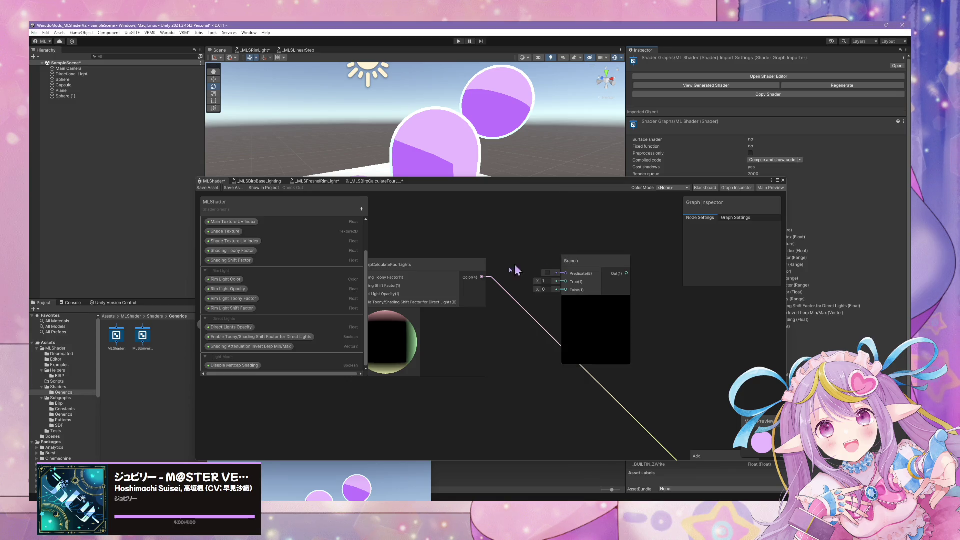
Step: Add a _MLSPipeLineCheck node and arrange it and the four-lights node around the Branch
{"action": "key", "text": "space"}
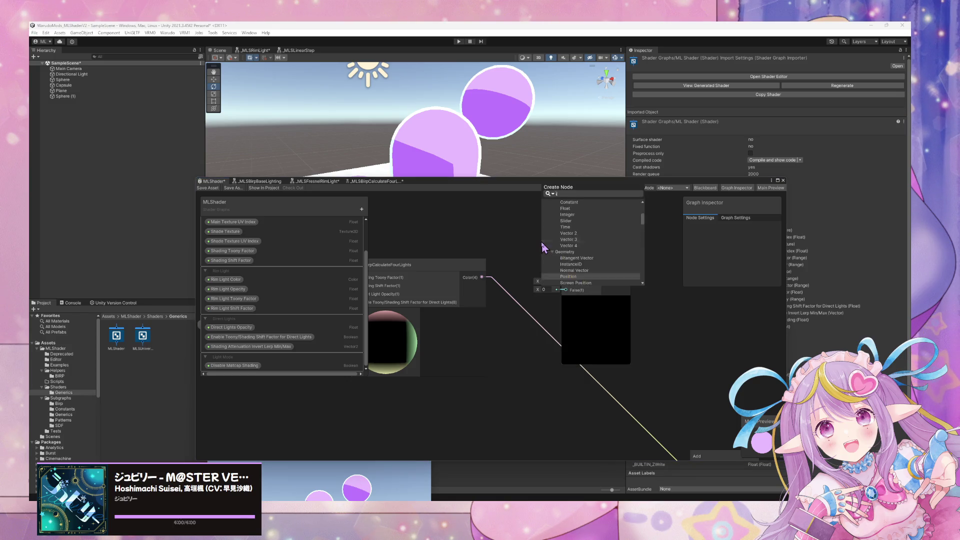
{"action": "type", "text": "j"}
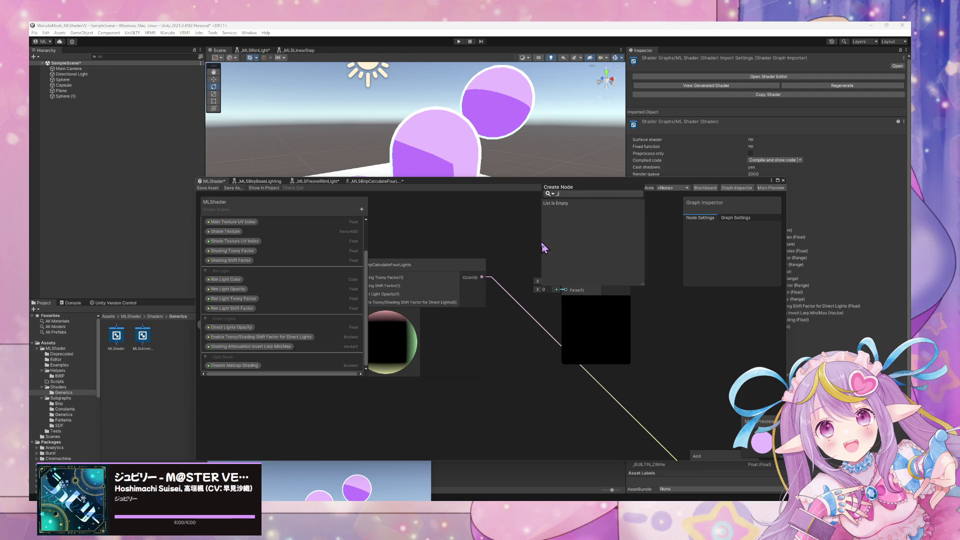
{"action": "key", "text": "BackSpace"}
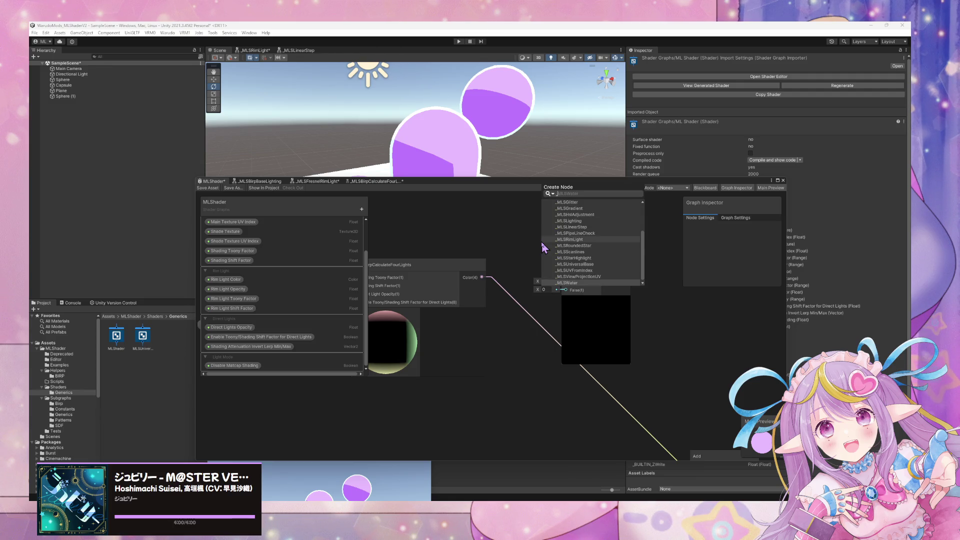
{"action": "key", "text": "Up"}
{"action": "key", "text": "Up"}
{"action": "key", "text": "Up"}
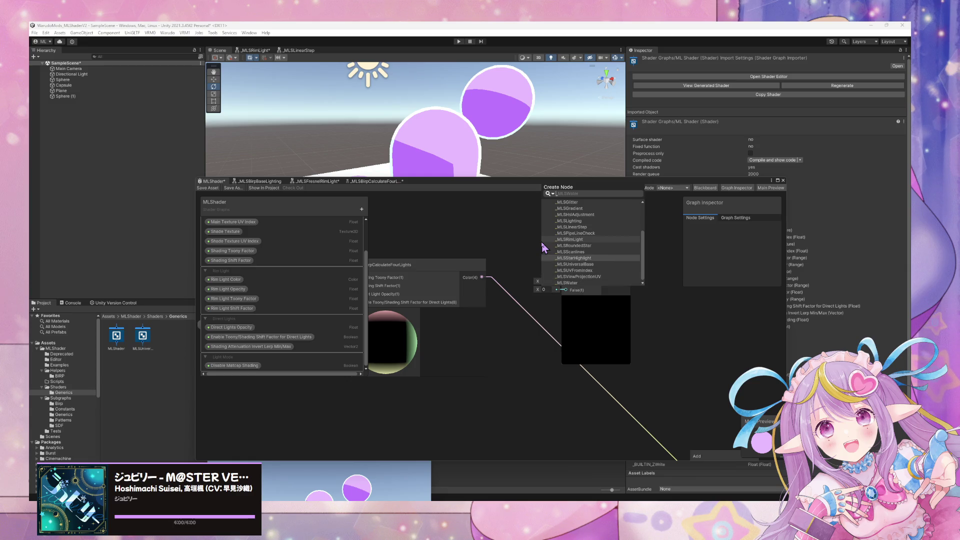
{"action": "key", "text": "Return"}
{"action": "left_click_drag", "start_coordinate": [565, 256], "coordinate": [480, 348]}
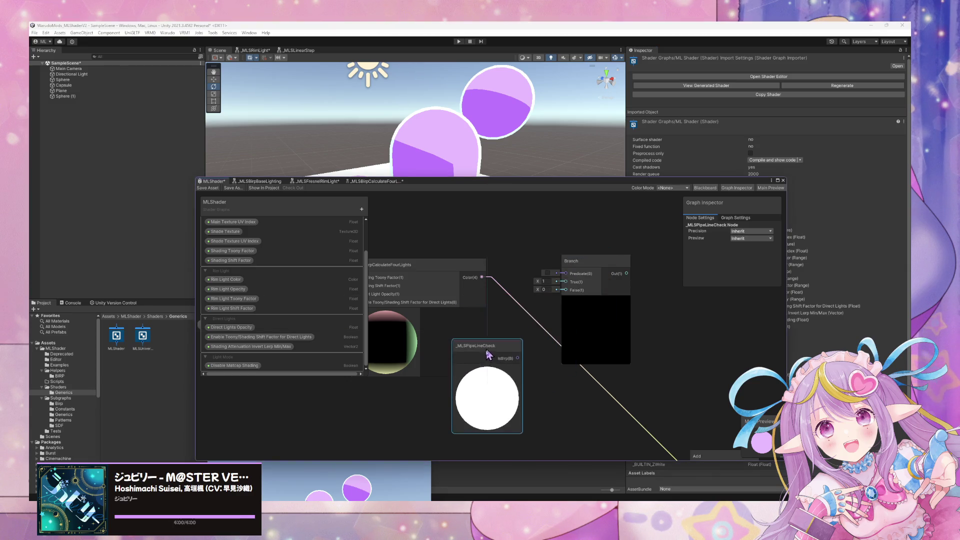
{"action": "mouse_move", "coordinate": [420, 261]}
{"action": "left_mouse_down"}
{"action": "mouse_move", "coordinate": [424, 234]}
{"action": "mouse_move", "coordinate": [484, 249]}
{"action": "left_mouse_up"}
{"action": "mouse_move", "coordinate": [535, 389]}
{"action": "left_mouse_down"}
{"action": "mouse_move", "coordinate": [471, 379]}
{"action": "mouse_move", "coordinate": [541, 273]}
{"action": "mouse_move", "coordinate": [610, 310]}
{"action": "left_mouse_up"}
{"action": "scroll", "coordinate": [488, 395], "scroll_direction": "down", "scroll_amount": 1}
Step: Wire isBirp into the Branch predicate and the Branch output into the Add node's A input
{"action": "left_click", "coordinate": [485, 389]}
{"action": "mouse_move", "coordinate": [536, 279]}
{"action": "left_mouse_down"}
{"action": "mouse_move", "coordinate": [522, 239]}
{"action": "mouse_move", "coordinate": [490, 236]}
{"action": "mouse_move", "coordinate": [488, 250]}
{"action": "left_mouse_up"}
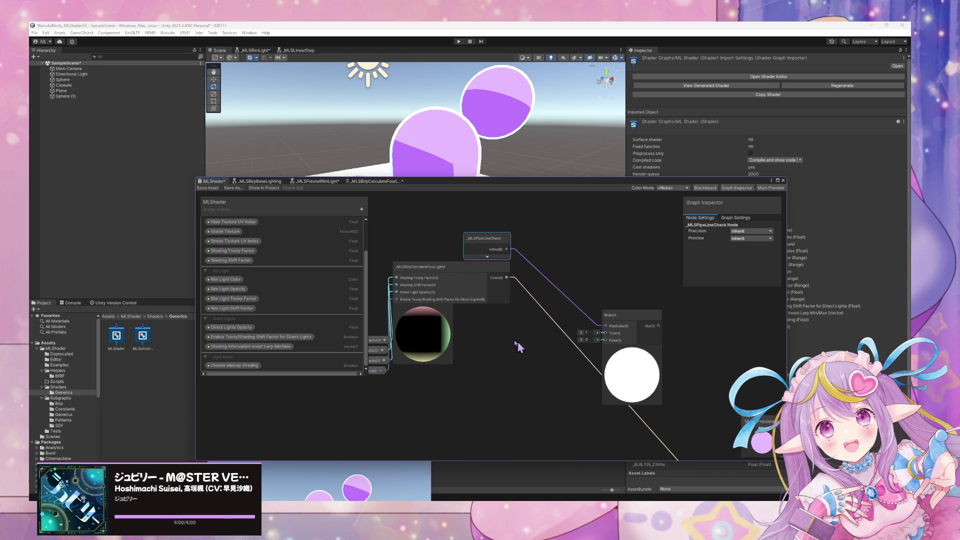
{"action": "left_click_drag", "start_coordinate": [458, 284], "coordinate": [475, 333]}
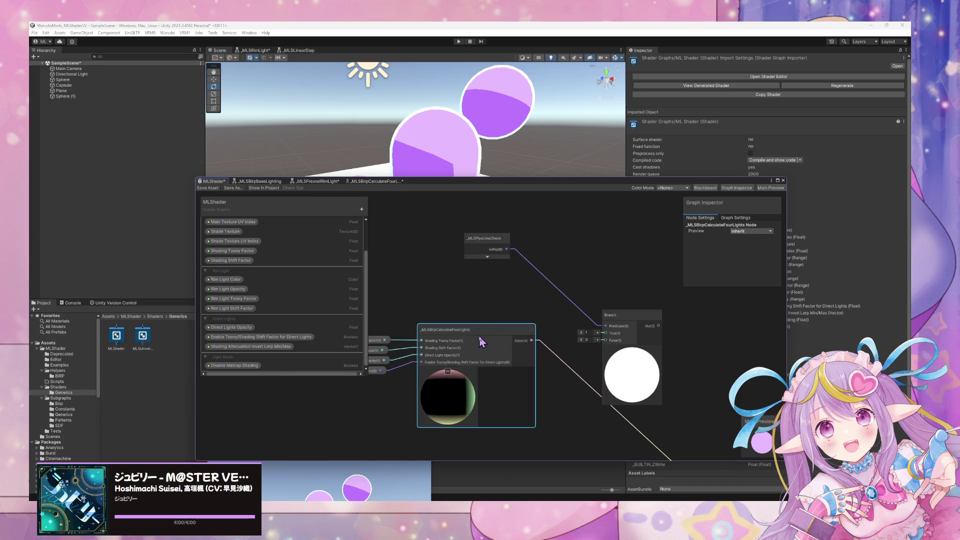
{"action": "scroll", "coordinate": [480, 335], "scroll_direction": "down", "scroll_amount": 2}
{"action": "mouse_move", "coordinate": [606, 386]}
{"action": "left_mouse_down"}
{"action": "mouse_move", "coordinate": [520, 294]}
{"action": "mouse_move", "coordinate": [567, 292]}
{"action": "mouse_move", "coordinate": [550, 291]}
{"action": "left_mouse_up"}
{"action": "left_click_drag", "start_coordinate": [527, 218], "coordinate": [536, 257]}
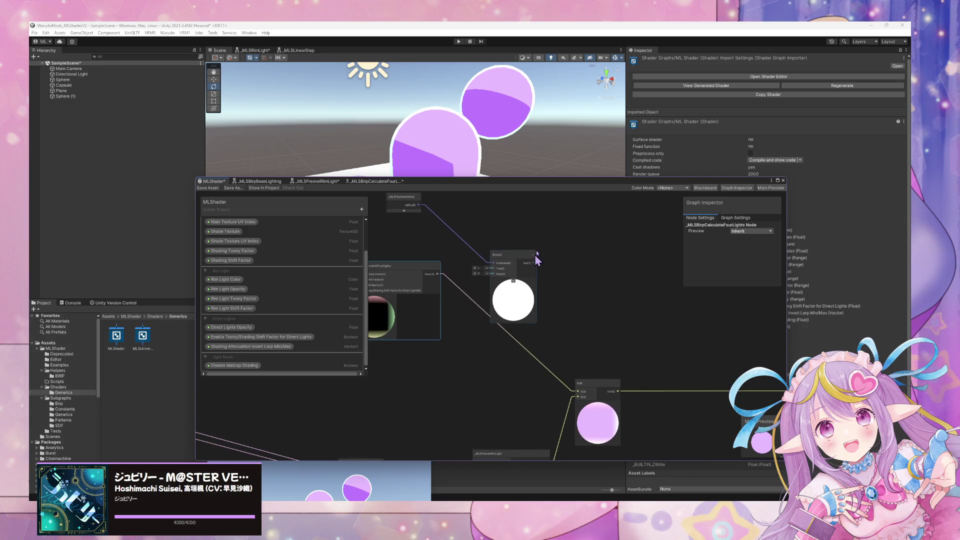
{"action": "left_click_drag", "start_coordinate": [544, 288], "coordinate": [579, 395]}
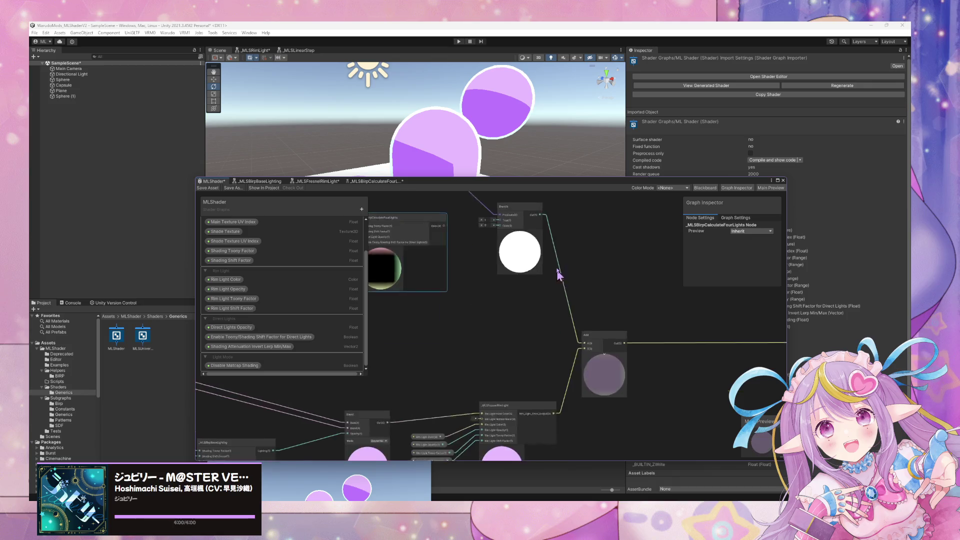
Step: Connect the _MLSBirpCalculateFourLights Color output to the Branch's False input
{"action": "scroll", "coordinate": [525, 283], "scroll_direction": "up", "scroll_amount": 3}
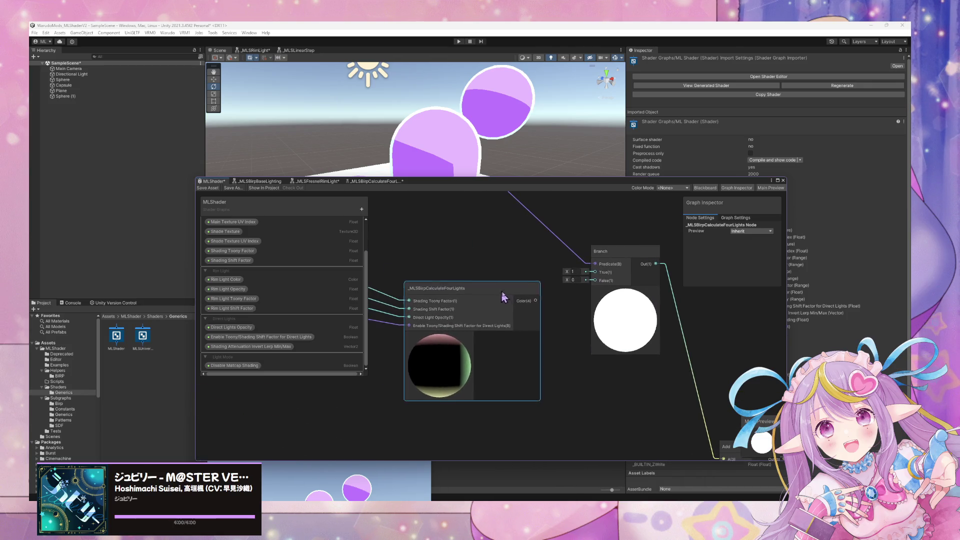
{"action": "mouse_move", "coordinate": [480, 276]}
{"action": "left_mouse_down"}
{"action": "mouse_move", "coordinate": [506, 295]}
{"action": "mouse_move", "coordinate": [619, 304]}
{"action": "left_mouse_up"}
{"action": "left_click", "coordinate": [467, 317]}
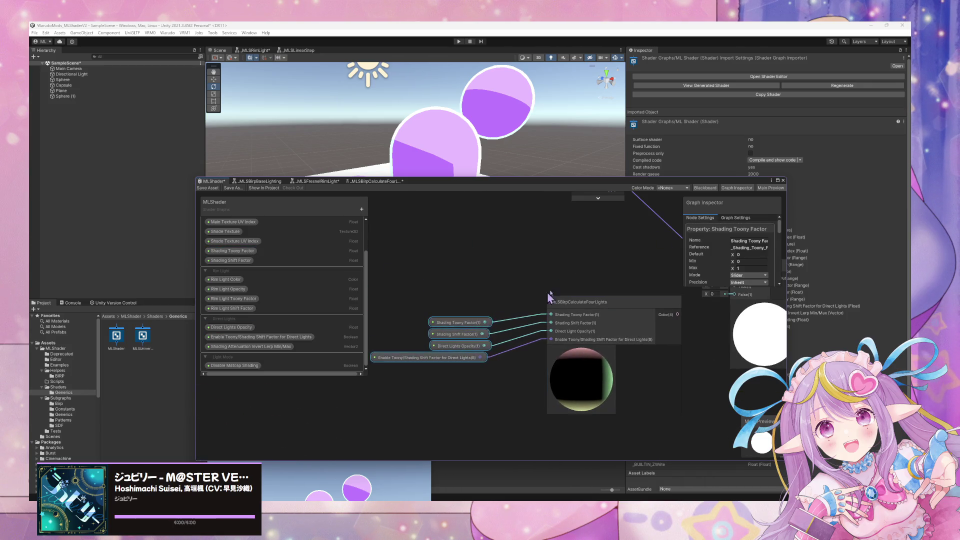
{"action": "left_click_drag", "start_coordinate": [547, 292], "coordinate": [403, 312]}
{"action": "left_click_drag", "start_coordinate": [580, 329], "coordinate": [588, 315]}
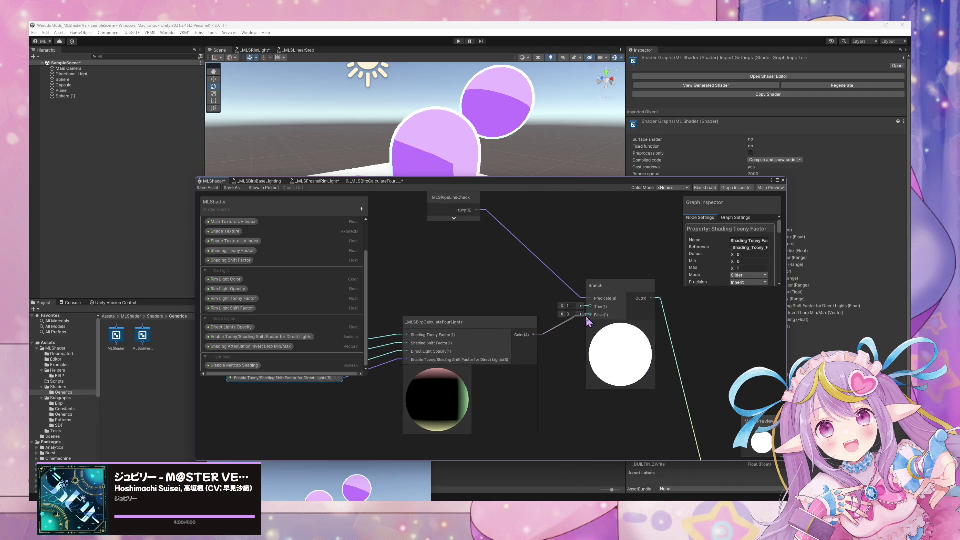
{"action": "mouse_move", "coordinate": [450, 264]}
{"action": "left_mouse_down"}
{"action": "mouse_move", "coordinate": [450, 230]}
{"action": "mouse_move", "coordinate": [455, 236]}
{"action": "left_mouse_up"}
{"action": "scroll", "coordinate": [455, 239], "scroll_direction": "down", "scroll_amount": 3}
{"action": "scroll", "coordinate": [505, 267], "scroll_direction": "up", "scroll_amount": 2}
{"action": "scroll", "coordinate": [506, 267], "scroll_direction": "up", "scroll_amount": 1}
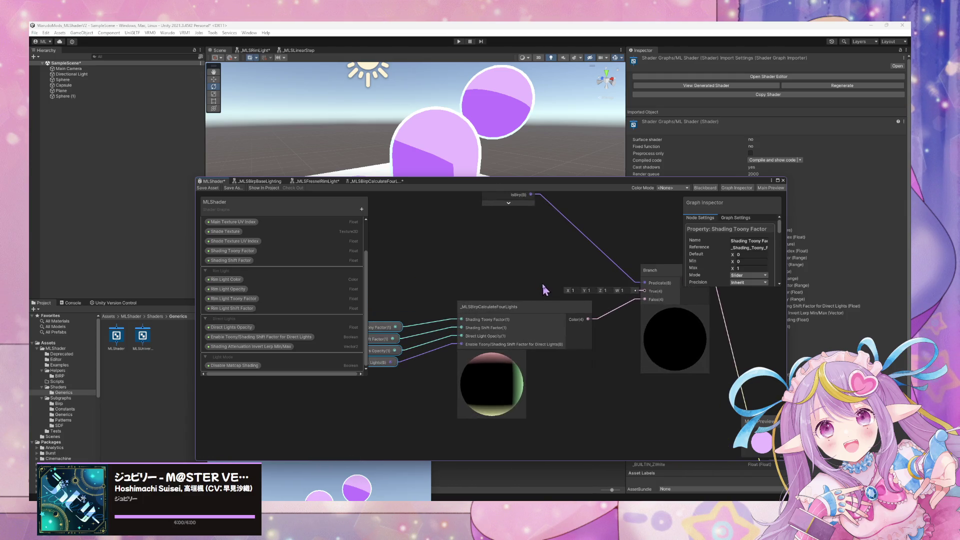
Step: Add a Float node of 0, feeding Color into Branch True and the Float into False
{"action": "key", "text": "space"}
{"action": "type", "text": "float"}
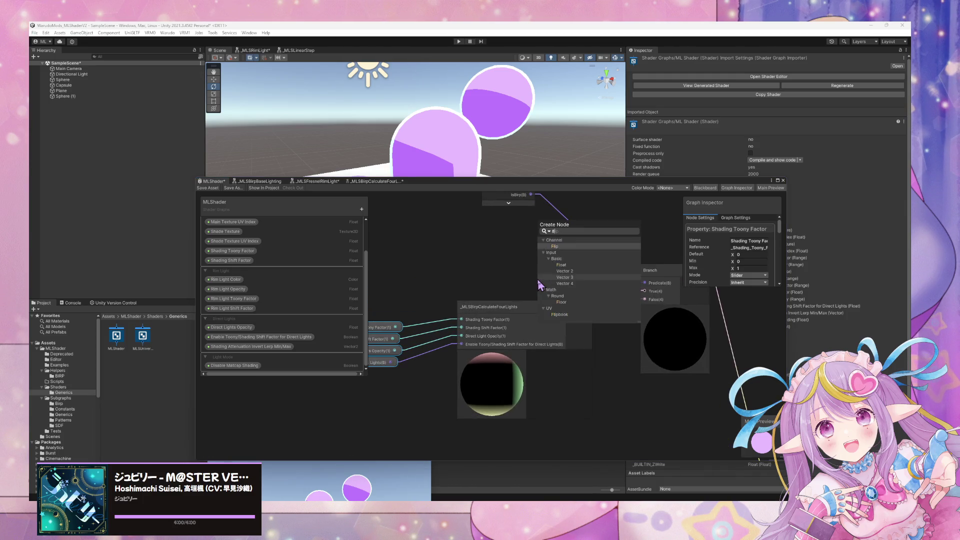
{"action": "key", "text": "Return"}
{"action": "mouse_move", "coordinate": [551, 295]}
{"action": "left_mouse_down"}
{"action": "mouse_move", "coordinate": [535, 261]}
{"action": "mouse_move", "coordinate": [645, 291]}
{"action": "left_mouse_up"}
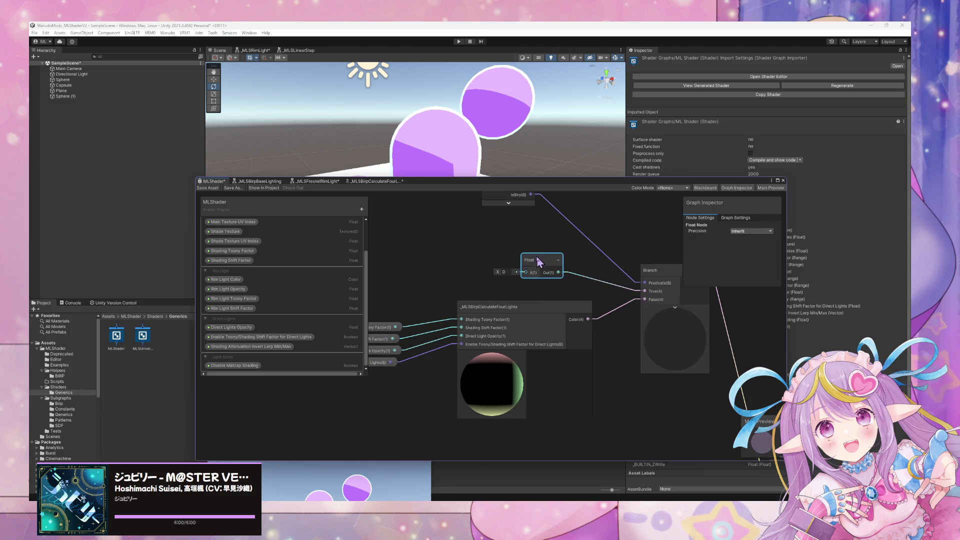
{"action": "left_click_drag", "start_coordinate": [531, 265], "coordinate": [558, 276]}
{"action": "mouse_move", "coordinate": [611, 324]}
{"action": "left_mouse_down"}
{"action": "mouse_move", "coordinate": [633, 381]}
{"action": "mouse_move", "coordinate": [585, 334]}
{"action": "left_mouse_up"}
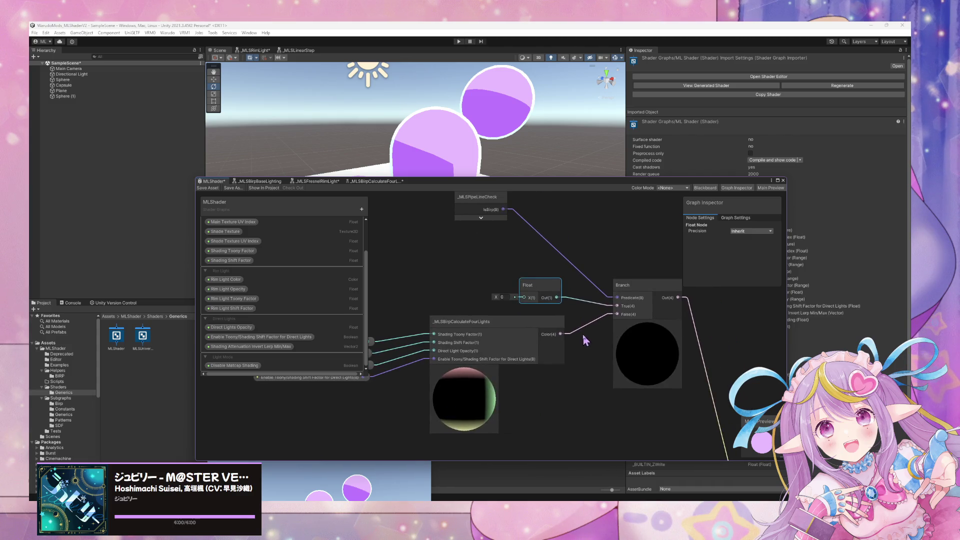
{"action": "mouse_move", "coordinate": [615, 305]}
{"action": "left_mouse_down"}
{"action": "mouse_move", "coordinate": [580, 337]}
{"action": "mouse_move", "coordinate": [561, 334]}
{"action": "left_mouse_up"}
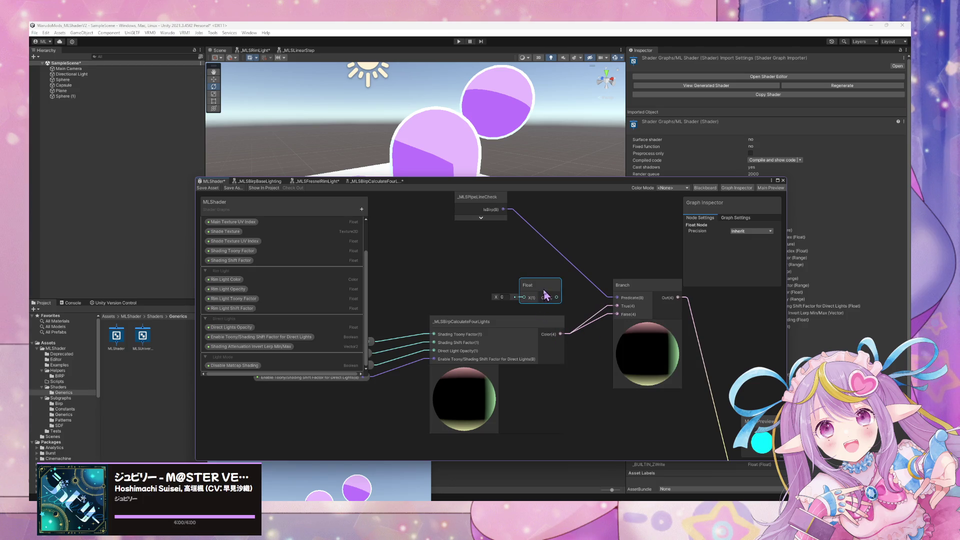
{"action": "mouse_move", "coordinate": [556, 297]}
{"action": "left_mouse_down"}
{"action": "mouse_move", "coordinate": [617, 314]}
{"action": "mouse_move", "coordinate": [539, 395]}
{"action": "left_mouse_up"}
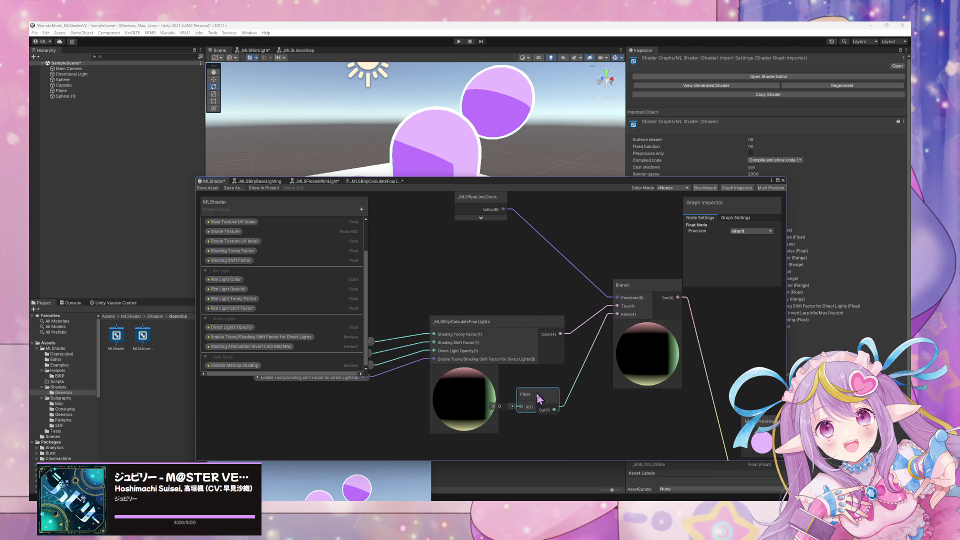
Step: Tidy the layout, moving the four property nodes and the Float node up beside the Branch
{"action": "left_click_drag", "start_coordinate": [500, 323], "coordinate": [488, 269]}
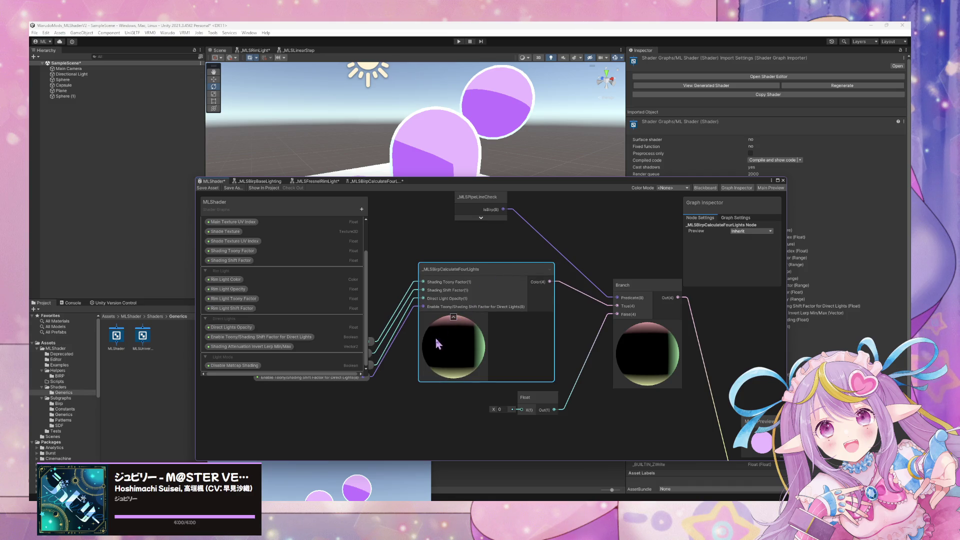
{"action": "left_click", "coordinate": [454, 317]}
{"action": "left_click_drag", "start_coordinate": [448, 325], "coordinate": [588, 311]}
{"action": "mouse_move", "coordinate": [535, 375]}
{"action": "left_mouse_down"}
{"action": "mouse_move", "coordinate": [489, 334]}
{"action": "mouse_move", "coordinate": [482, 272]}
{"action": "left_mouse_up"}
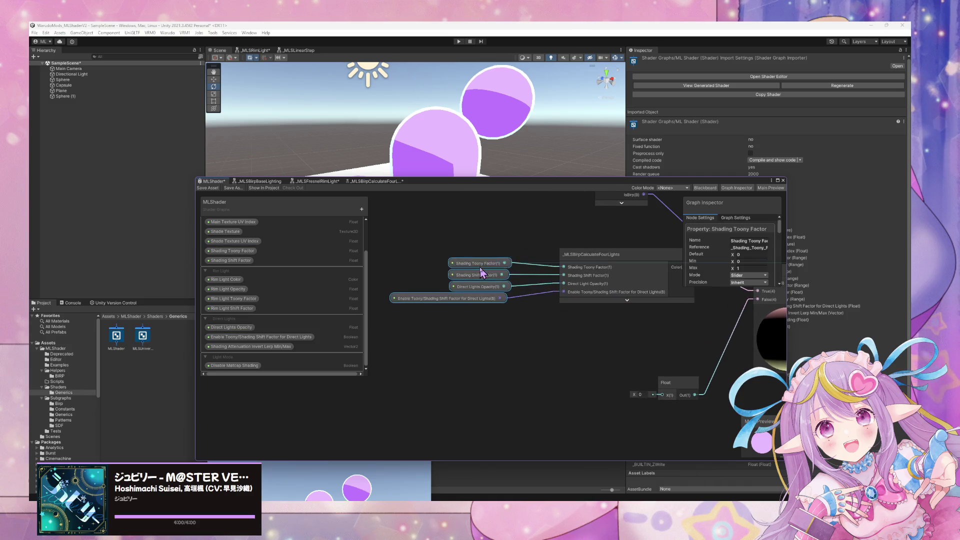
{"action": "left_click_drag", "start_coordinate": [555, 298], "coordinate": [472, 271]}
{"action": "left_click_drag", "start_coordinate": [595, 364], "coordinate": [595, 303]}
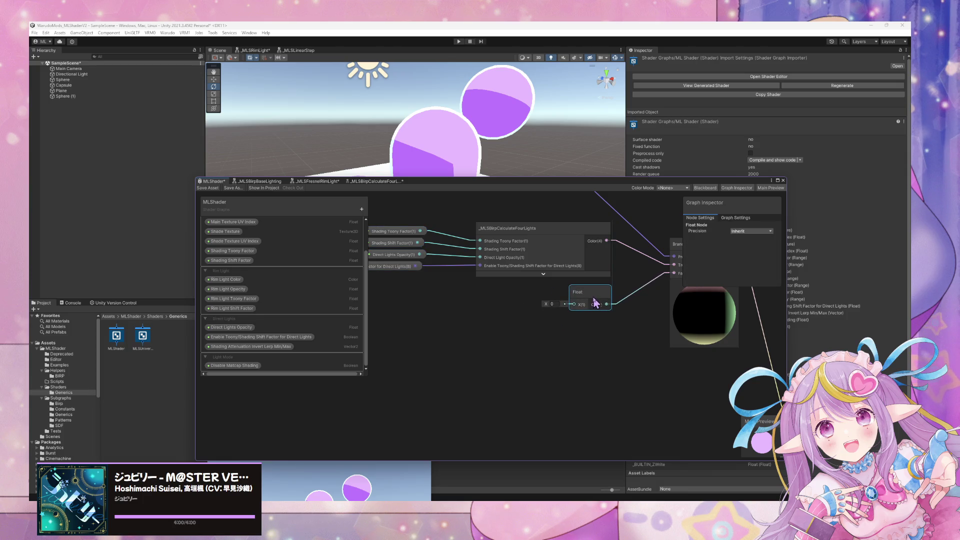
{"action": "scroll", "coordinate": [498, 299], "scroll_direction": "down", "scroll_amount": 3}
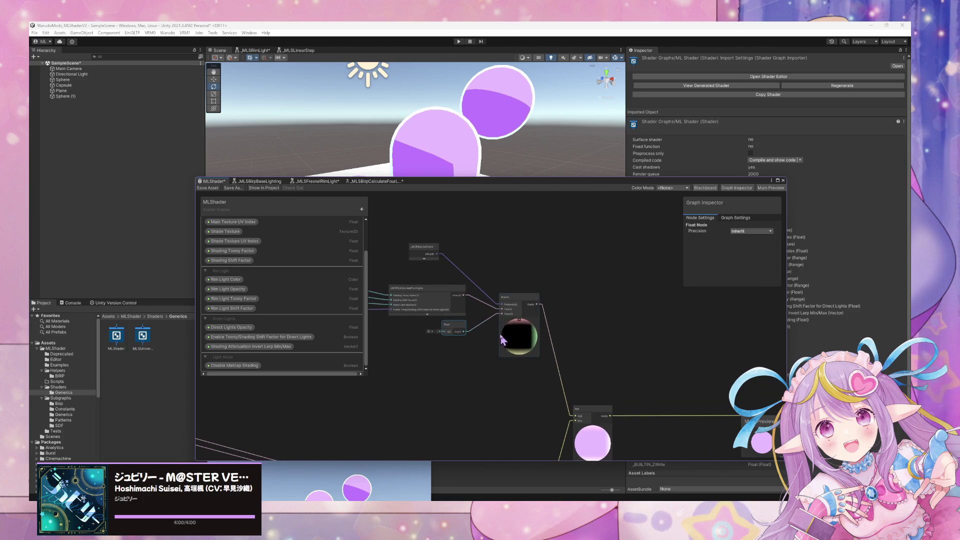
{"action": "left_click_drag", "start_coordinate": [515, 305], "coordinate": [525, 292]}
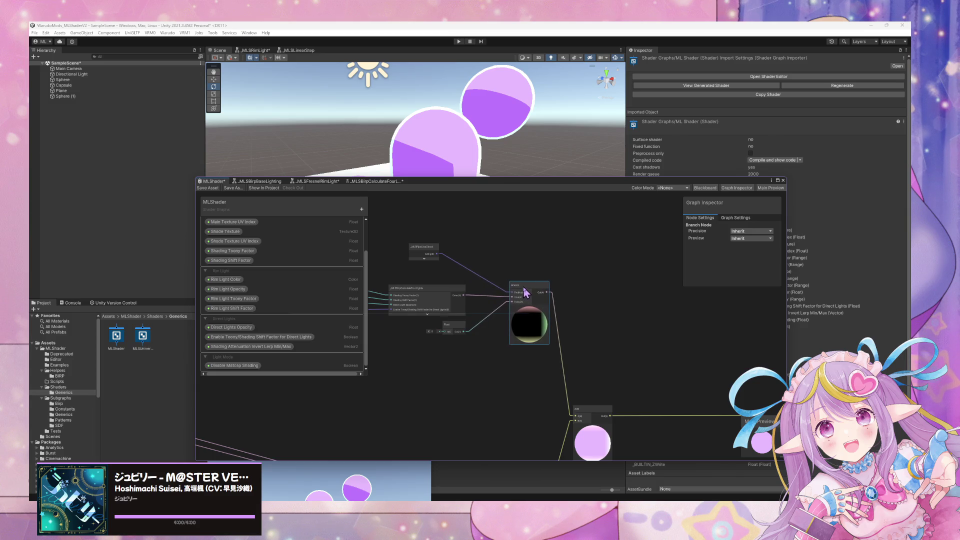
{"action": "scroll", "coordinate": [647, 352], "scroll_direction": "up", "scroll_amount": 5}
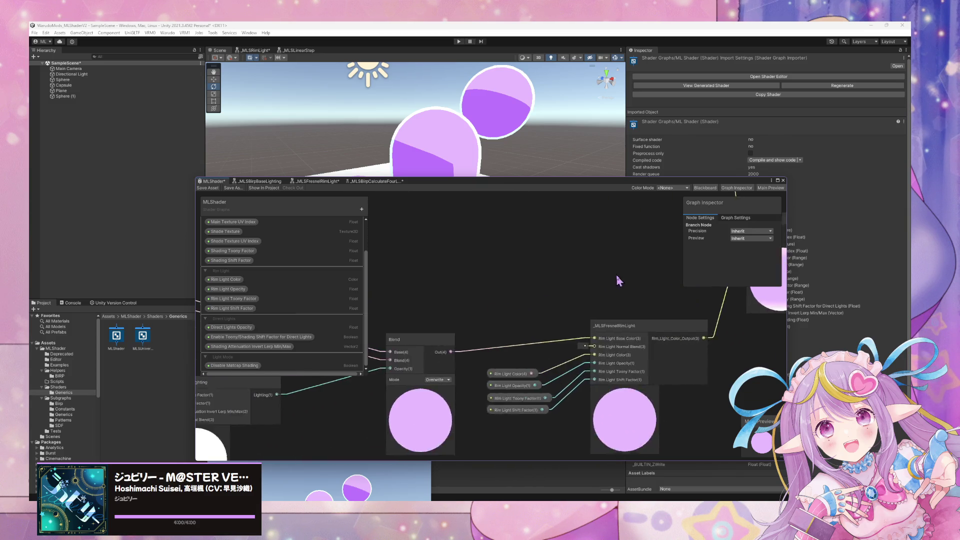
{"action": "mouse_move", "coordinate": [619, 281]}
{"action": "left_mouse_down"}
{"action": "mouse_move", "coordinate": [475, 338]}
{"action": "mouse_move", "coordinate": [540, 365]}
{"action": "mouse_move", "coordinate": [568, 300]}
{"action": "mouse_move", "coordinate": [759, 341]}
{"action": "left_mouse_up"}
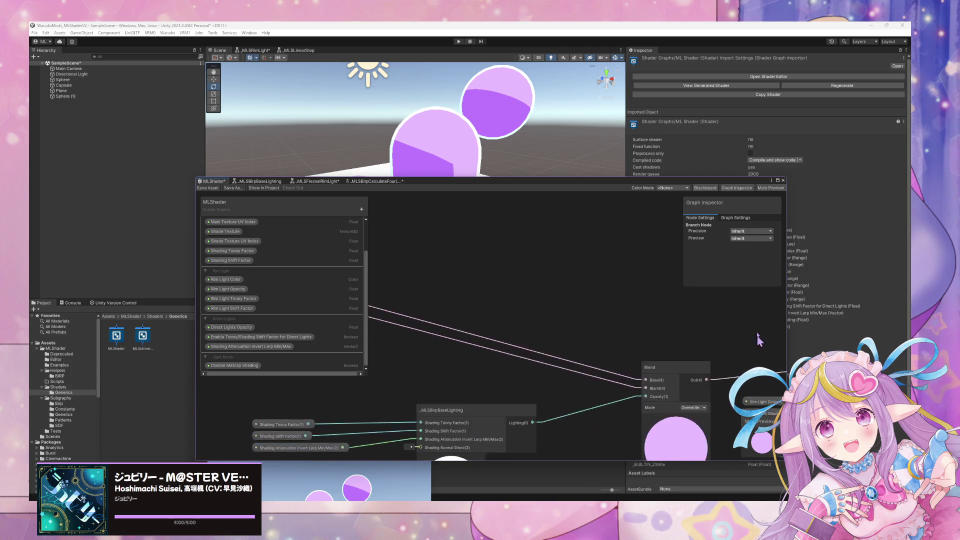
{"action": "left_click_drag", "start_coordinate": [504, 326], "coordinate": [718, 307]}
{"action": "mouse_move", "coordinate": [434, 294]}
{"action": "left_mouse_down"}
{"action": "mouse_move", "coordinate": [376, 247]}
{"action": "mouse_move", "coordinate": [696, 335]}
{"action": "mouse_move", "coordinate": [705, 348]}
{"action": "mouse_move", "coordinate": [617, 257]}
{"action": "mouse_move", "coordinate": [625, 244]}
{"action": "mouse_move", "coordinate": [597, 358]}
{"action": "left_mouse_up"}
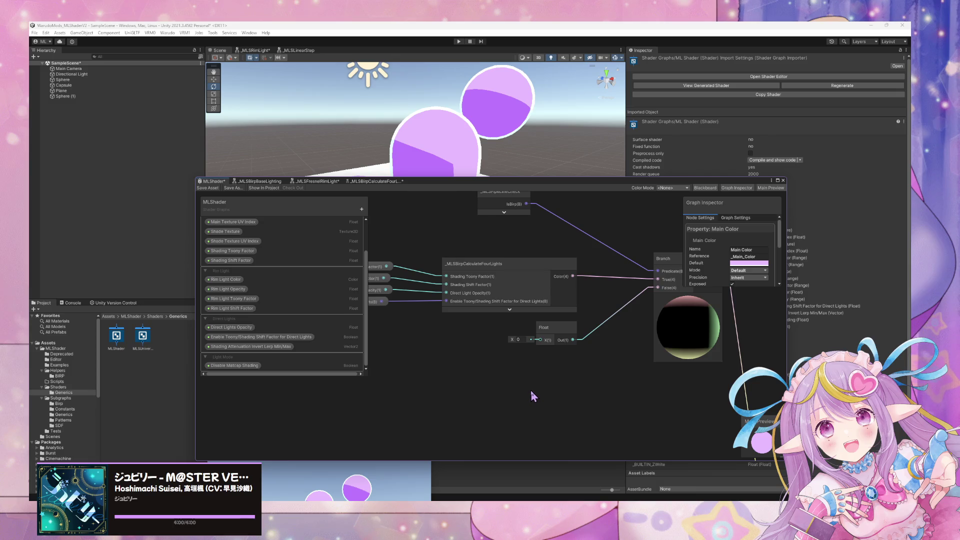
{"action": "left_click_drag", "start_coordinate": [637, 399], "coordinate": [556, 389]}
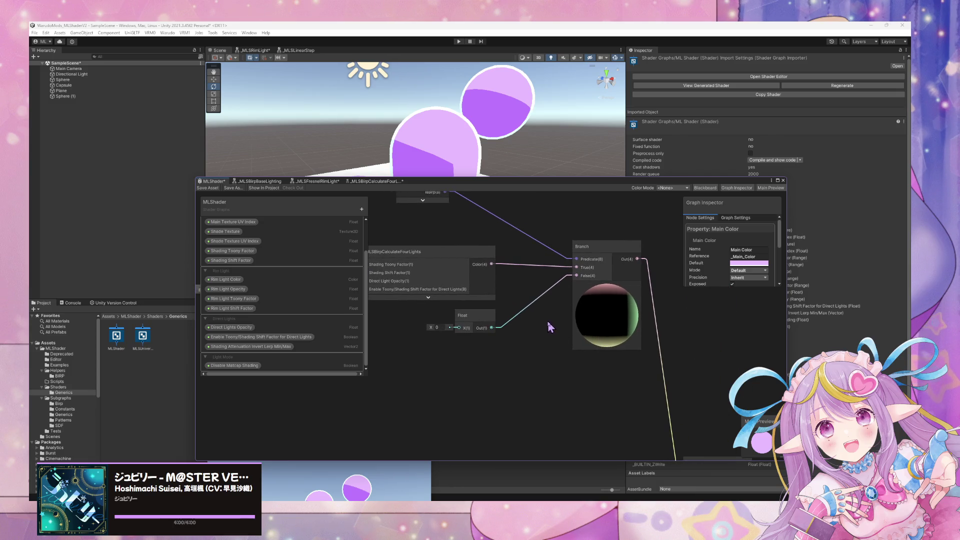
{"action": "mouse_move", "coordinate": [550, 327]}
{"action": "left_mouse_down"}
{"action": "mouse_move", "coordinate": [592, 354]}
{"action": "mouse_move", "coordinate": [434, 294]}
{"action": "mouse_move", "coordinate": [635, 365]}
{"action": "mouse_move", "coordinate": [521, 262]}
{"action": "left_mouse_up"}
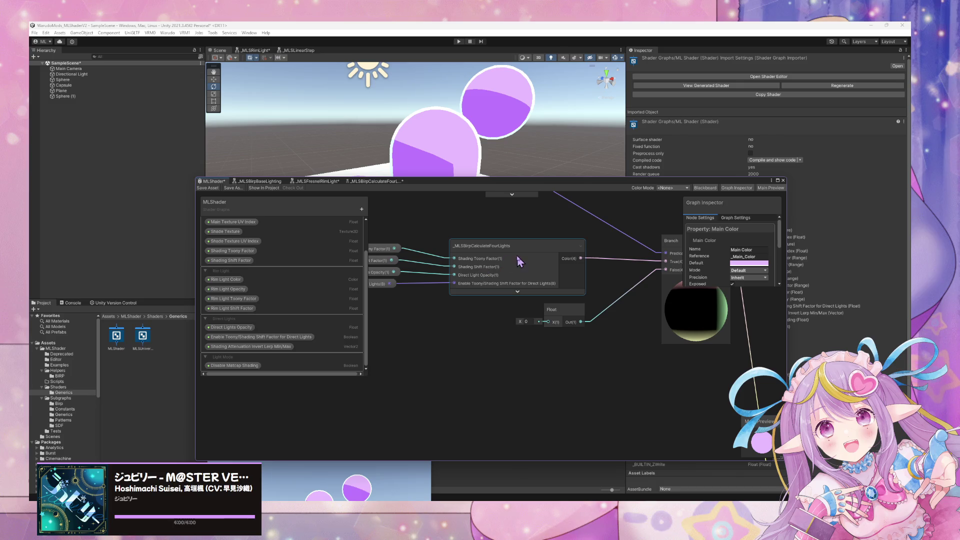
Step: Save the shader graph and reopen the four-lights sub-graph from the four-lights node
{"action": "double_click", "coordinate": [521, 262]}
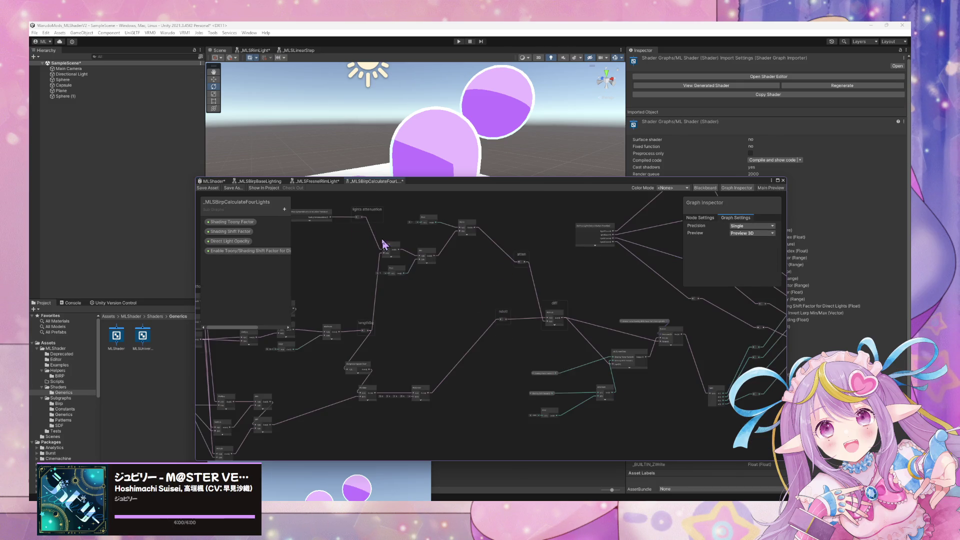
{"action": "left_click", "coordinate": [208, 188]}
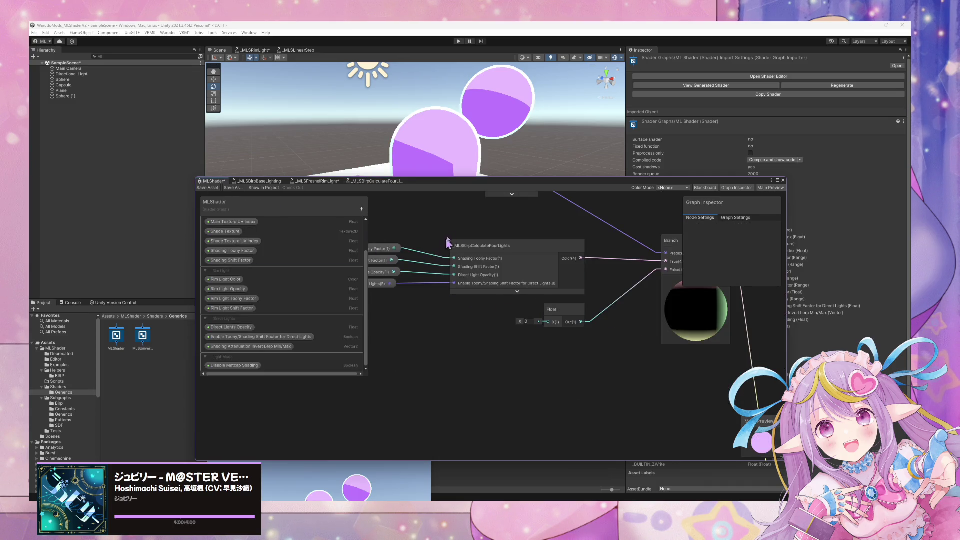
{"action": "left_click_drag", "start_coordinate": [448, 240], "coordinate": [416, 330]}
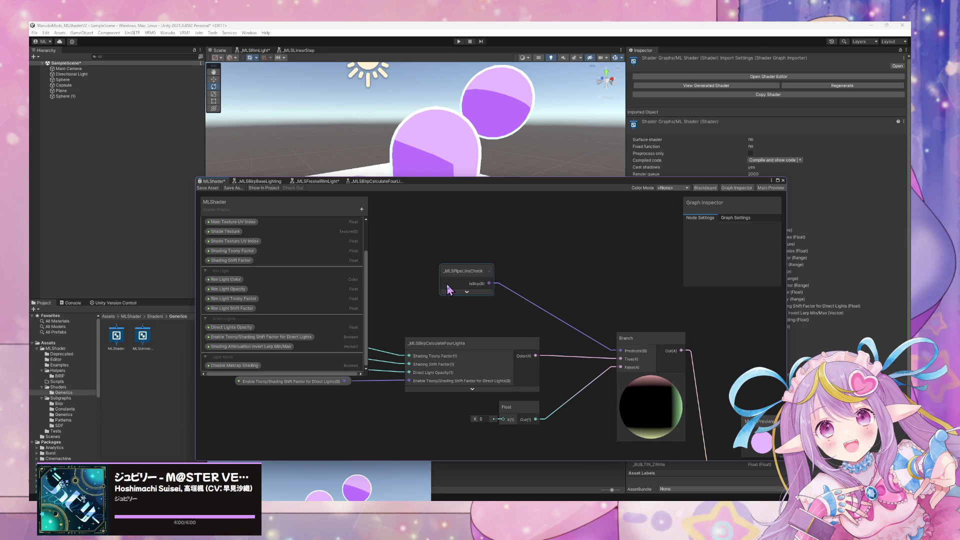
{"action": "mouse_move", "coordinate": [448, 289]}
{"action": "left_mouse_down"}
{"action": "mouse_move", "coordinate": [554, 306]}
{"action": "mouse_move", "coordinate": [549, 273]}
{"action": "left_mouse_up"}
{"action": "left_click", "coordinate": [535, 283]}
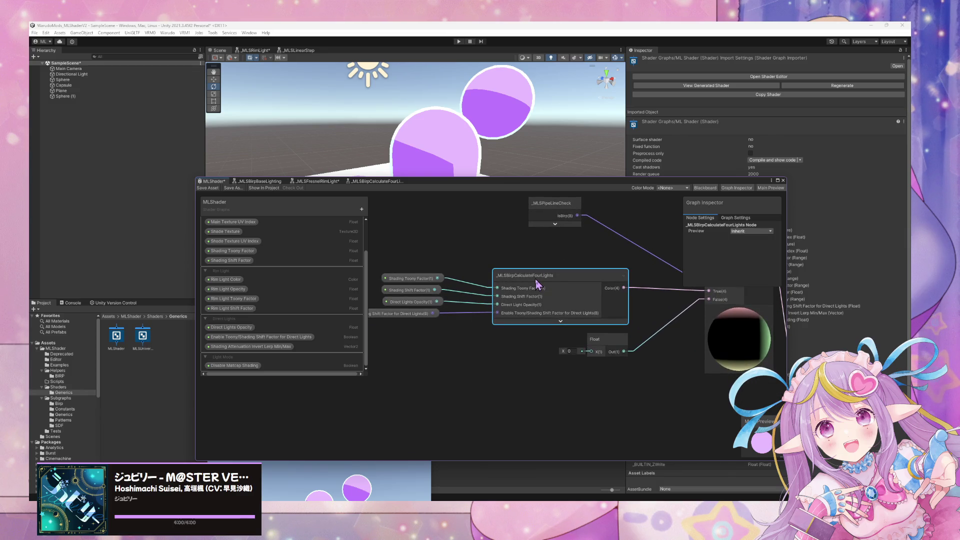
{"action": "double_click", "coordinate": [535, 278]}
Step: Collapse the GetFourLightsAttenuations custom function node's preview
{"action": "scroll", "coordinate": [537, 313], "scroll_direction": "up", "scroll_amount": 5}
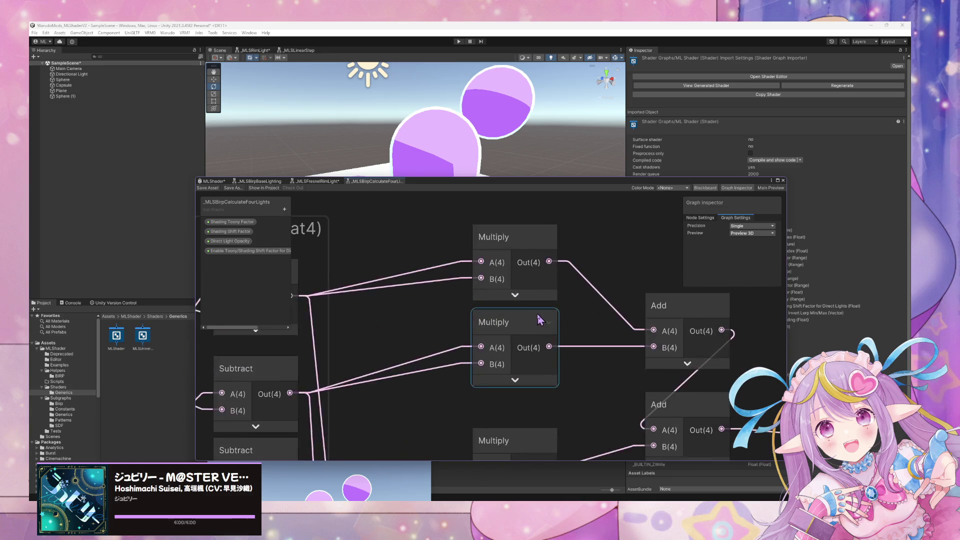
{"action": "scroll", "coordinate": [537, 314], "scroll_direction": "down", "scroll_amount": 5}
{"action": "scroll", "coordinate": [467, 335], "scroll_direction": "up", "scroll_amount": 3}
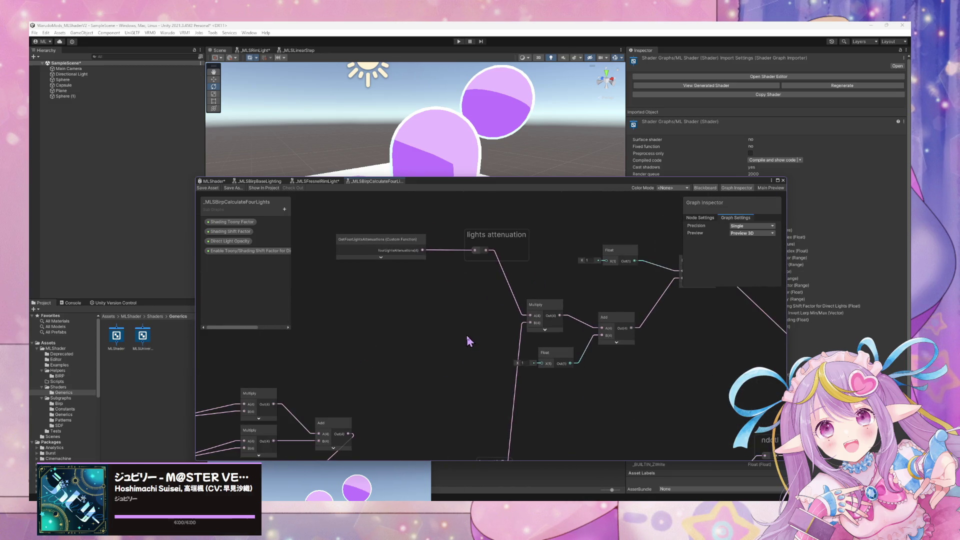
{"action": "left_click", "coordinate": [383, 253]}
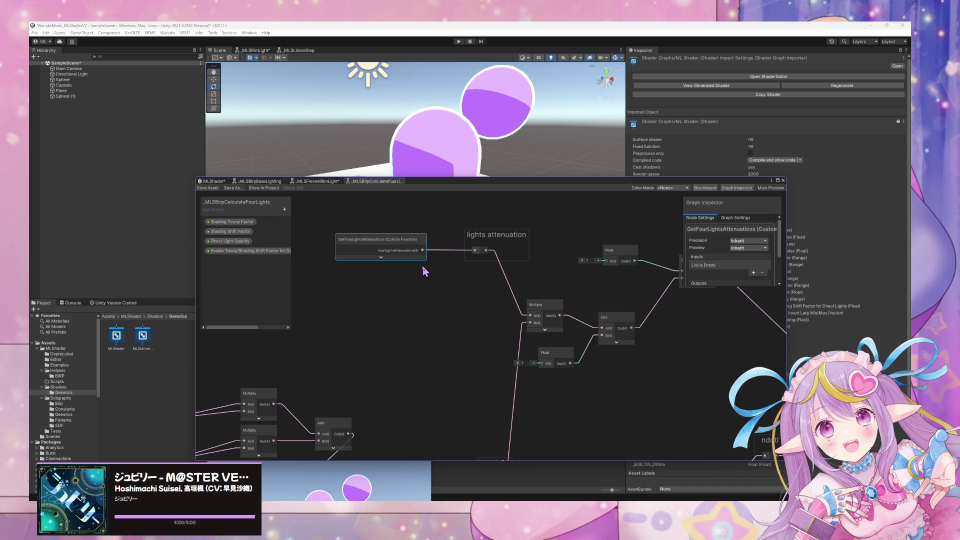
{"action": "left_click", "coordinate": [381, 257]}
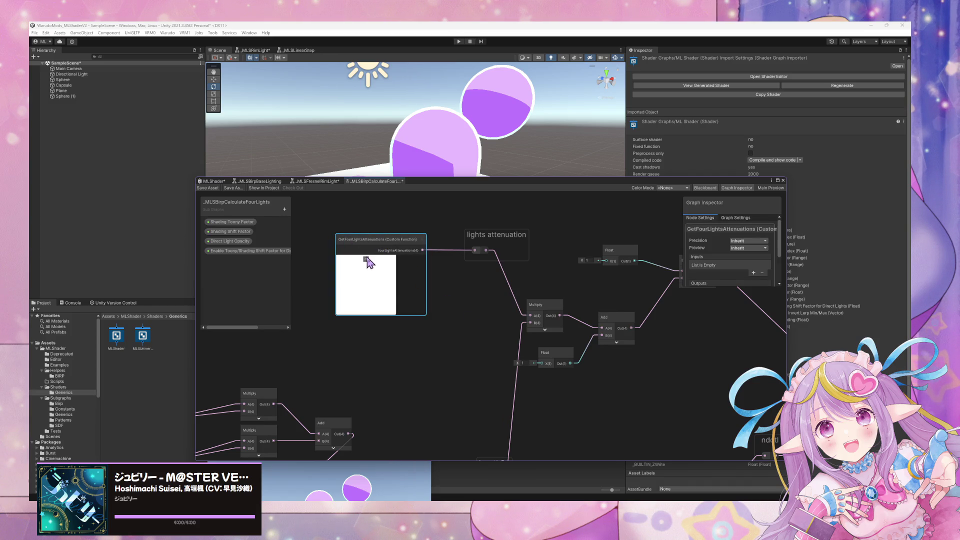
{"action": "left_click", "coordinate": [366, 260]}
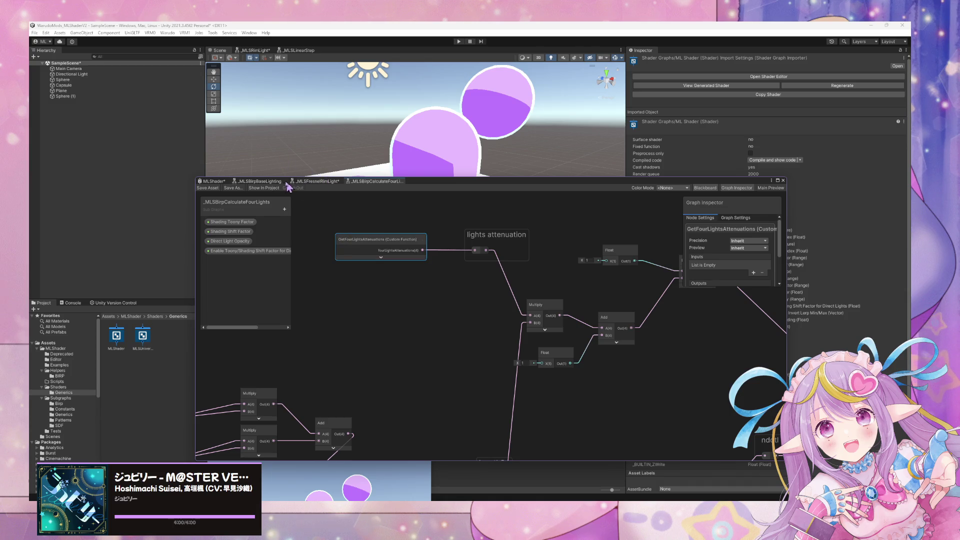
Step: Save the _MLSFresnelRimLight sub-graph and return to the main MLShader graph
{"action": "left_click", "coordinate": [320, 182]}
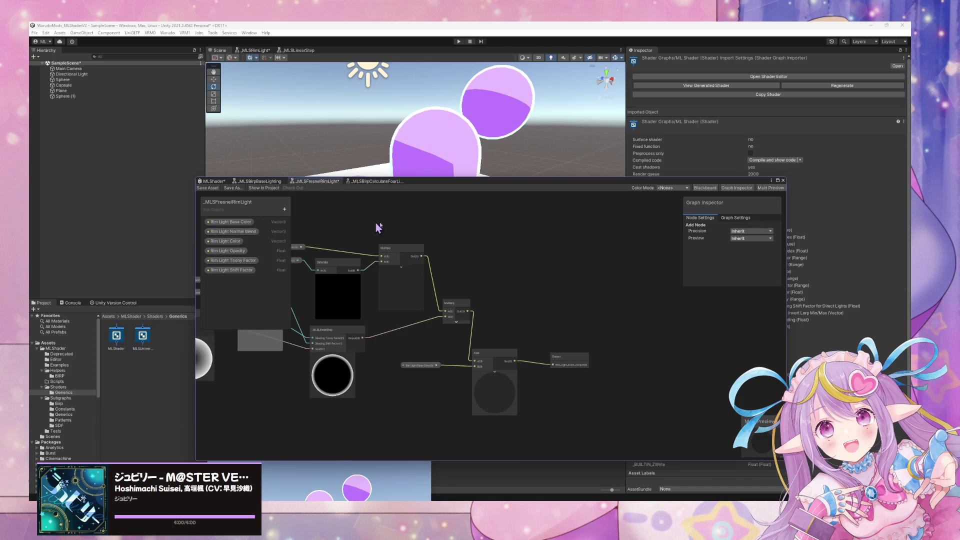
{"action": "left_click", "coordinate": [215, 190]}
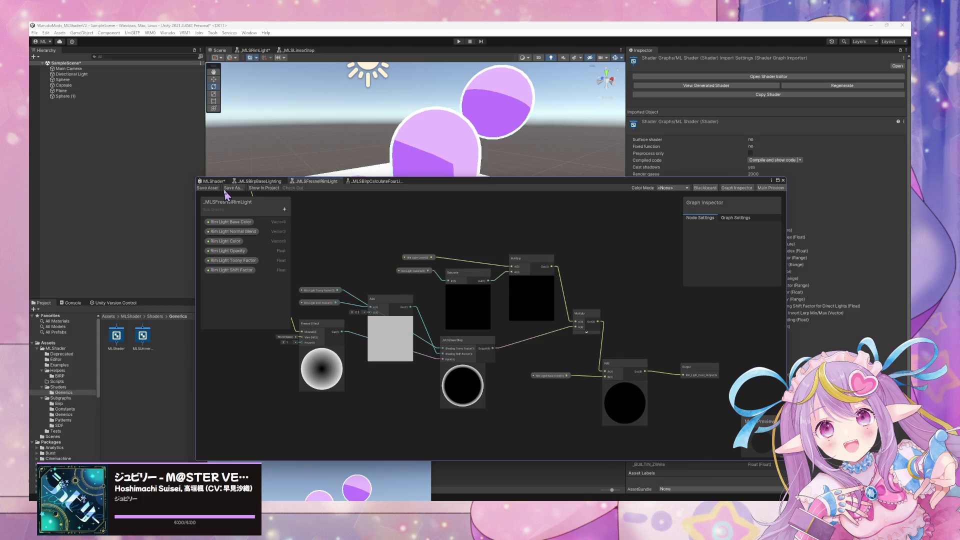
{"action": "left_click", "coordinate": [219, 182]}
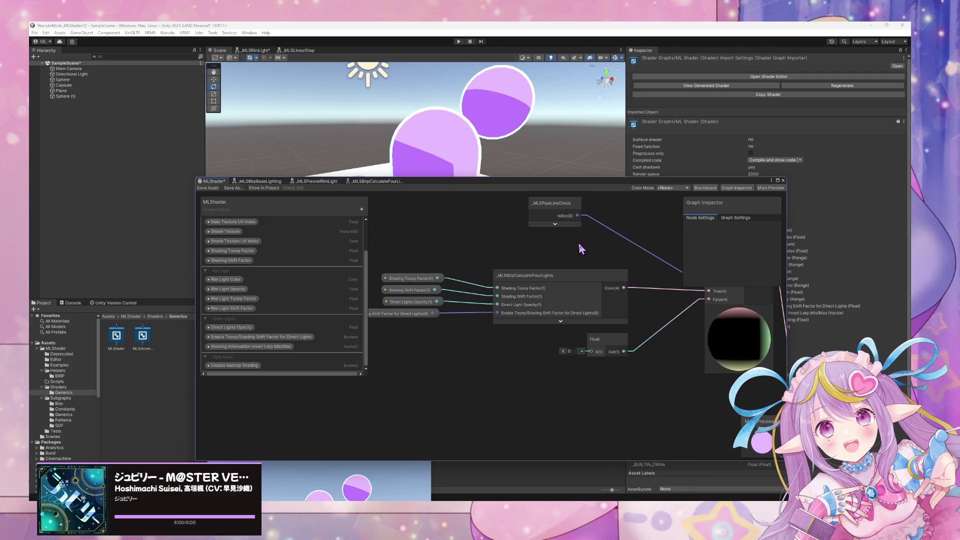
Step: Nudge the _MLSBirpBaseLighting node left and select its three shading property nodes
{"action": "mouse_move", "coordinate": [578, 242]}
{"action": "left_mouse_down"}
{"action": "mouse_move", "coordinate": [429, 242]}
{"action": "mouse_move", "coordinate": [543, 240]}
{"action": "mouse_move", "coordinate": [561, 222]}
{"action": "left_mouse_up"}
{"action": "scroll", "coordinate": [532, 350], "scroll_direction": "down", "scroll_amount": 3}
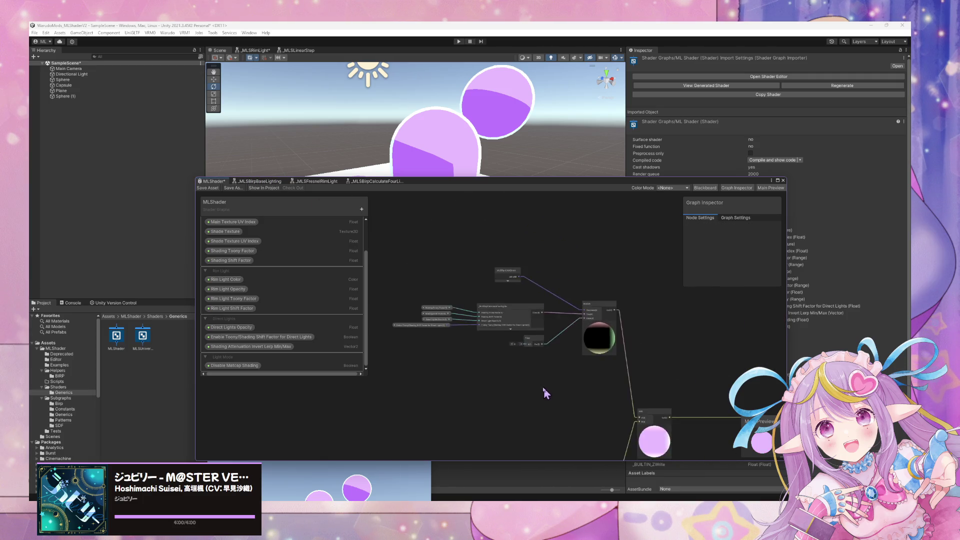
{"action": "mouse_move", "coordinate": [542, 392]}
{"action": "left_mouse_down"}
{"action": "mouse_move", "coordinate": [536, 313]}
{"action": "mouse_move", "coordinate": [662, 308]}
{"action": "mouse_move", "coordinate": [647, 310]}
{"action": "left_mouse_up"}
{"action": "scroll", "coordinate": [536, 313], "scroll_direction": "up", "scroll_amount": 3}
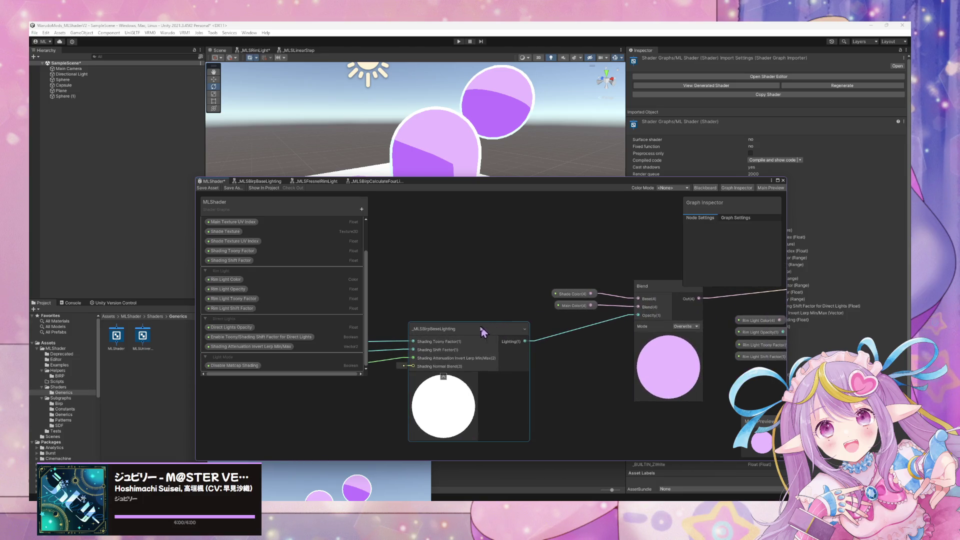
{"action": "mouse_move", "coordinate": [495, 331]}
{"action": "left_mouse_down"}
{"action": "mouse_move", "coordinate": [444, 337]}
{"action": "mouse_move", "coordinate": [630, 307]}
{"action": "left_mouse_up"}
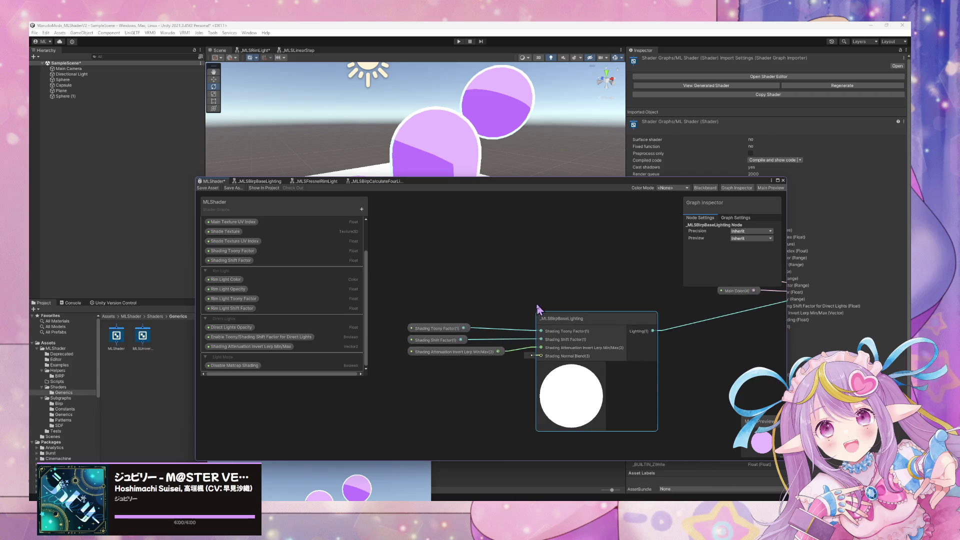
{"action": "left_click_drag", "start_coordinate": [441, 370], "coordinate": [465, 326]}
{"action": "mouse_move", "coordinate": [503, 273]}
{"action": "left_mouse_down"}
{"action": "mouse_move", "coordinate": [396, 294]}
{"action": "mouse_move", "coordinate": [307, 480]}
{"action": "left_mouse_up"}
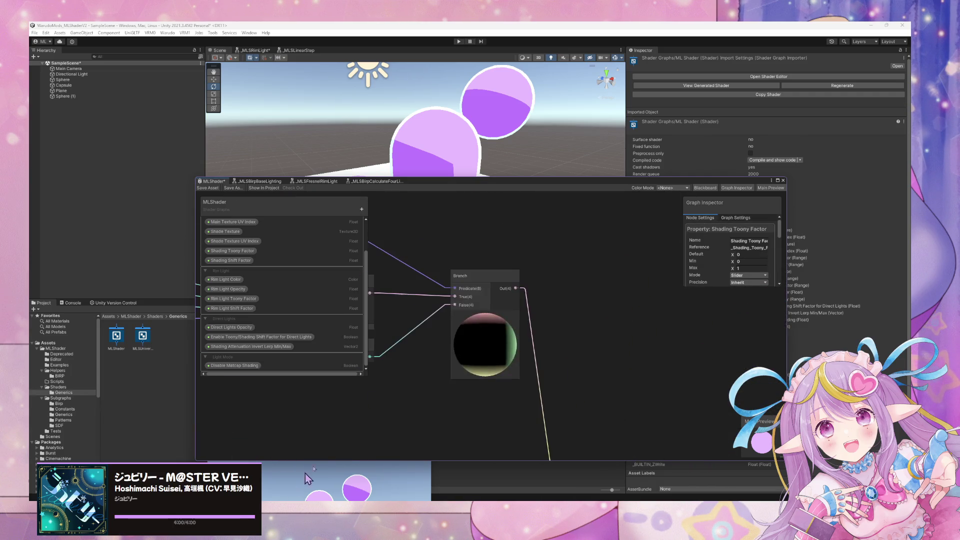
Step: Collapse the Branch node's preview and move it slightly up and left
{"action": "left_click_drag", "start_coordinate": [609, 353], "coordinate": [563, 337]}
{"action": "left_click", "coordinate": [597, 310]}
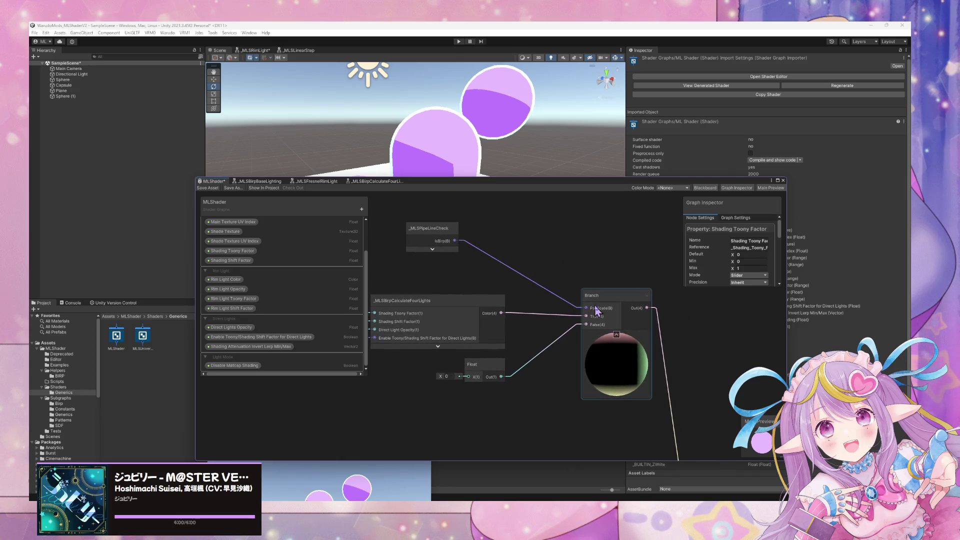
{"action": "left_click", "coordinate": [616, 334]}
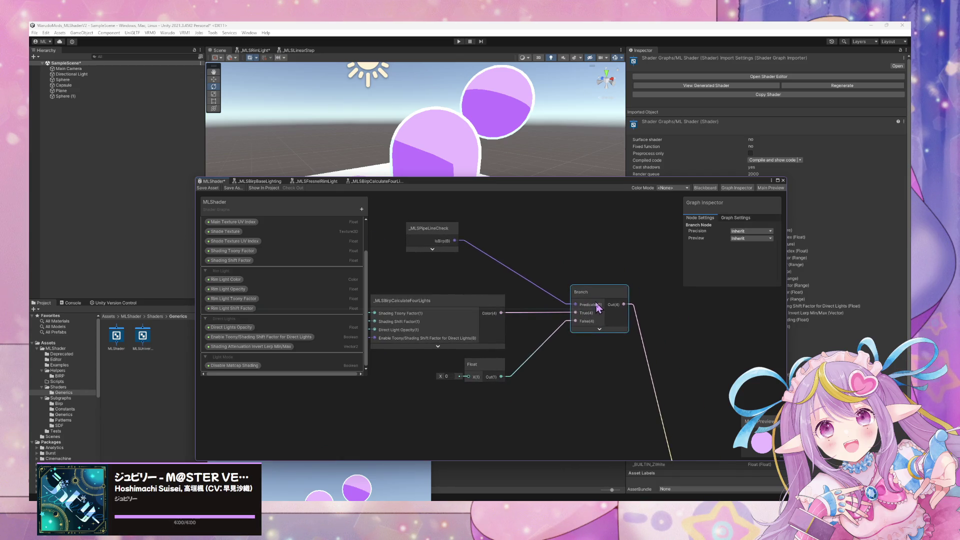
{"action": "left_click_drag", "start_coordinate": [530, 339], "coordinate": [600, 330]}
{"action": "left_click_drag", "start_coordinate": [645, 289], "coordinate": [629, 285]}
Step: Group all the direct-lighting nodes with Ctrl+G and shift the new group right and down
{"action": "scroll", "coordinate": [605, 318], "scroll_direction": "down", "scroll_amount": 2}
{"action": "left_click_drag", "start_coordinate": [656, 354], "coordinate": [374, 214]}
{"action": "scroll", "coordinate": [563, 247], "scroll_direction": "up", "scroll_amount": 2}
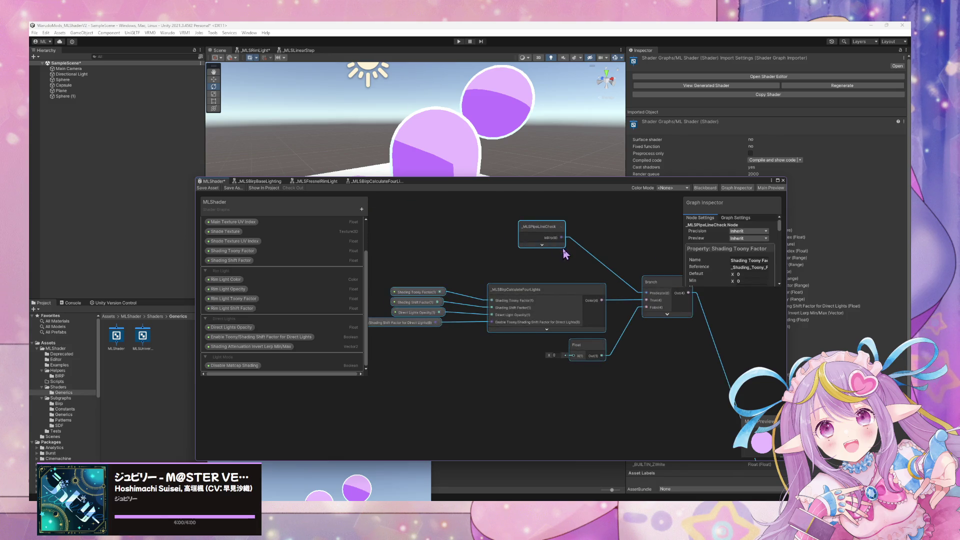
{"action": "key", "text": "ctrl+g"}
{"action": "left_click_drag", "start_coordinate": [499, 216], "coordinate": [582, 241]}
Step: Title the new group 'Direct Lights' and move the Add node further right
{"action": "double_click", "coordinate": [581, 237]}
{"action": "type", "text": "Direct Lights"}
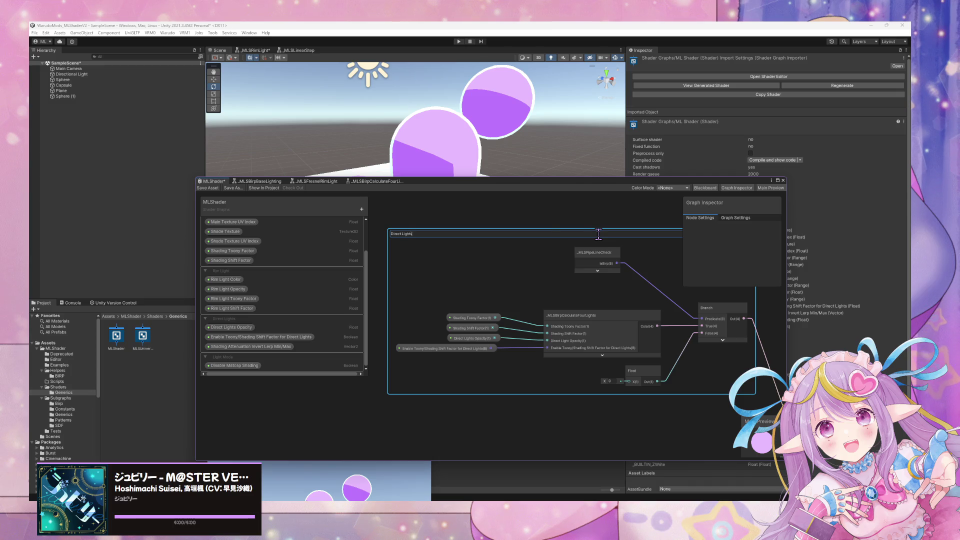
{"action": "key", "text": "Return"}
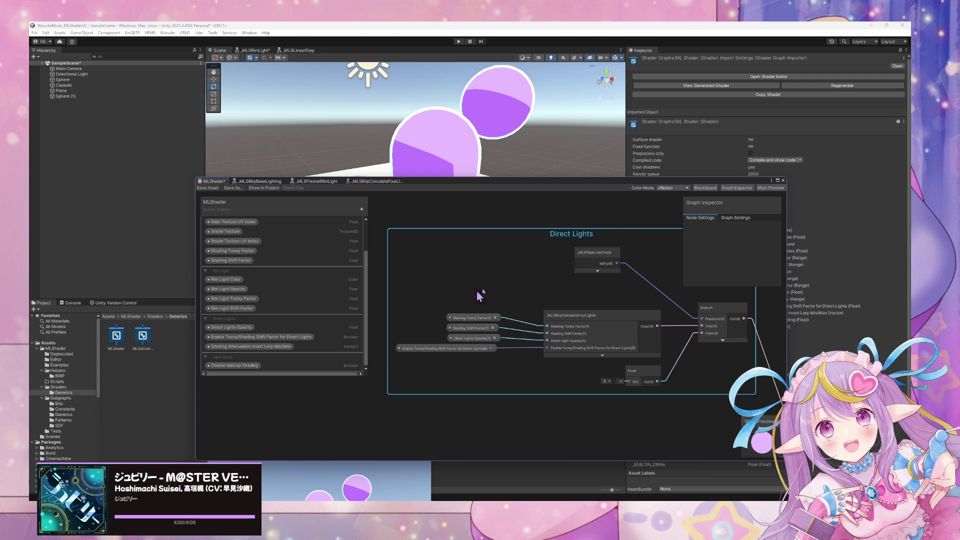
{"action": "scroll", "coordinate": [604, 332], "scroll_direction": "down", "scroll_amount": 2}
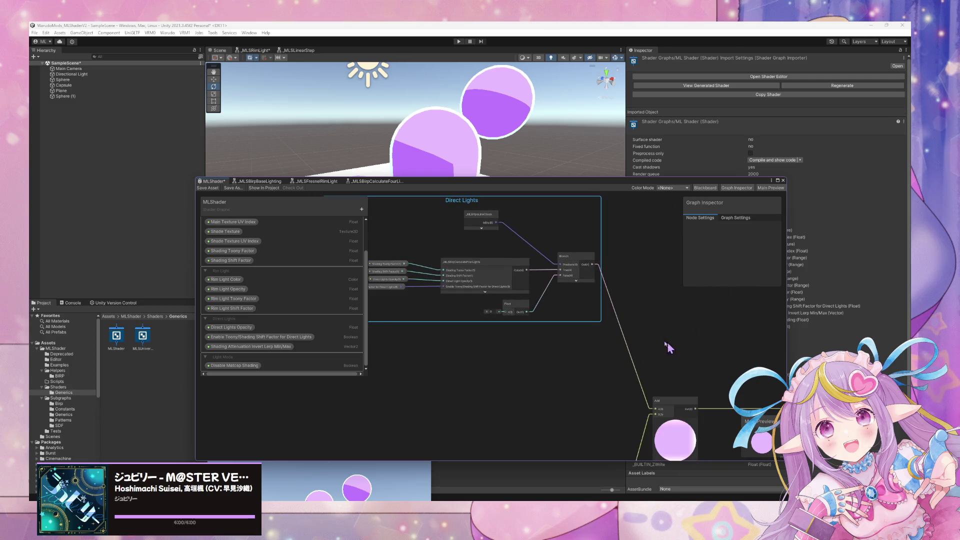
{"action": "left_click_drag", "start_coordinate": [550, 296], "coordinate": [583, 295]}
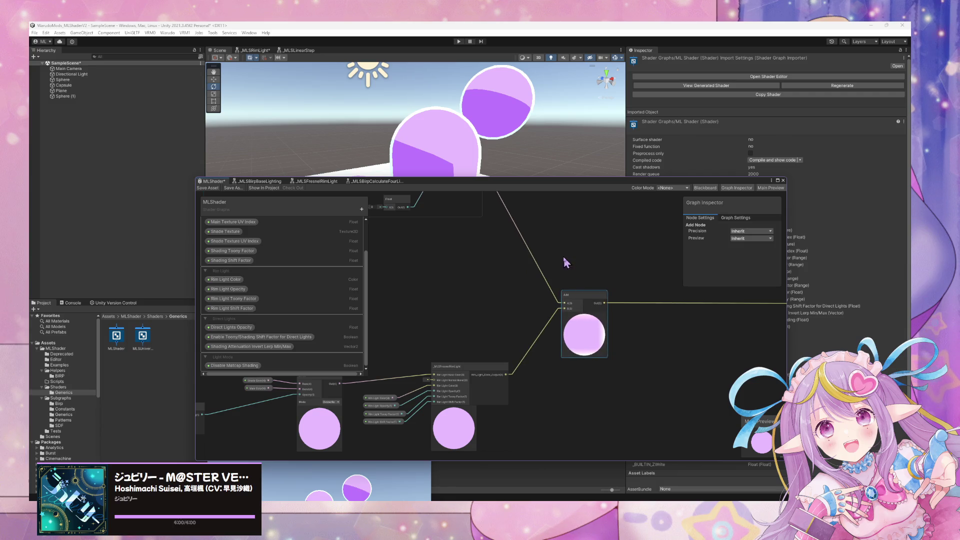
{"action": "scroll", "coordinate": [545, 278], "scroll_direction": "up", "scroll_amount": 3}
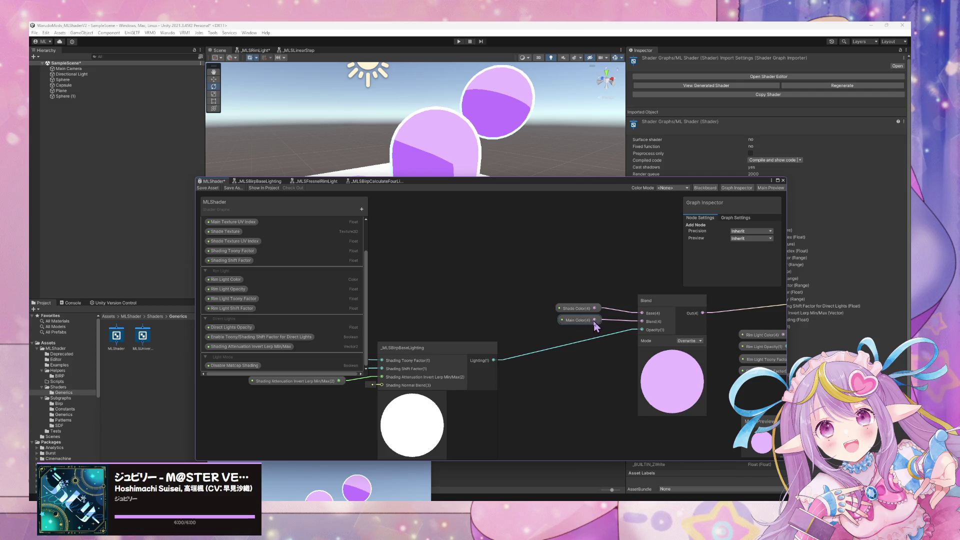
Step: Select the pipeline check, four-lights and Branch nodes in the lower graph
{"action": "mouse_move", "coordinate": [588, 325]}
{"action": "left_mouse_down"}
{"action": "mouse_move", "coordinate": [594, 288]}
{"action": "mouse_move", "coordinate": [650, 270]}
{"action": "mouse_move", "coordinate": [493, 270]}
{"action": "mouse_move", "coordinate": [585, 257]}
{"action": "mouse_move", "coordinate": [473, 257]}
{"action": "mouse_move", "coordinate": [590, 294]}
{"action": "left_mouse_up"}
{"action": "scroll", "coordinate": [578, 261], "scroll_direction": "down", "scroll_amount": 2}
{"action": "left_click", "coordinate": [490, 260], "text": "shift"}
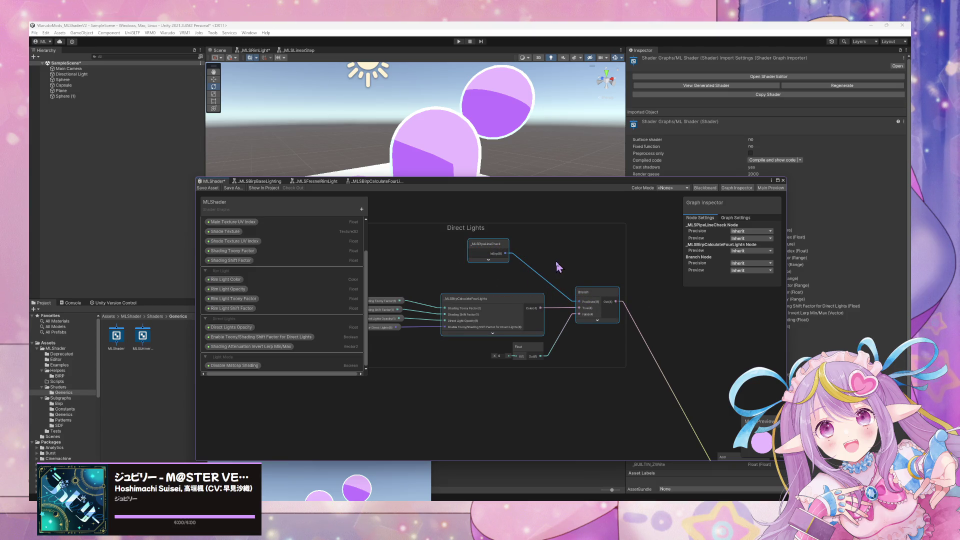
Step: Move the Branch node alone to the lower right of _MLSBirpBaseLighting
{"action": "left_click", "coordinate": [492, 249]}
{"action": "left_click", "coordinate": [595, 292]}
{"action": "mouse_move", "coordinate": [593, 291]}
{"action": "left_mouse_down"}
{"action": "mouse_move", "coordinate": [677, 272]}
{"action": "mouse_move", "coordinate": [594, 369]}
{"action": "mouse_move", "coordinate": [634, 389]}
{"action": "mouse_move", "coordinate": [577, 349]}
{"action": "mouse_move", "coordinate": [570, 312]}
{"action": "mouse_move", "coordinate": [611, 313]}
{"action": "mouse_move", "coordinate": [520, 364]}
{"action": "mouse_move", "coordinate": [493, 270]}
{"action": "mouse_move", "coordinate": [581, 253]}
{"action": "mouse_move", "coordinate": [501, 273]}
{"action": "mouse_move", "coordinate": [515, 265]}
{"action": "mouse_move", "coordinate": [627, 342]}
{"action": "mouse_move", "coordinate": [660, 344]}
{"action": "left_mouse_up"}
{"action": "left_click_drag", "start_coordinate": [575, 314], "coordinate": [560, 314]}
{"action": "mouse_move", "coordinate": [465, 350]}
{"action": "left_mouse_down"}
{"action": "mouse_move", "coordinate": [450, 321]}
{"action": "mouse_move", "coordinate": [615, 358]}
{"action": "mouse_move", "coordinate": [415, 354]}
{"action": "left_mouse_up"}
Step: Pan over the Blend, Branch and _MLSBirpBaseLighting nodes, then show the desktop
{"action": "left_click_drag", "start_coordinate": [602, 381], "coordinate": [477, 381]}
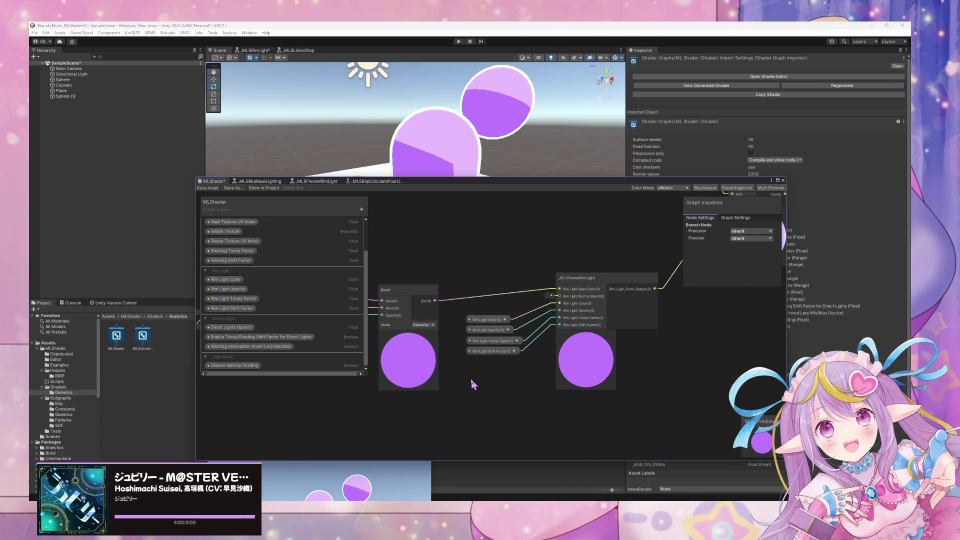
{"action": "left_click_drag", "start_coordinate": [342, 330], "coordinate": [496, 338]}
{"action": "left_click_drag", "start_coordinate": [417, 359], "coordinate": [481, 379]}
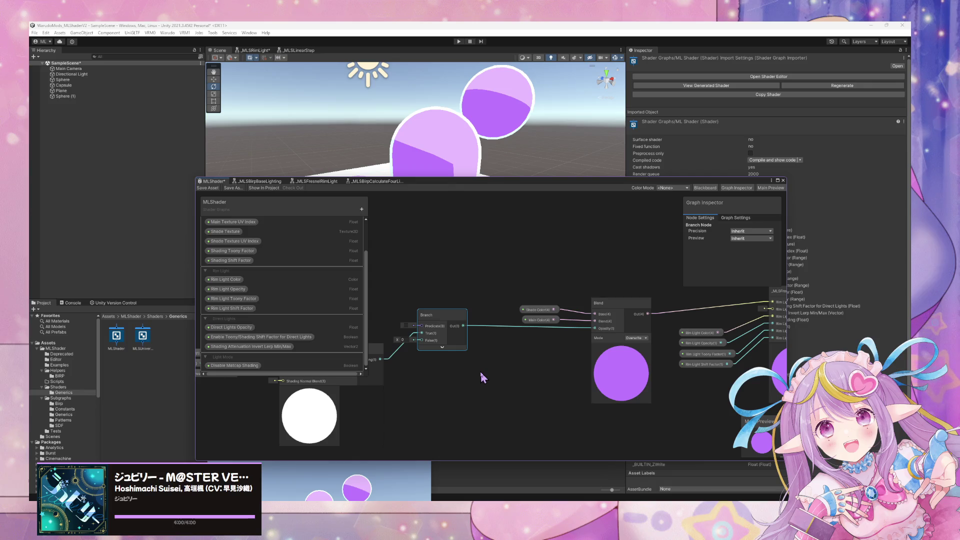
{"action": "left_click_drag", "start_coordinate": [413, 363], "coordinate": [595, 323]}
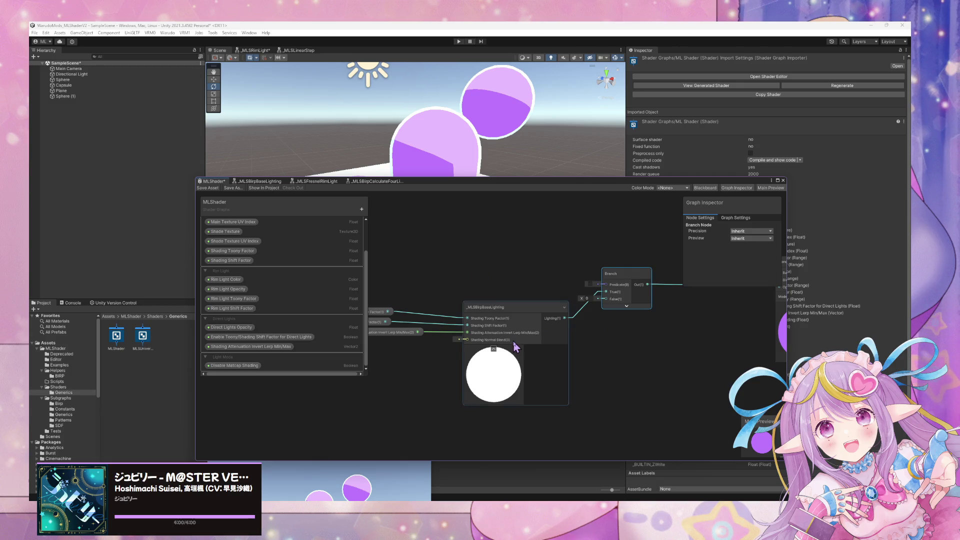
{"action": "key", "text": "super+d"}
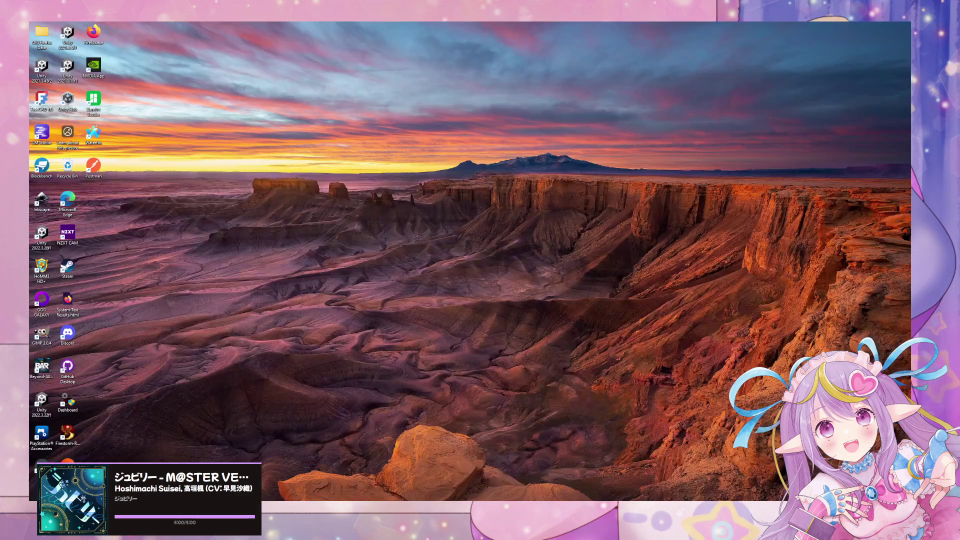
{"action": "key", "text": "super+d"}
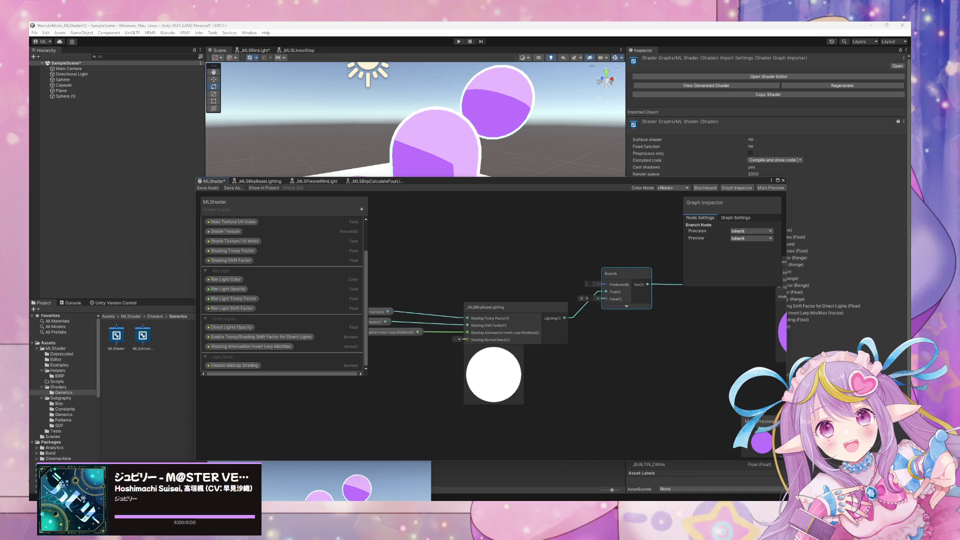
{"action": "left_click_drag", "start_coordinate": [594, 336], "coordinate": [648, 349]}
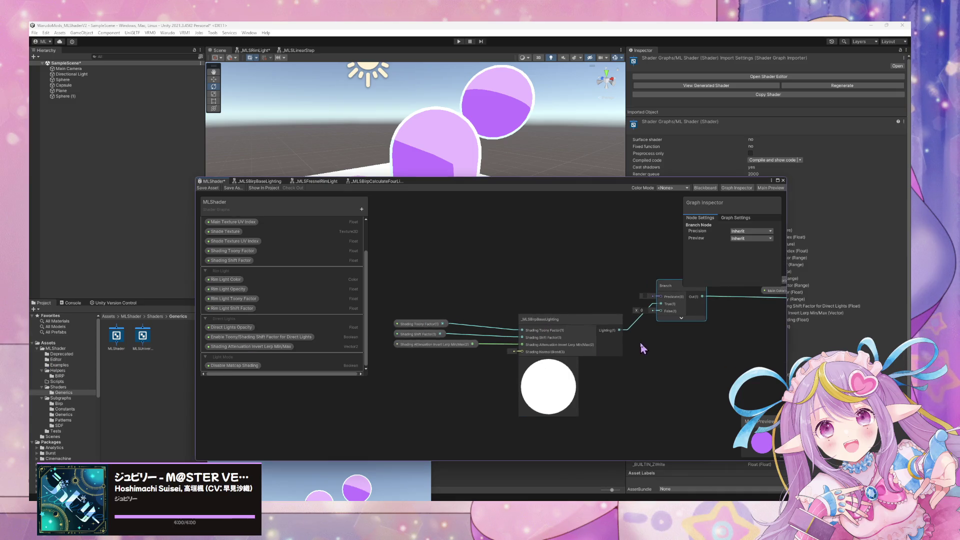
Step: Browse the node search results for '_m' and '_ml', then close it without adding a node
{"action": "left_click", "coordinate": [586, 278]}
{"action": "key", "text": "space"}
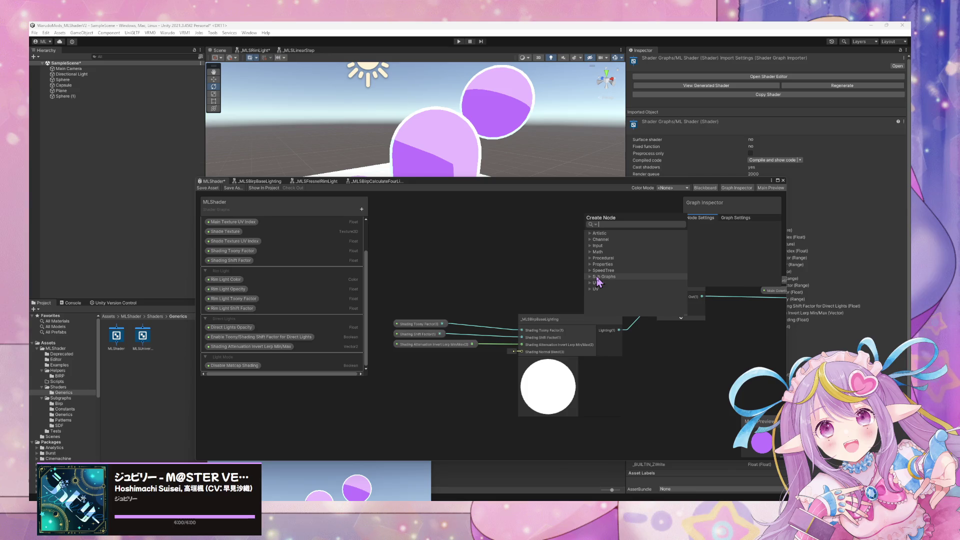
{"action": "type", "text": "_ml"}
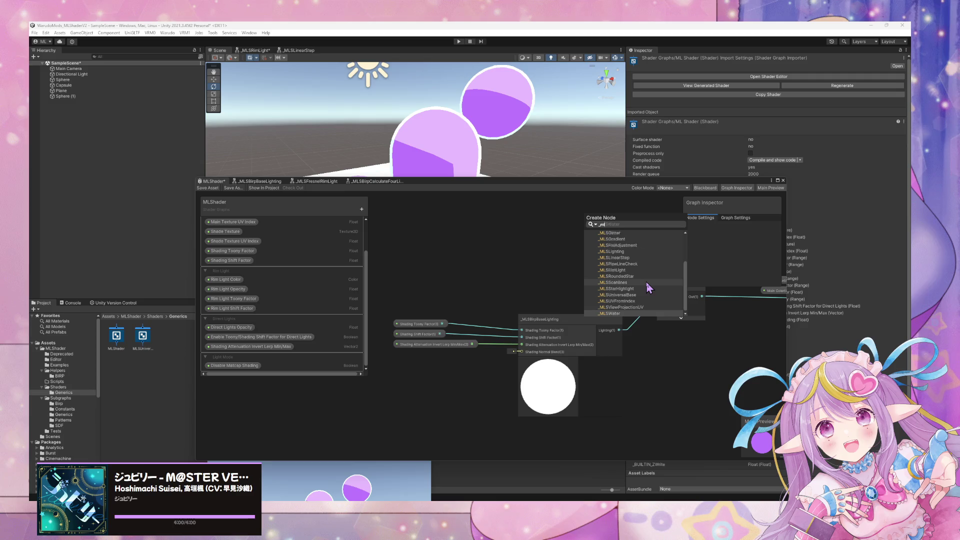
{"action": "scroll", "coordinate": [647, 285], "scroll_direction": "up", "scroll_amount": 3}
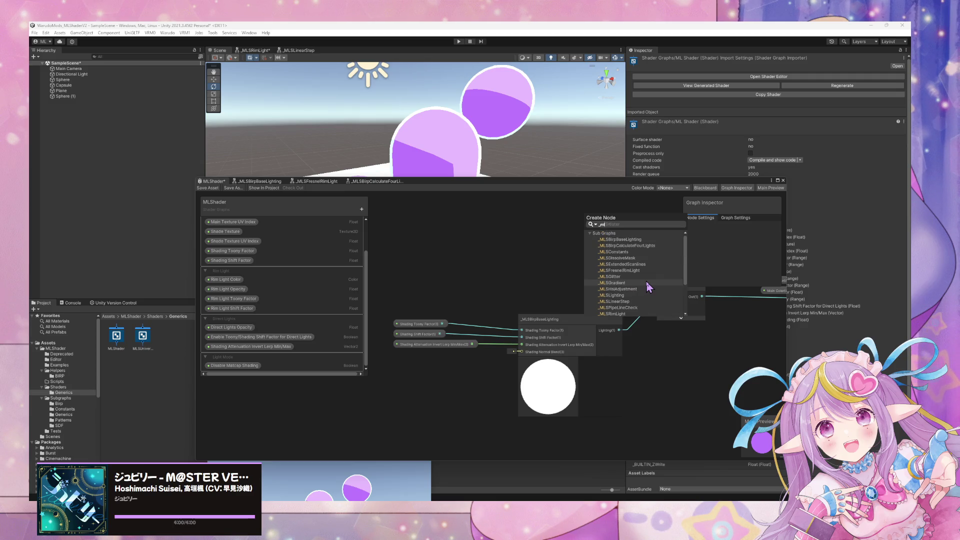
{"action": "scroll", "coordinate": [647, 283], "scroll_direction": "down", "scroll_amount": 3}
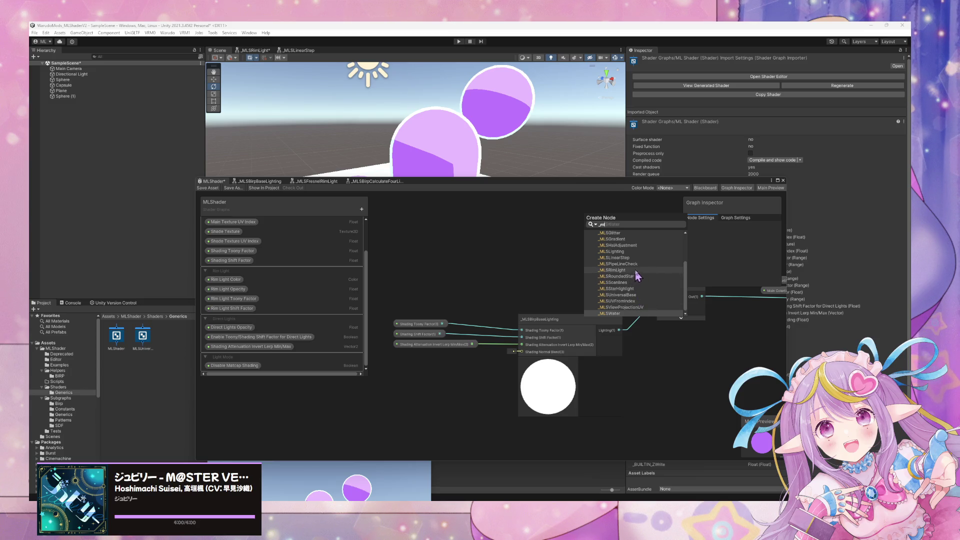
{"action": "scroll", "coordinate": [636, 272], "scroll_direction": "up", "scroll_amount": 3}
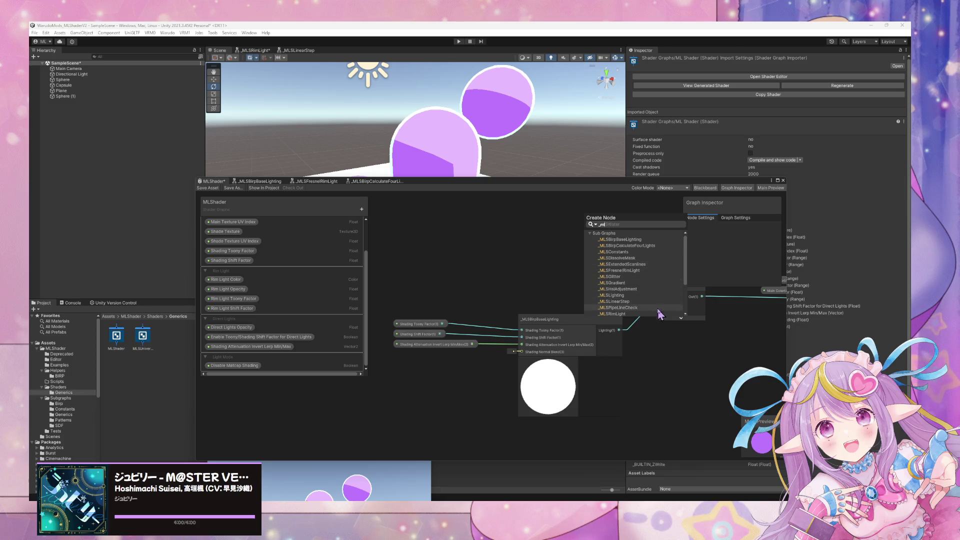
{"action": "scroll", "coordinate": [660, 302], "scroll_direction": "down", "scroll_amount": 3}
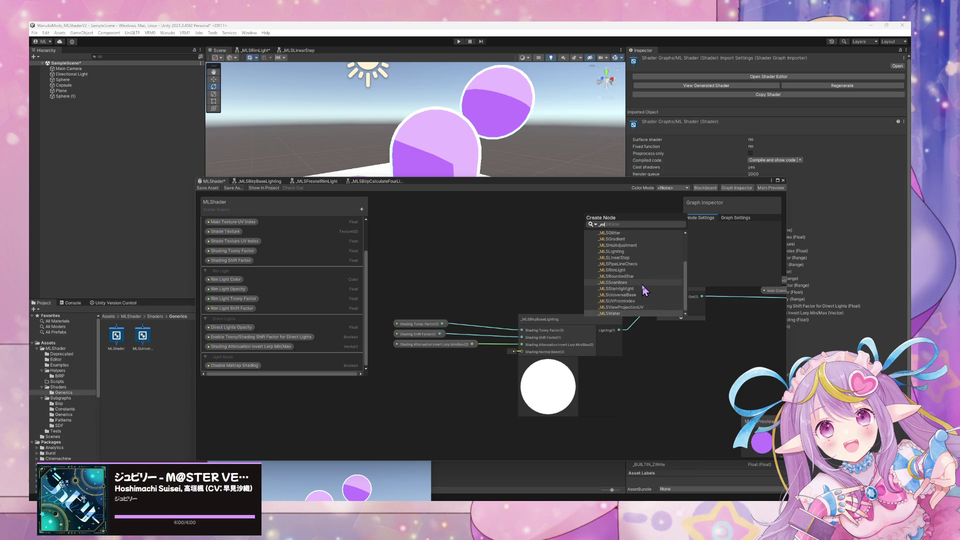
{"action": "scroll", "coordinate": [645, 289], "scroll_direction": "up", "scroll_amount": 3}
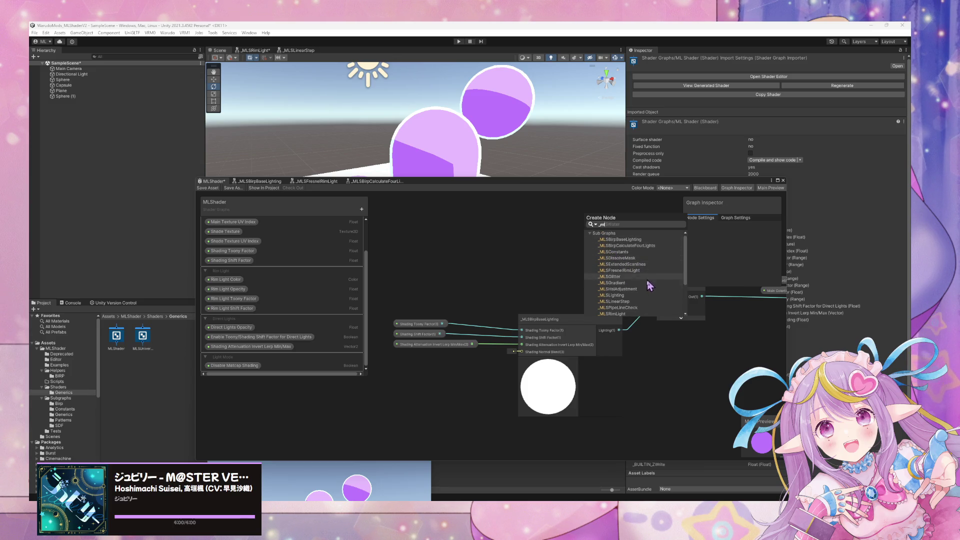
{"action": "scroll", "coordinate": [650, 285], "scroll_direction": "down", "scroll_amount": 2}
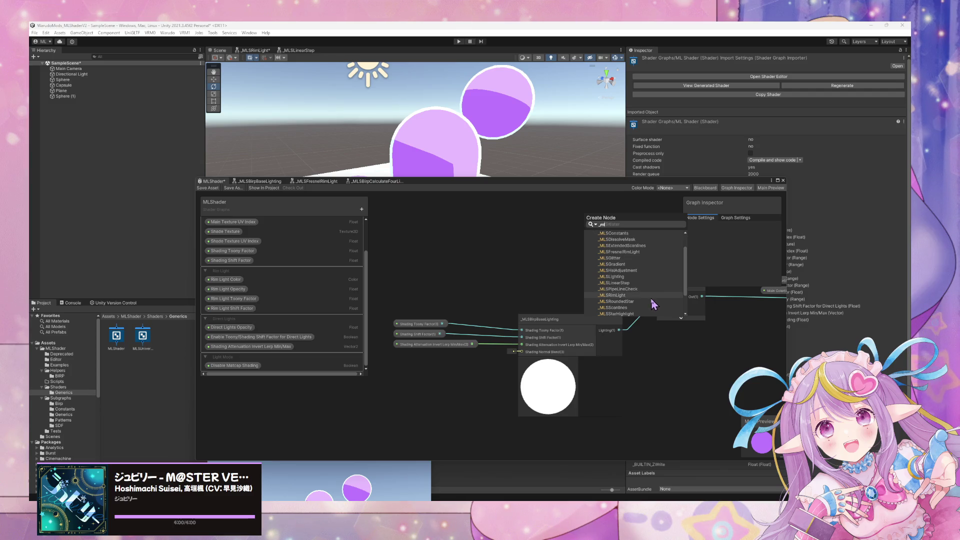
{"action": "scroll", "coordinate": [655, 305], "scroll_direction": "down", "scroll_amount": 2}
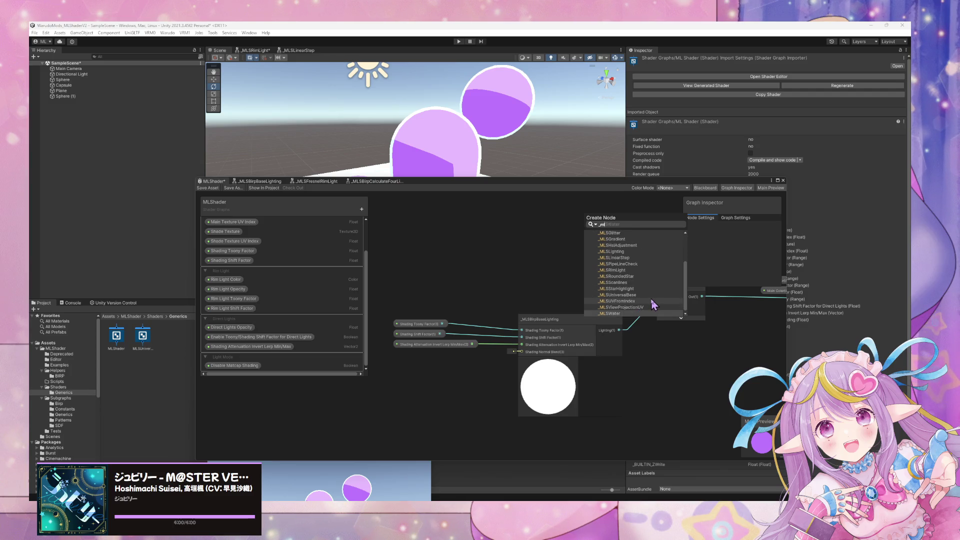
{"action": "type", "text": "pi"}
{"action": "key", "text": "BackSpace"}
{"action": "key", "text": "BackSpace"}
{"action": "type", "text": "p"}
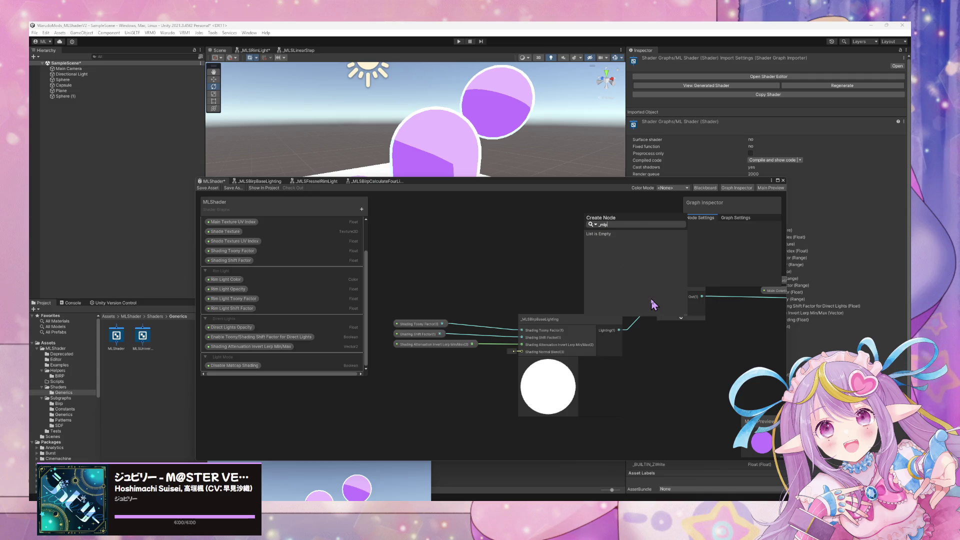
{"action": "key", "text": "BackSpace"}
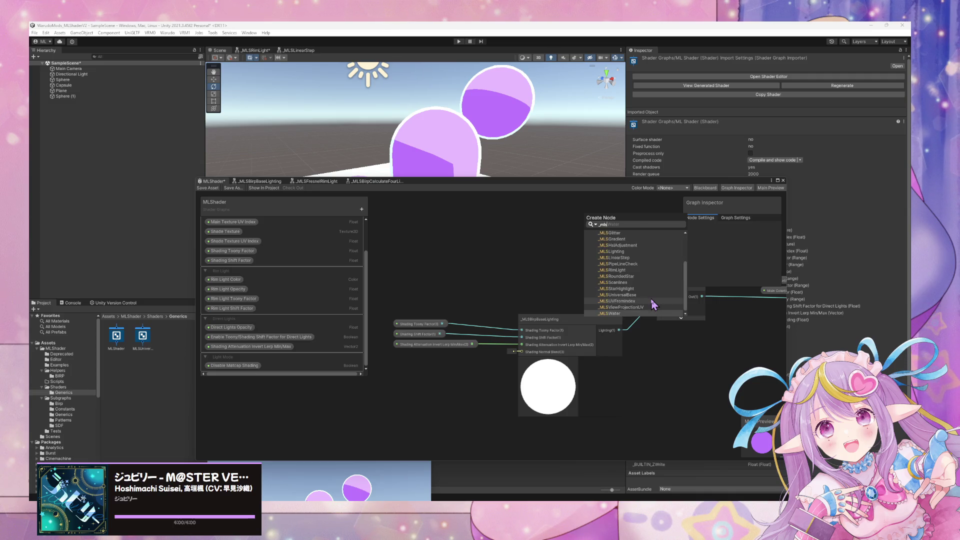
{"action": "scroll", "coordinate": [638, 296], "scroll_direction": "up", "scroll_amount": 3}
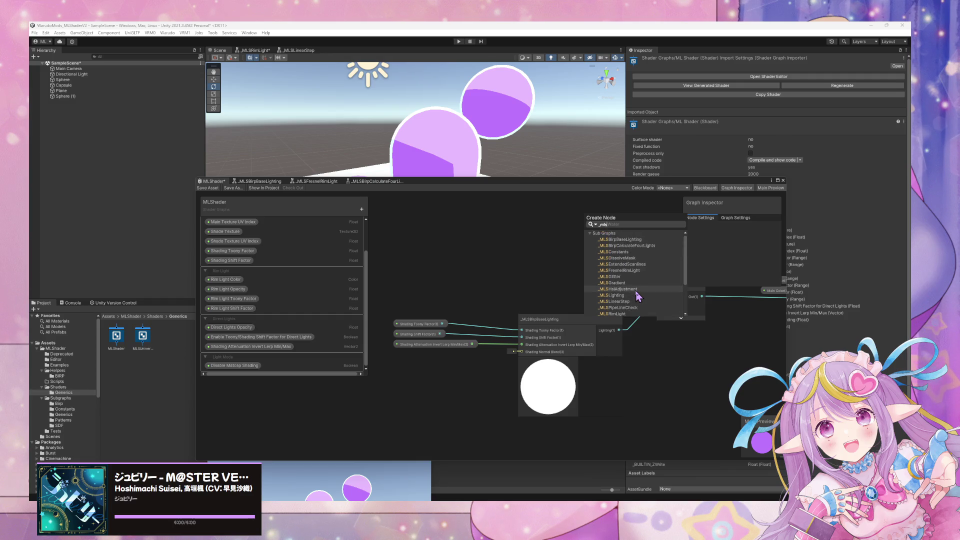
{"action": "scroll", "coordinate": [638, 296], "scroll_direction": "down", "scroll_amount": 3}
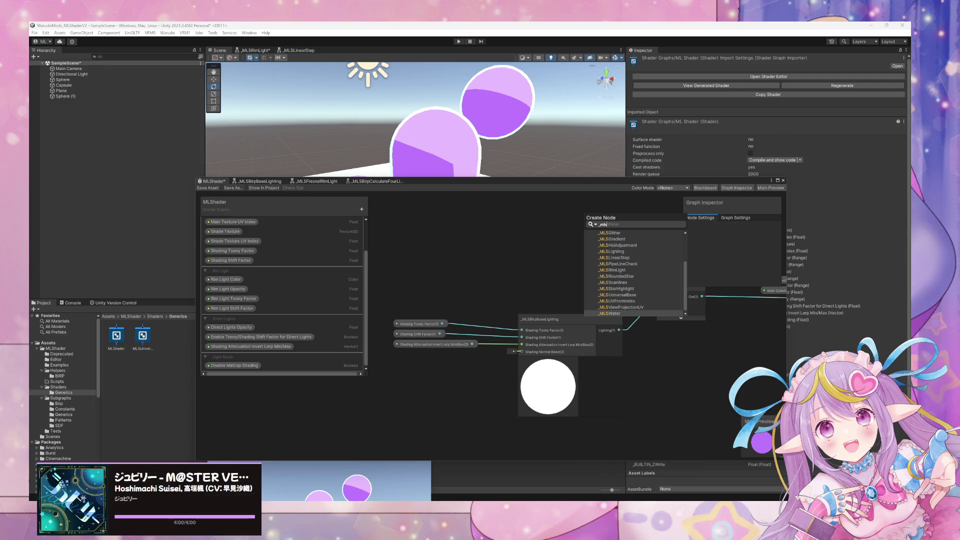
{"action": "key", "text": "Escape"}
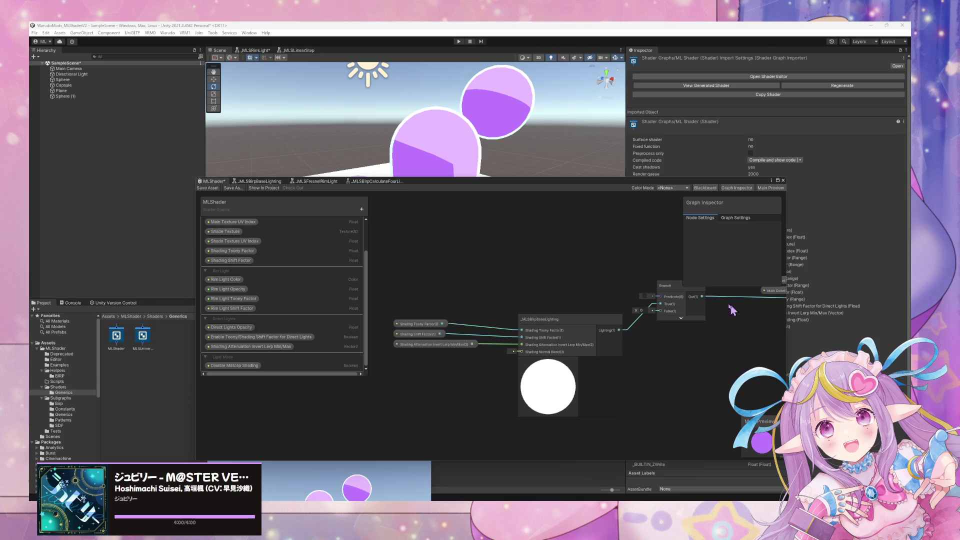
Step: Add an _MLSPipeLineCheck node via '_mlp', collapse its preview and reposition it
{"action": "key", "text": "space"}
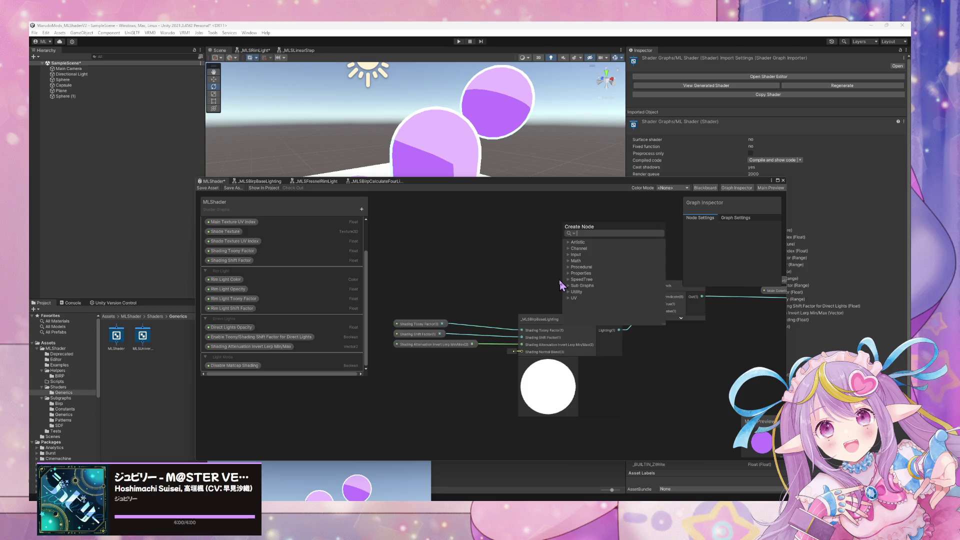
{"action": "type", "text": "_mls"}
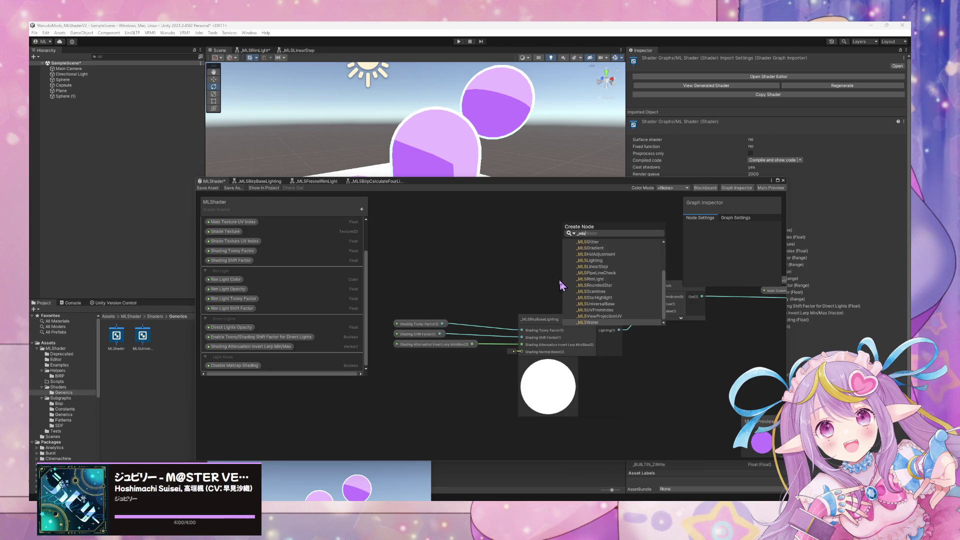
{"action": "type", "text": "pip"}
{"action": "key", "text": "Return"}
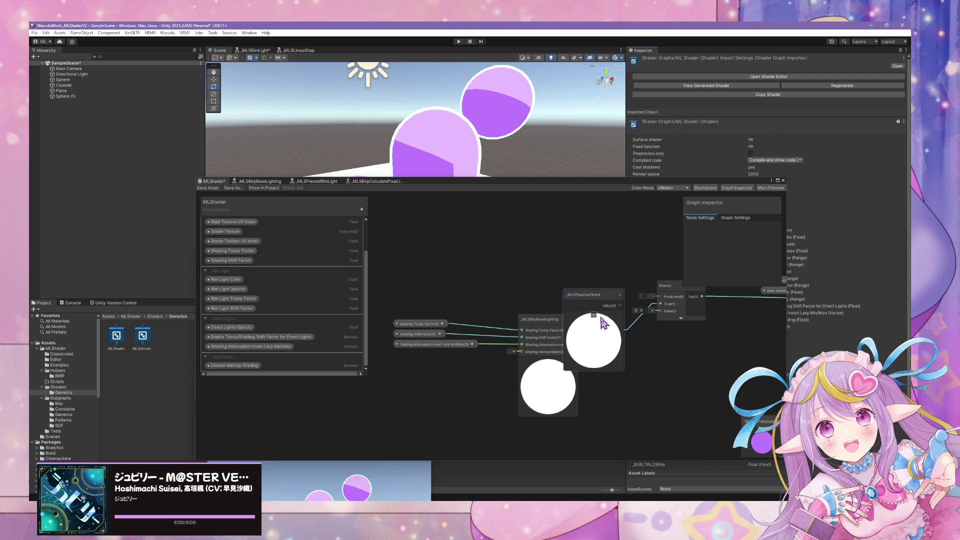
{"action": "left_click", "coordinate": [594, 315]}
{"action": "mouse_move", "coordinate": [590, 295]}
{"action": "left_mouse_down"}
{"action": "mouse_move", "coordinate": [583, 263]}
{"action": "mouse_move", "coordinate": [528, 267]}
{"action": "mouse_move", "coordinate": [589, 295]}
{"action": "left_mouse_up"}
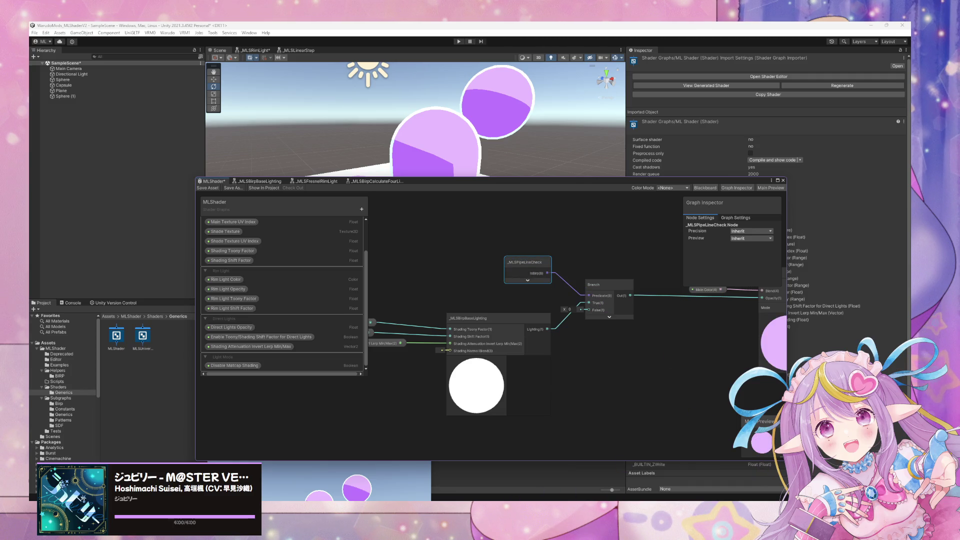
{"action": "mouse_move", "coordinate": [524, 500]}
{"action": "mouse_move", "coordinate": [414, 476]}
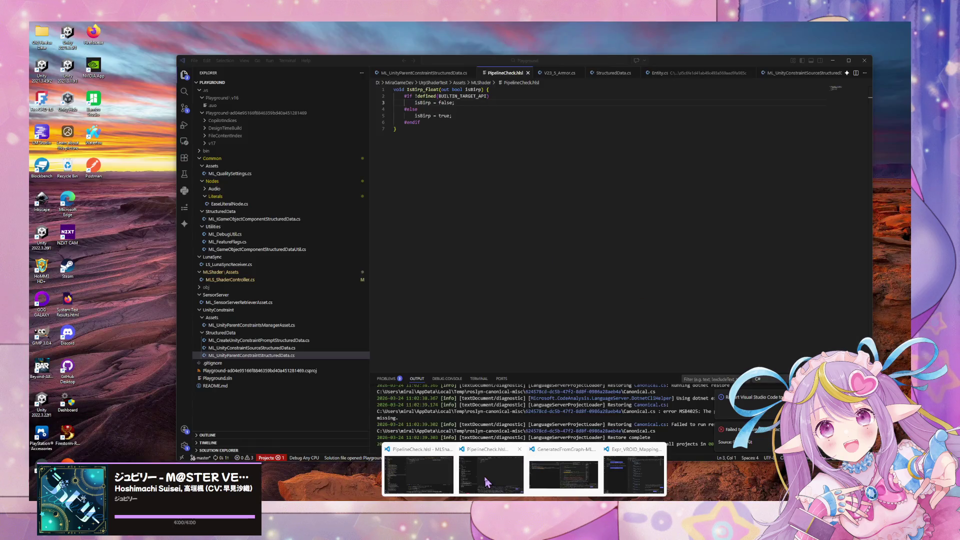
{"action": "left_click", "coordinate": [419, 475]}
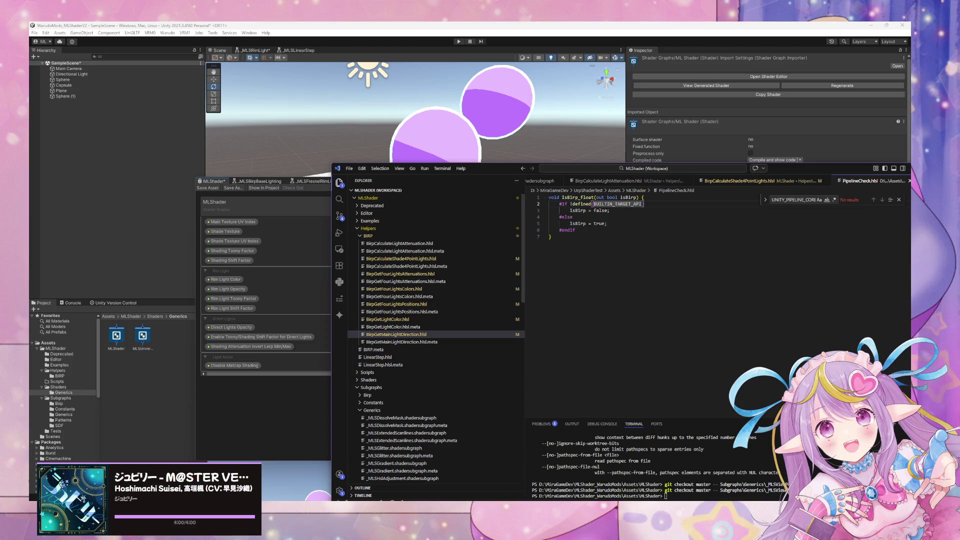
{"action": "mouse_move", "coordinate": [525, 505]}
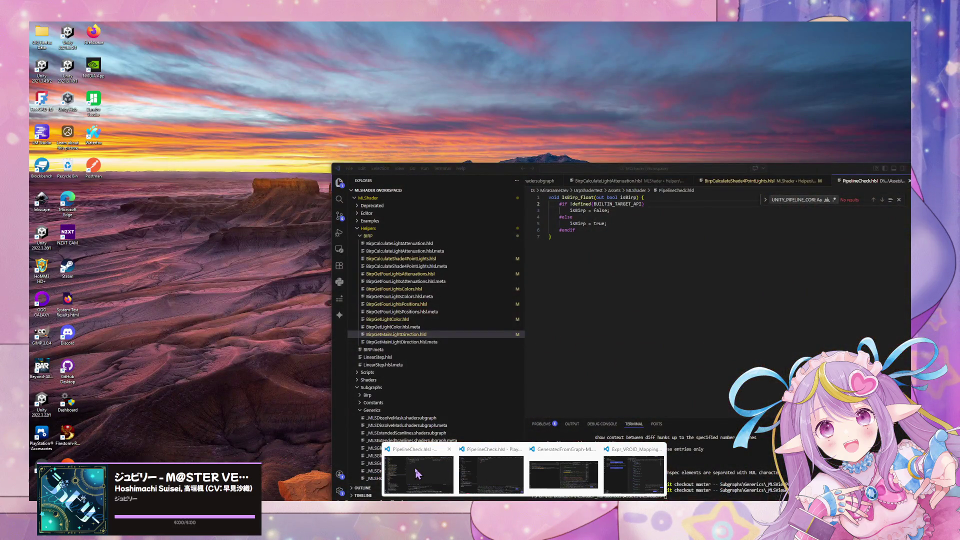
{"action": "left_click", "coordinate": [418, 474]}
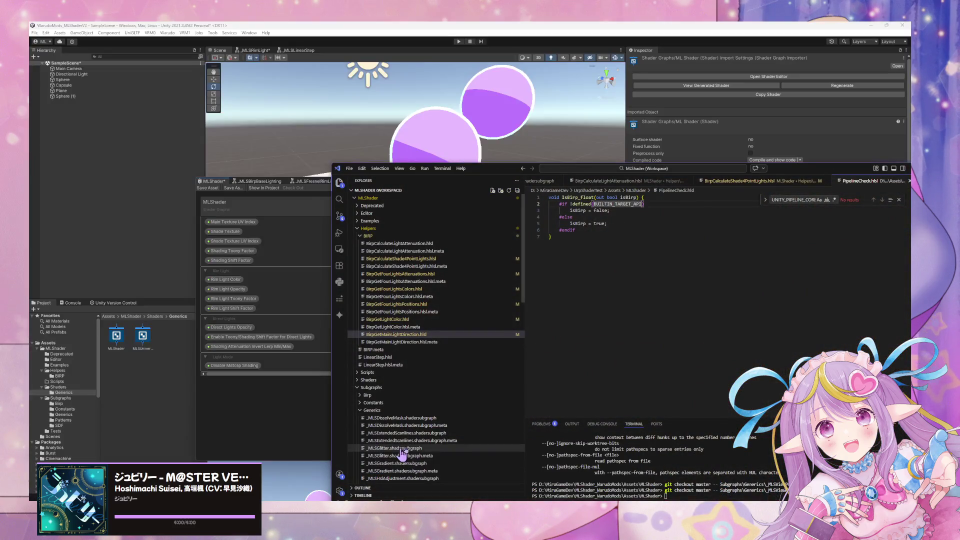
{"action": "left_click", "coordinate": [282, 153]}
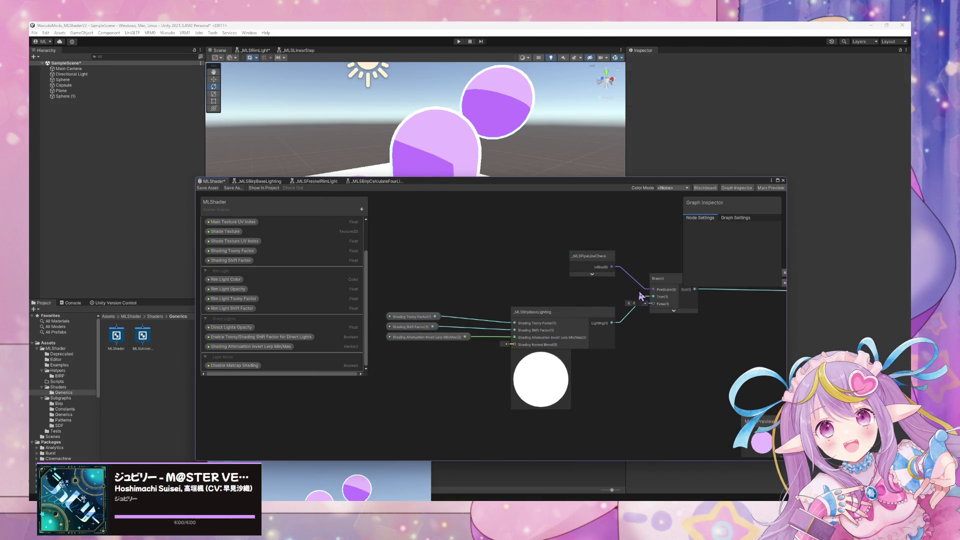
{"action": "mouse_move", "coordinate": [600, 314]}
{"action": "left_mouse_down"}
{"action": "mouse_move", "coordinate": [568, 315]}
{"action": "mouse_move", "coordinate": [597, 315]}
{"action": "left_mouse_up"}
Step: Save the MLShader graph, confirm the scene objects recompiled, and shift the Branch node right
{"action": "left_click", "coordinate": [209, 187]}
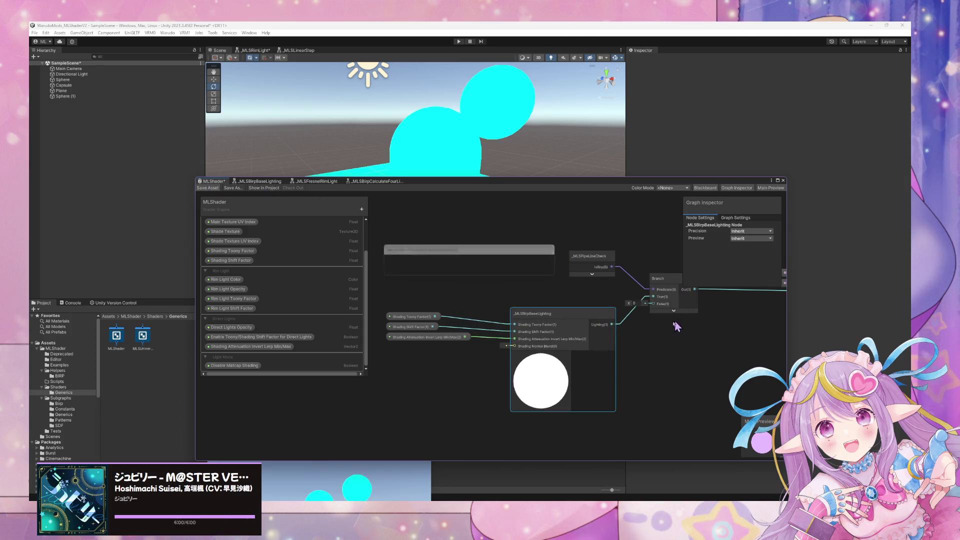
{"action": "mouse_move", "coordinate": [480, 125]}
{"action": "left_mouse_down"}
{"action": "mouse_move", "coordinate": [504, 114]}
{"action": "mouse_move", "coordinate": [506, 157]}
{"action": "mouse_move", "coordinate": [424, 155]}
{"action": "mouse_move", "coordinate": [397, 120]}
{"action": "left_mouse_up"}
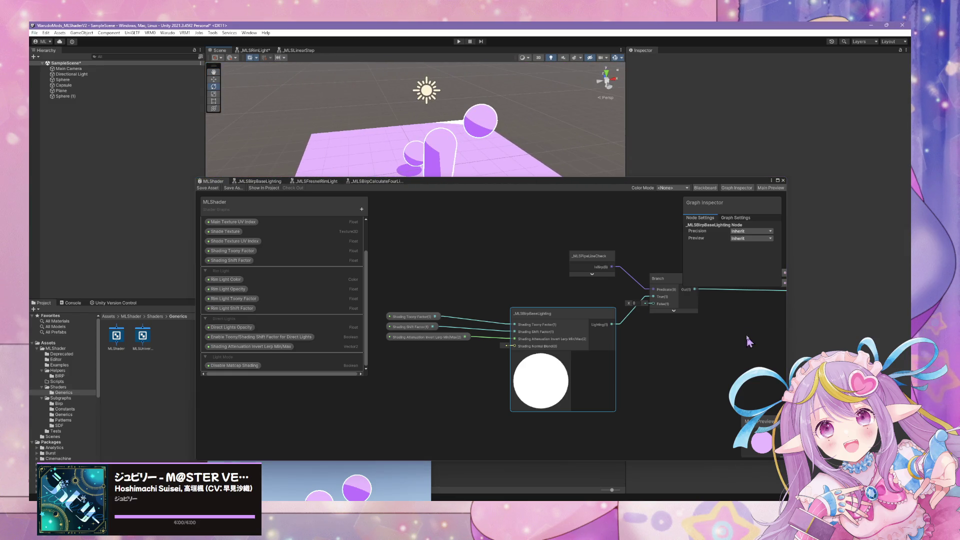
{"action": "left_click_drag", "start_coordinate": [672, 283], "coordinate": [705, 284]}
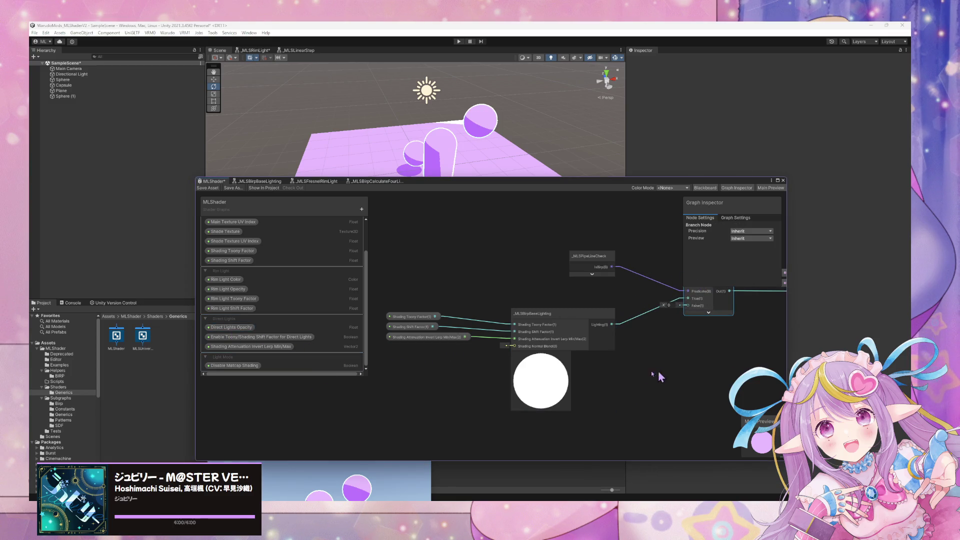
Step: Settle the Branch node slightly left beside the lighting node and reframe the graph
{"action": "left_click_drag", "start_coordinate": [658, 371], "coordinate": [516, 418]}
{"action": "left_click_drag", "start_coordinate": [561, 329], "coordinate": [544, 327]}
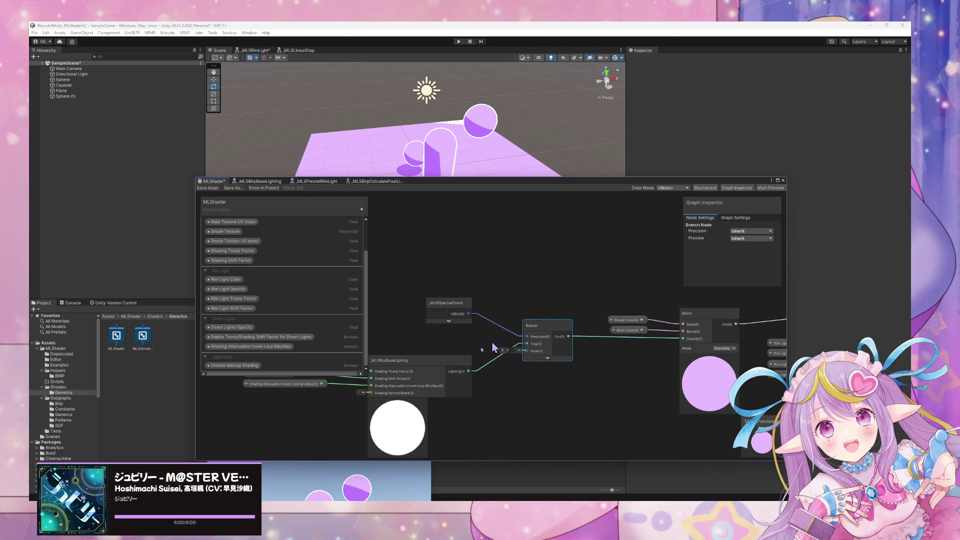
{"action": "mouse_move", "coordinate": [536, 138]}
{"action": "left_mouse_down"}
{"action": "mouse_move", "coordinate": [626, 120]}
{"action": "mouse_move", "coordinate": [574, 167]}
{"action": "mouse_move", "coordinate": [572, 141]}
{"action": "mouse_move", "coordinate": [606, 112]}
{"action": "mouse_move", "coordinate": [809, 159]}
{"action": "mouse_move", "coordinate": [546, 159]}
{"action": "mouse_move", "coordinate": [408, 188]}
{"action": "mouse_move", "coordinate": [272, 184]}
{"action": "mouse_move", "coordinate": [280, 189]}
{"action": "mouse_move", "coordinate": [257, 201]}
{"action": "mouse_move", "coordinate": [241, 161]}
{"action": "left_mouse_up"}
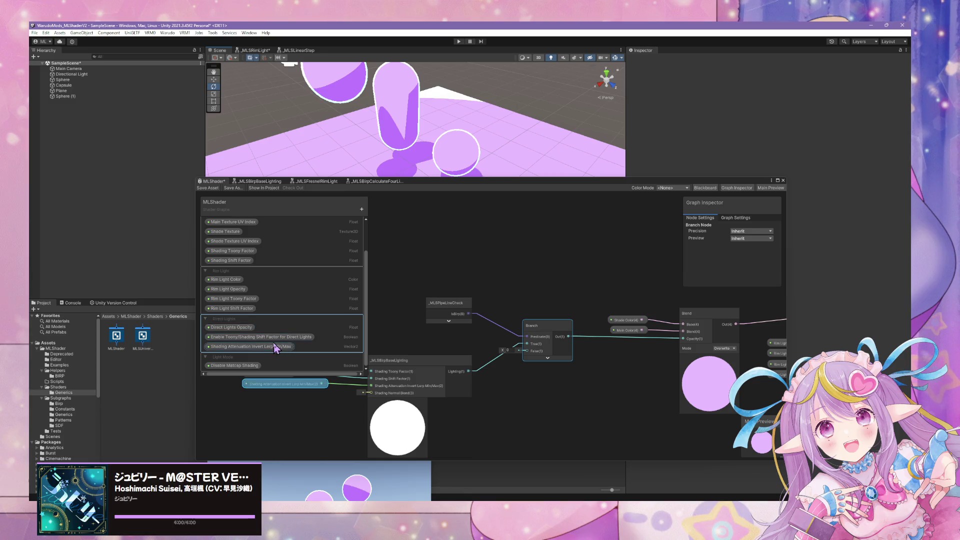
{"action": "mouse_move", "coordinate": [558, 376]}
{"action": "left_mouse_down"}
{"action": "mouse_move", "coordinate": [637, 352]}
{"action": "mouse_move", "coordinate": [740, 350]}
{"action": "left_mouse_up"}
{"action": "left_click_drag", "start_coordinate": [515, 304], "coordinate": [509, 304]}
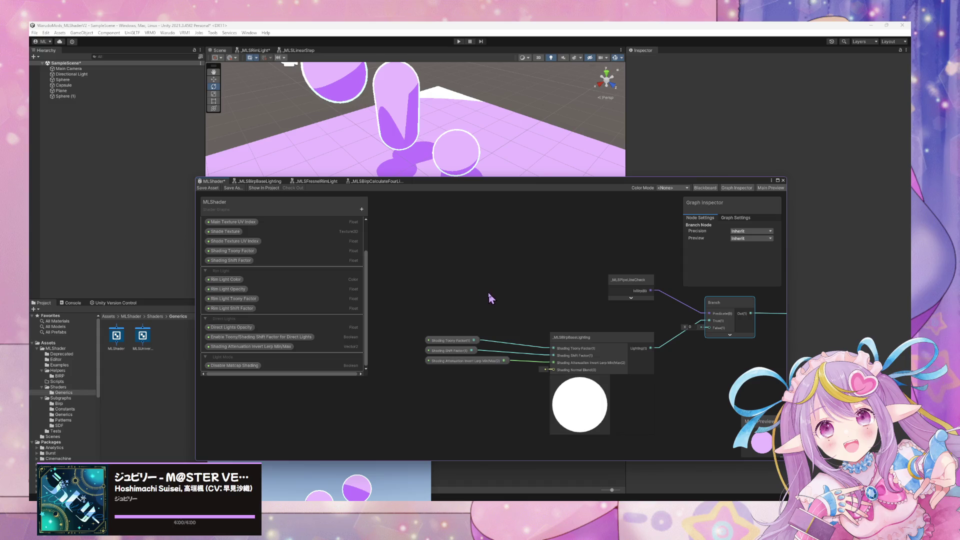
{"action": "right_click", "coordinate": [437, 289]}
Step: Select the Shading Attenuation and Disable Matcap Shading property nodes
{"action": "left_click", "coordinate": [483, 218]}
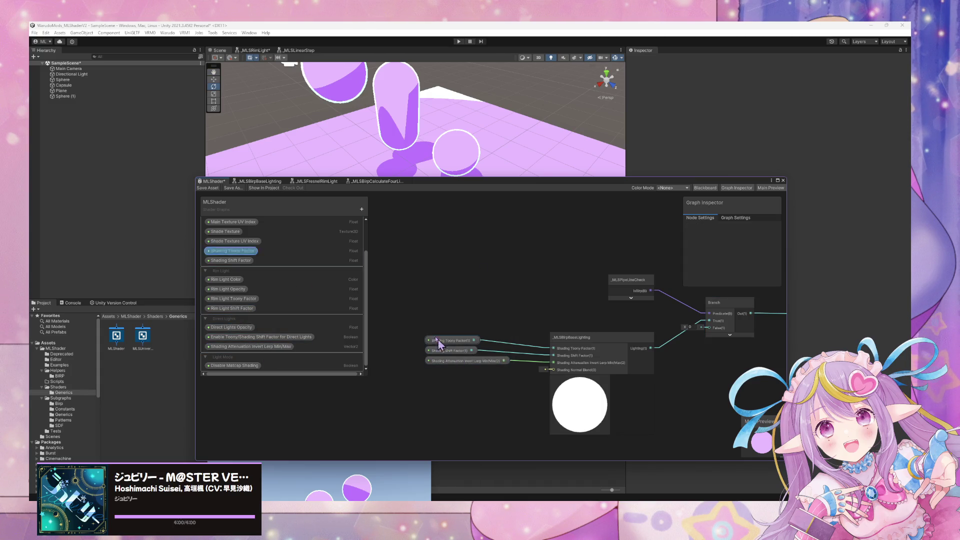
{"action": "scroll", "coordinate": [264, 300], "scroll_direction": "up", "scroll_amount": 3}
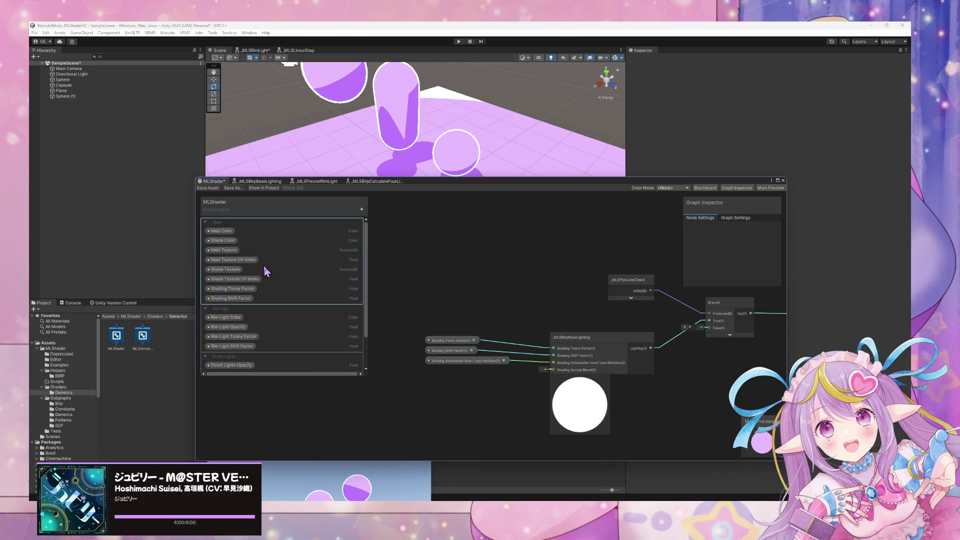
{"action": "scroll", "coordinate": [265, 271], "scroll_direction": "down", "scroll_amount": 3}
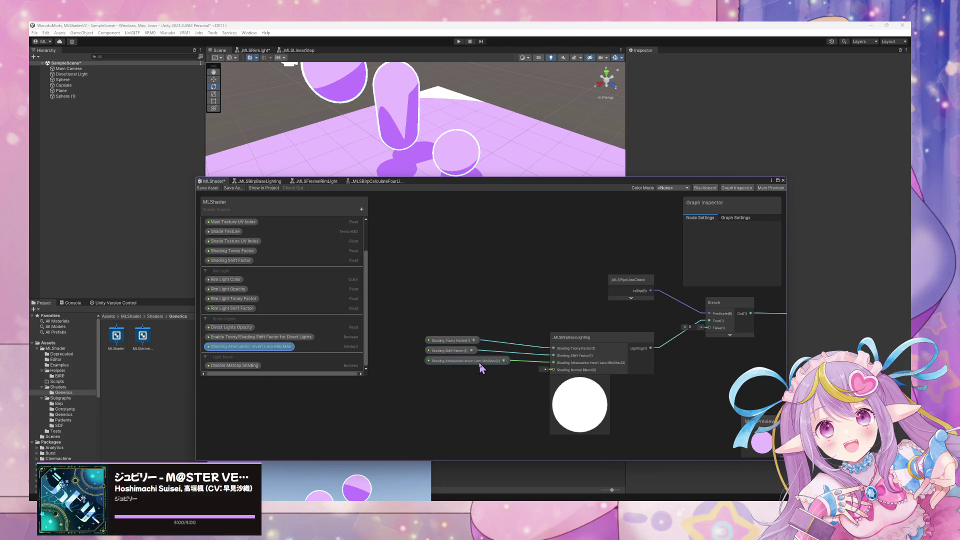
{"action": "left_click", "coordinate": [479, 361]}
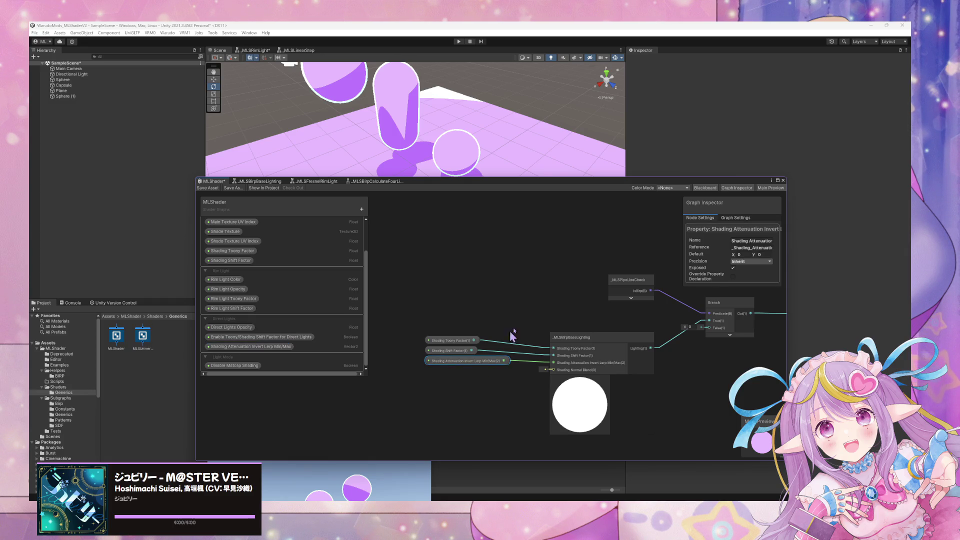
{"action": "scroll", "coordinate": [491, 262], "scroll_direction": "down", "scroll_amount": 3}
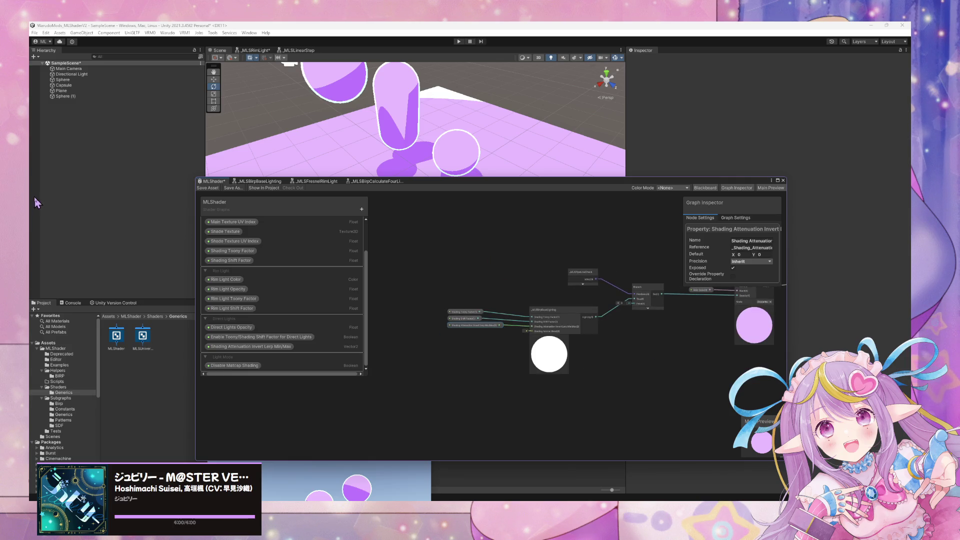
{"action": "left_click", "coordinate": [235, 365]}
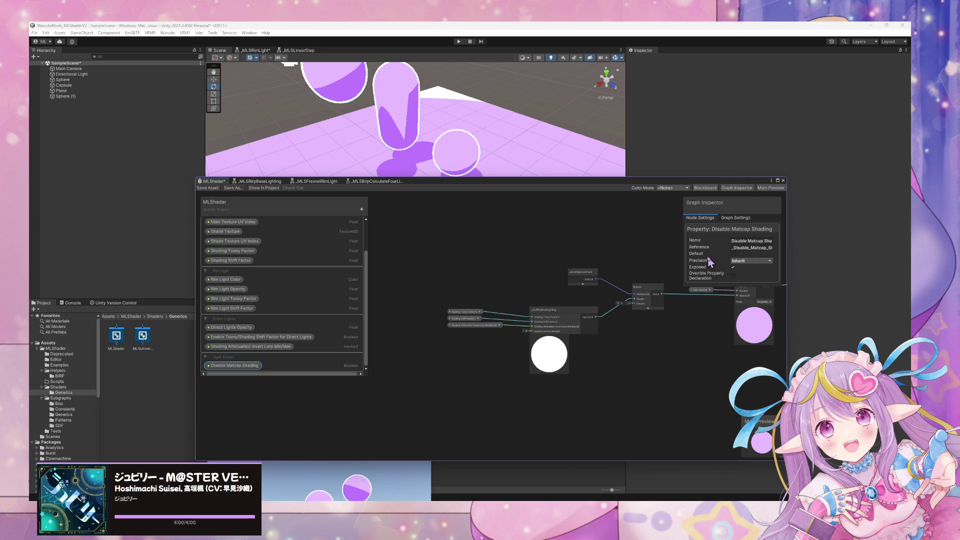
Step: Box-select the base-lighting, pipeline-check and Branch nodes and group them with Ctrl+G
{"action": "mouse_move", "coordinate": [596, 255]}
{"action": "left_mouse_down"}
{"action": "mouse_move", "coordinate": [383, 290]}
{"action": "mouse_move", "coordinate": [457, 293]}
{"action": "left_mouse_up"}
{"action": "left_click_drag", "start_coordinate": [520, 339], "coordinate": [594, 306]}
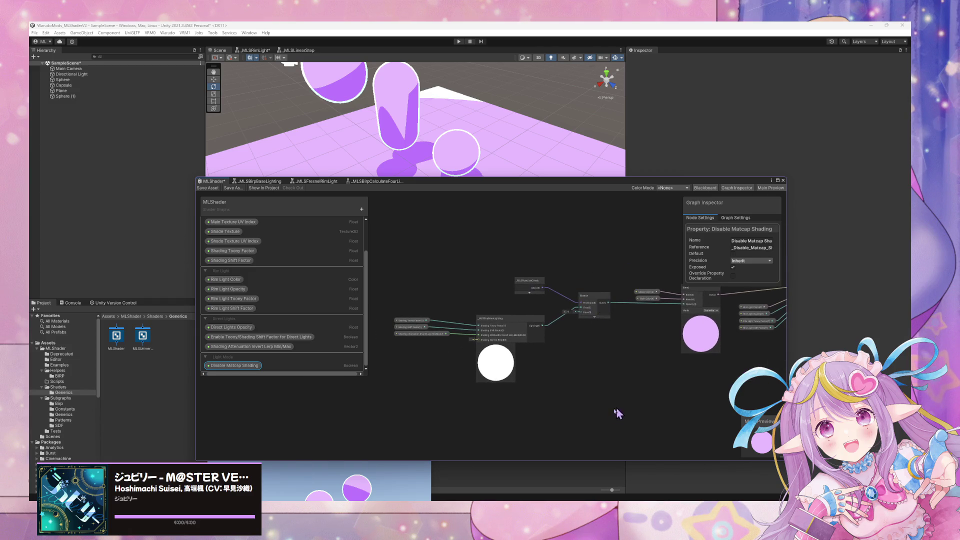
{"action": "left_click_drag", "start_coordinate": [607, 416], "coordinate": [369, 241]}
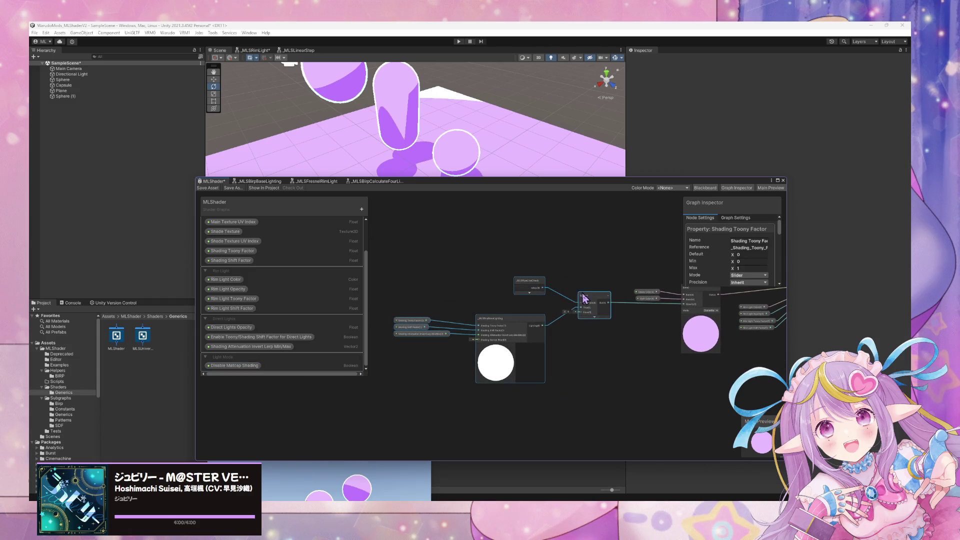
{"action": "left_click_drag", "start_coordinate": [583, 299], "coordinate": [532, 298]}
{"action": "key", "text": "ctrl+g"}
{"action": "left_click_drag", "start_coordinate": [491, 272], "coordinate": [561, 272]}
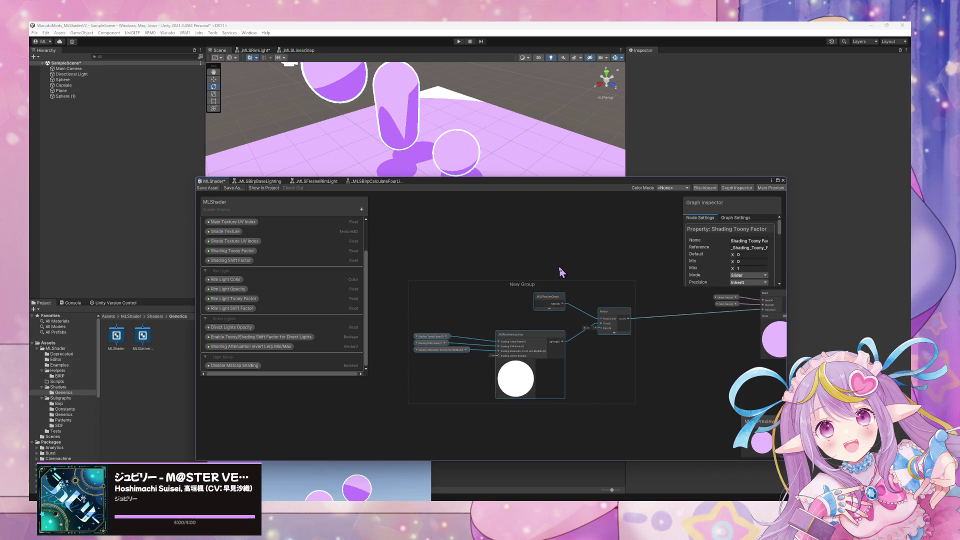
Step: Retitle the new group 'Indirect Lights' and pan across the Direct Lights nodes
{"action": "double_click", "coordinate": [529, 284]}
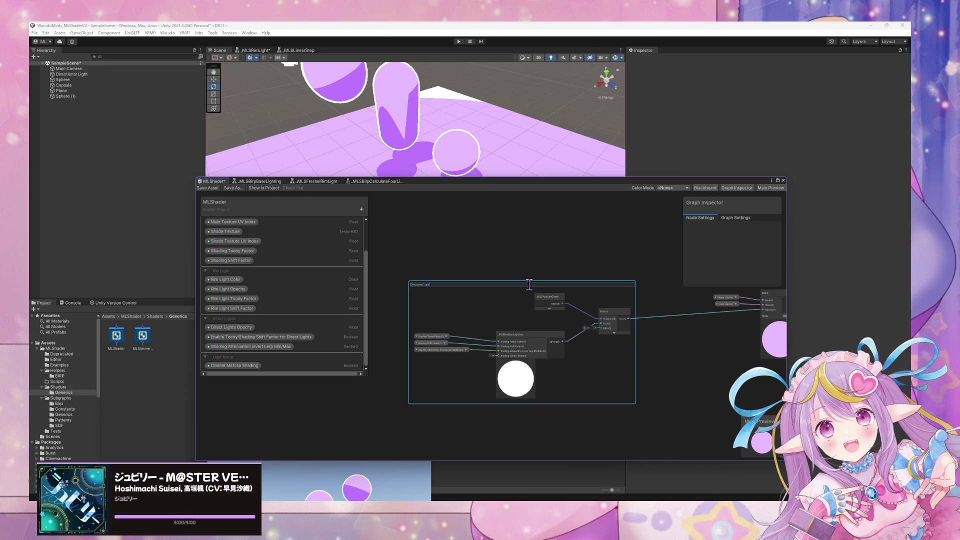
{"action": "key", "text": "Return"}
{"action": "left_click_drag", "start_coordinate": [559, 217], "coordinate": [379, 371]}
{"action": "scroll", "coordinate": [450, 390], "scroll_direction": "up", "scroll_amount": 5}
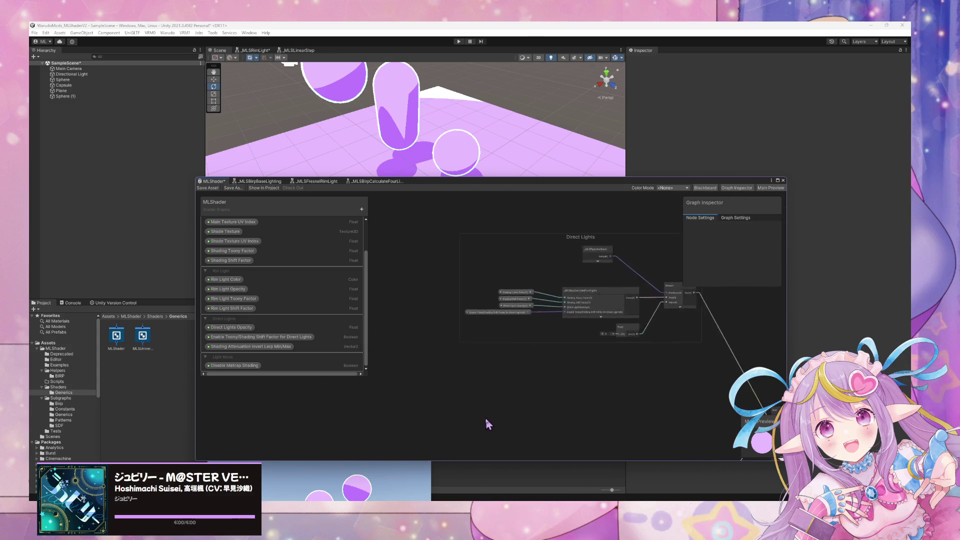
{"action": "mouse_move", "coordinate": [532, 371]}
{"action": "left_mouse_down"}
{"action": "mouse_move", "coordinate": [441, 424]}
{"action": "mouse_move", "coordinate": [483, 337]}
{"action": "mouse_move", "coordinate": [660, 306]}
{"action": "left_mouse_up"}
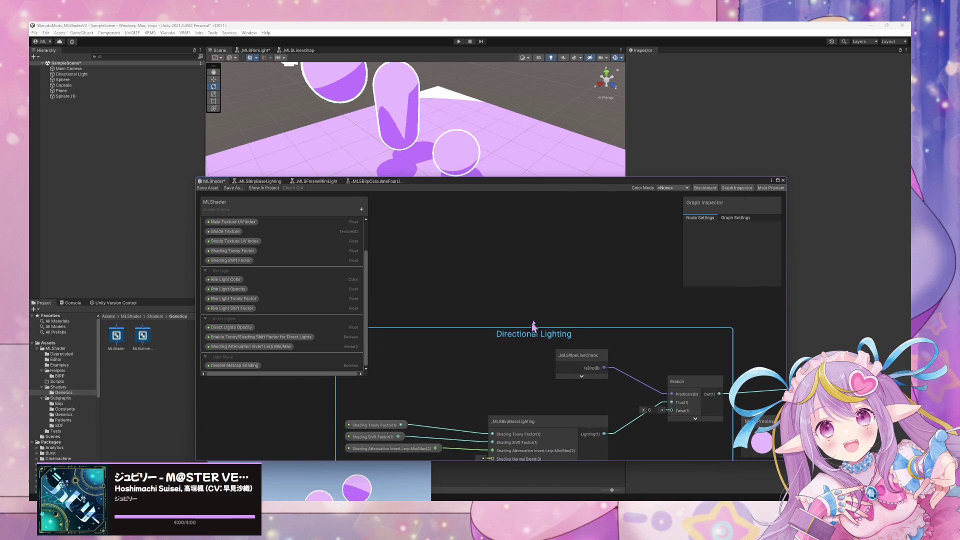
{"action": "scroll", "coordinate": [373, 423], "scroll_direction": "down", "scroll_amount": 3}
{"action": "scroll", "coordinate": [475, 380], "scroll_direction": "up", "scroll_amount": 3}
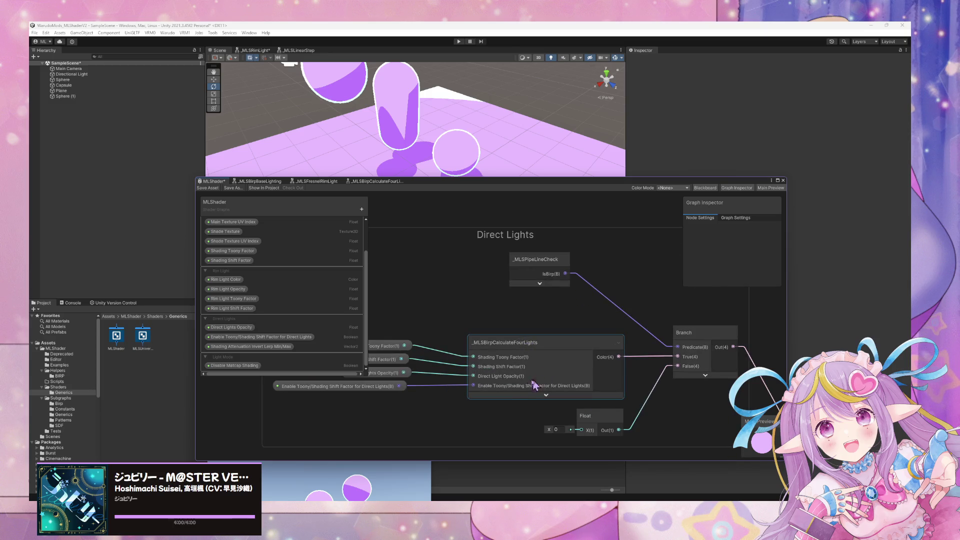
Step: Enter and leave the Directional Lighting group's title edit twice, framing the Direct Lights group
{"action": "mouse_move", "coordinate": [532, 385]}
{"action": "left_mouse_down"}
{"action": "mouse_move", "coordinate": [610, 220]}
{"action": "mouse_move", "coordinate": [568, 272]}
{"action": "left_mouse_up"}
{"action": "double_click", "coordinate": [523, 319]}
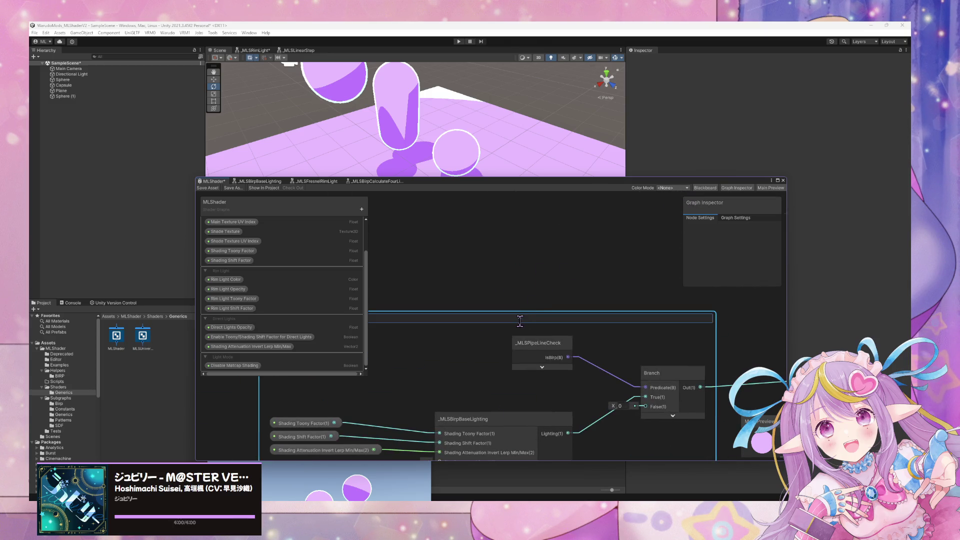
{"action": "key", "text": "Return"}
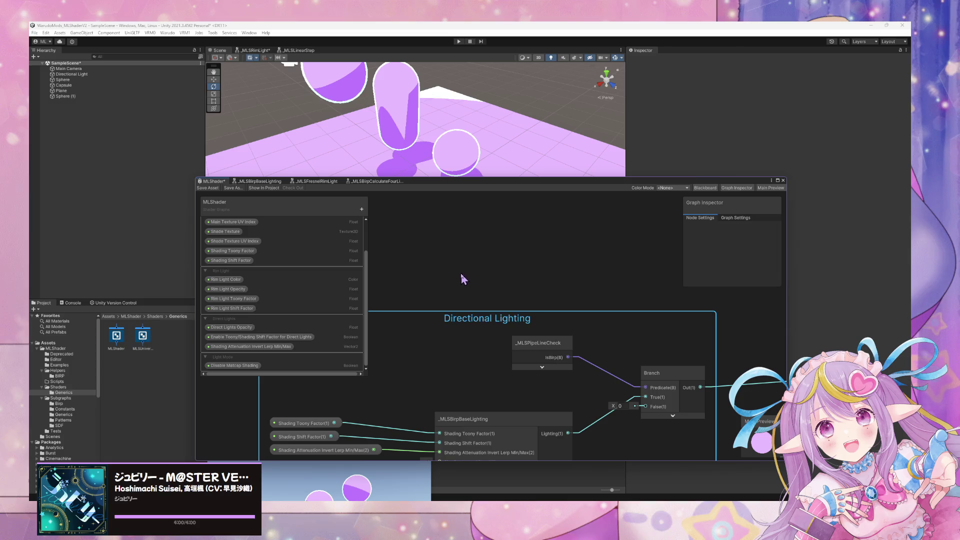
{"action": "left_click_drag", "start_coordinate": [460, 273], "coordinate": [392, 373]}
{"action": "key", "text": "f"}
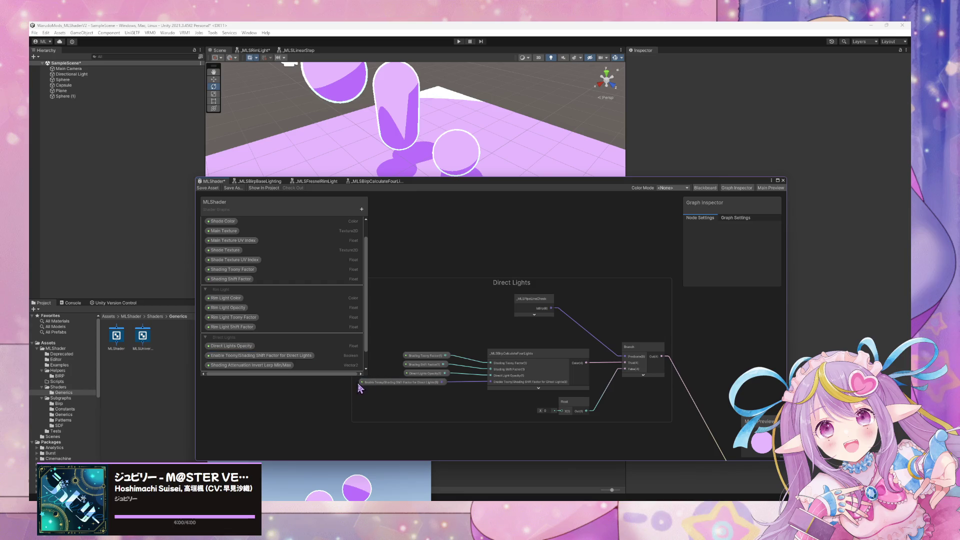
{"action": "mouse_move", "coordinate": [360, 386]}
{"action": "left_mouse_down"}
{"action": "mouse_move", "coordinate": [546, 322]}
{"action": "mouse_move", "coordinate": [575, 266]}
{"action": "left_mouse_up"}
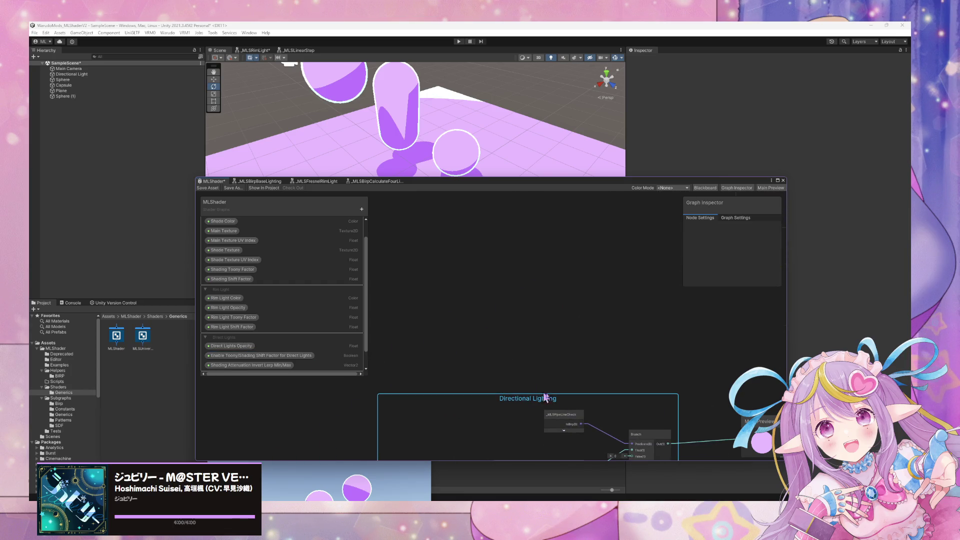
{"action": "double_click", "coordinate": [532, 399]}
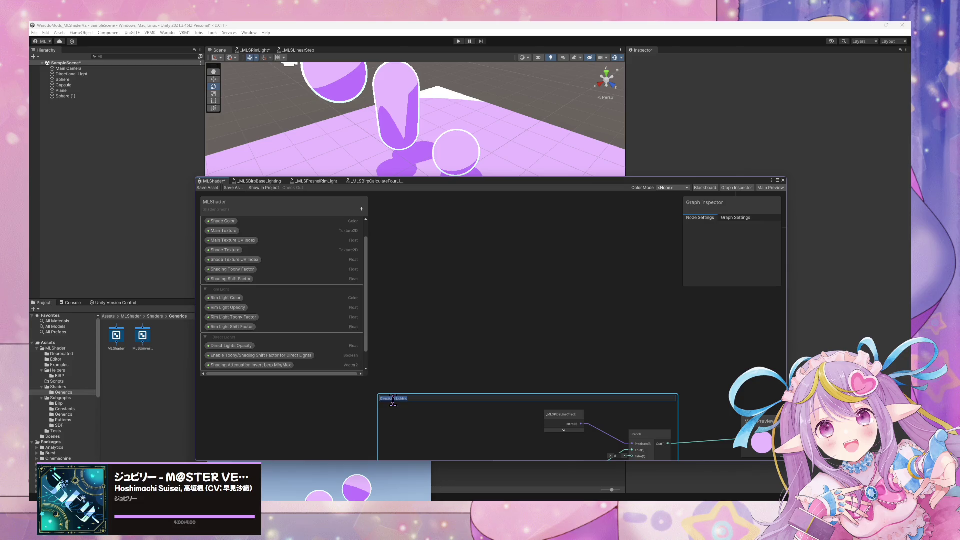
{"action": "key", "text": "Return"}
{"action": "key", "text": "f"}
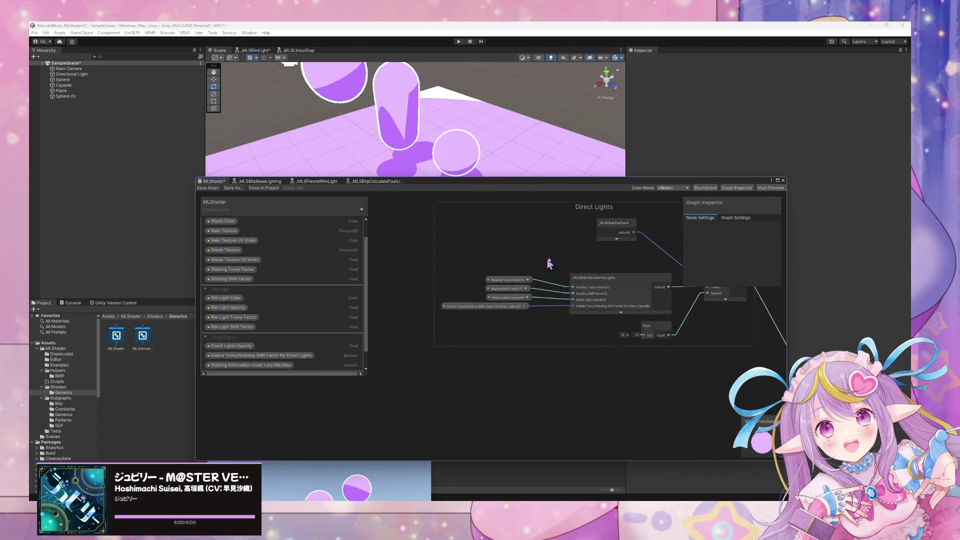
Step: Retype the Directional Lighting group title starting with 'Di', then show the desktop
{"action": "left_click_drag", "start_coordinate": [451, 388], "coordinate": [540, 270]}
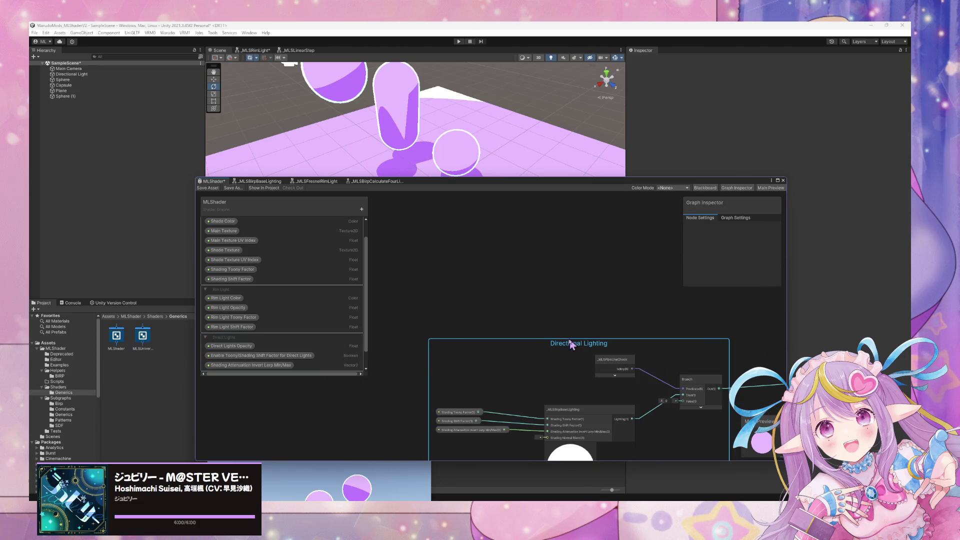
{"action": "double_click", "coordinate": [570, 344]}
{"action": "type", "text": "Di"}
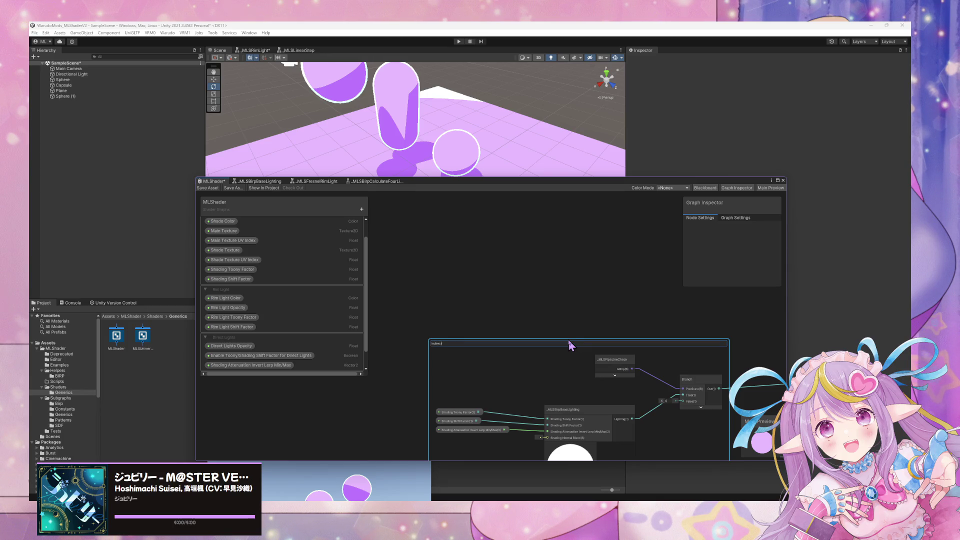
{"action": "key", "text": "Return"}
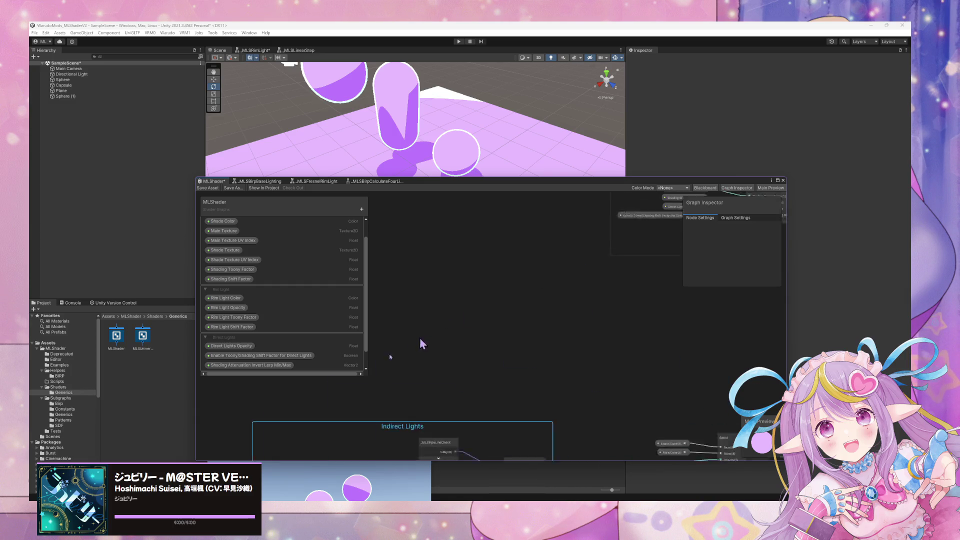
{"action": "scroll", "coordinate": [563, 301], "scroll_direction": "right", "scroll_amount": 10}
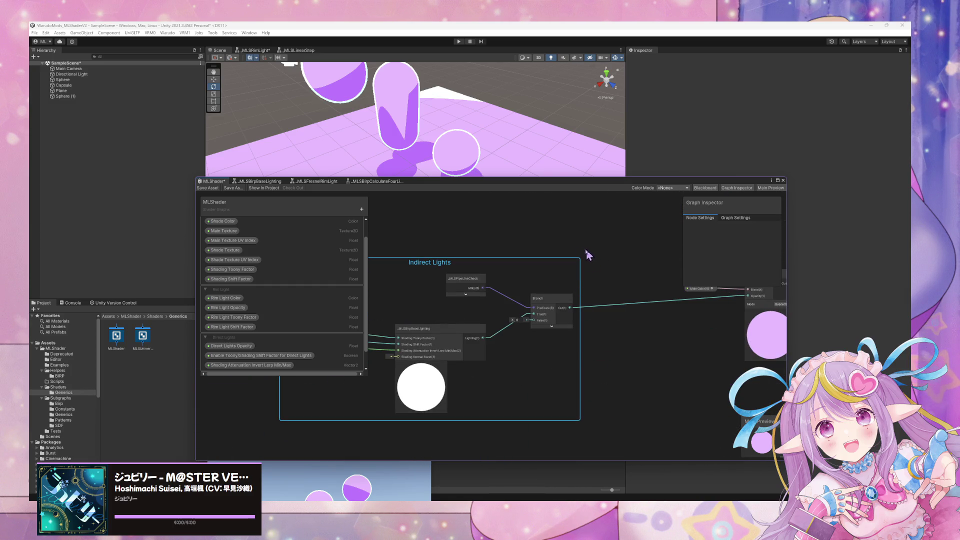
{"action": "scroll", "coordinate": [574, 257], "scroll_direction": "up", "scroll_amount": 3}
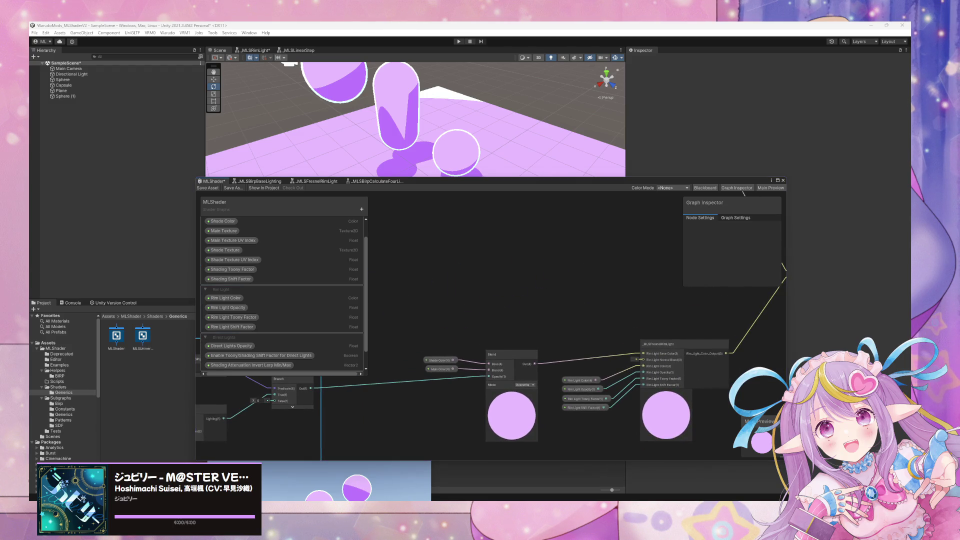
{"action": "key", "text": "super+d"}
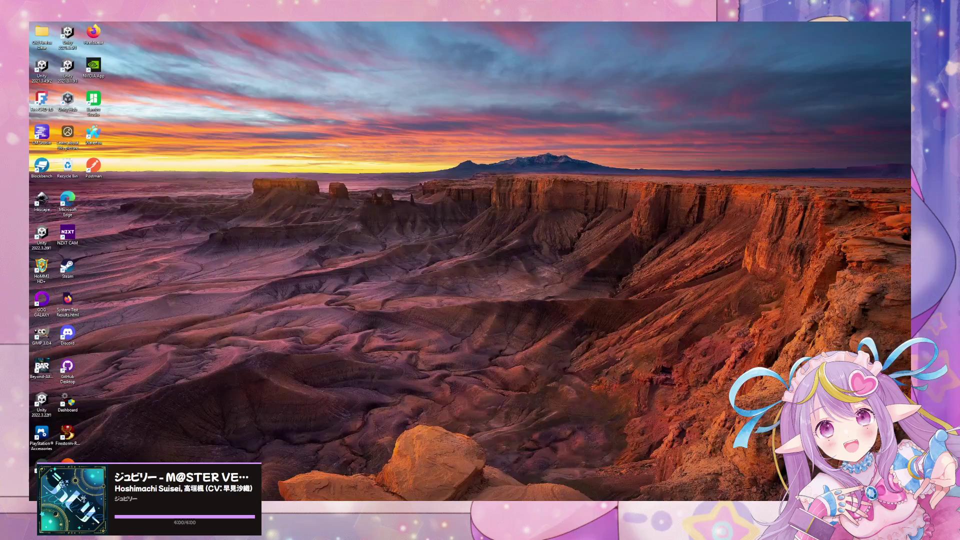
Step: Restore the Unity editor and pan the MLShader graph around the Blend node
{"action": "key", "text": "super+d"}
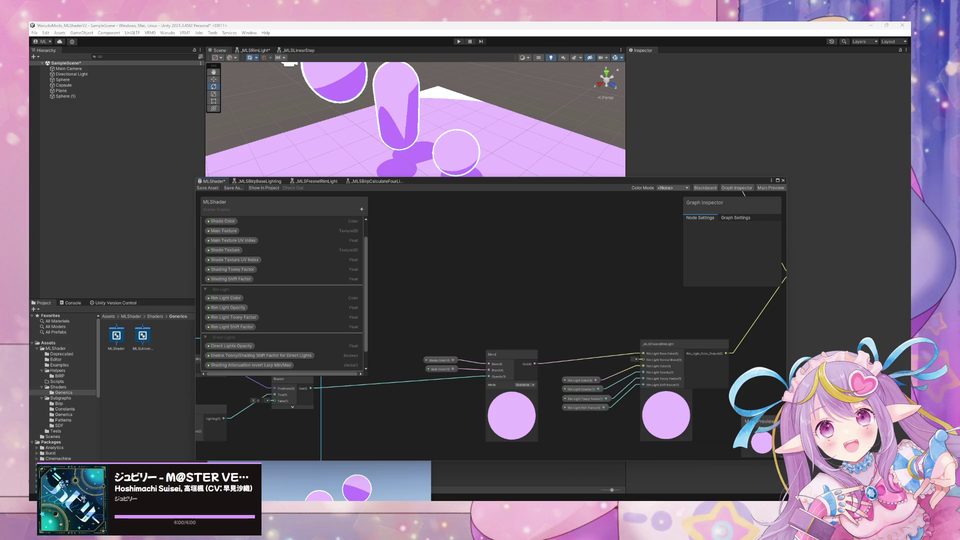
{"action": "mouse_move", "coordinate": [536, 294]}
{"action": "left_mouse_down"}
{"action": "mouse_move", "coordinate": [471, 264]}
{"action": "mouse_move", "coordinate": [625, 267]}
{"action": "mouse_move", "coordinate": [592, 262]}
{"action": "left_mouse_up"}
Step: Pan and zoom around the lighting groups and Blend node to locate the rim-light nodes
{"action": "left_click", "coordinate": [538, 323]}
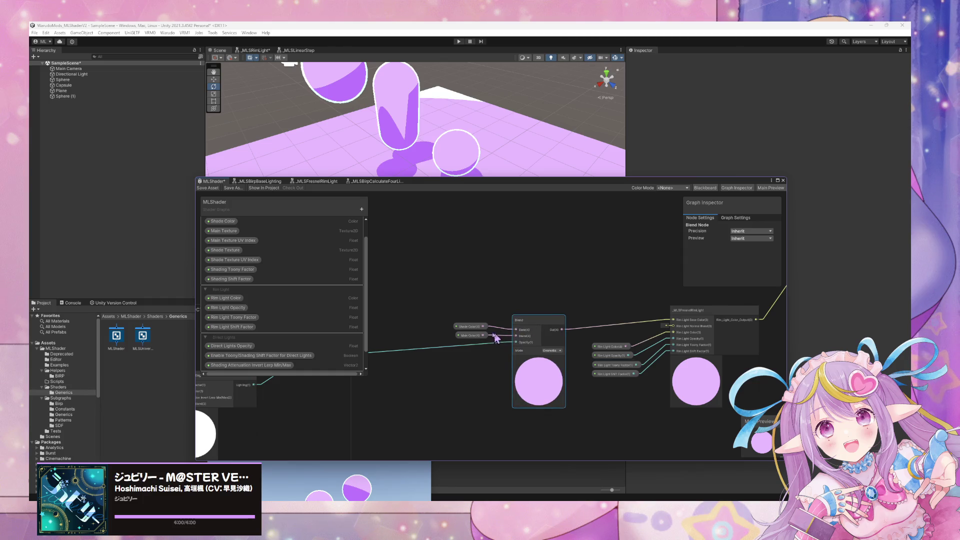
{"action": "mouse_move", "coordinate": [502, 350]}
{"action": "left_mouse_down"}
{"action": "mouse_move", "coordinate": [612, 300]}
{"action": "mouse_move", "coordinate": [592, 358]}
{"action": "left_mouse_up"}
{"action": "scroll", "coordinate": [500, 357], "scroll_direction": "down", "scroll_amount": 2}
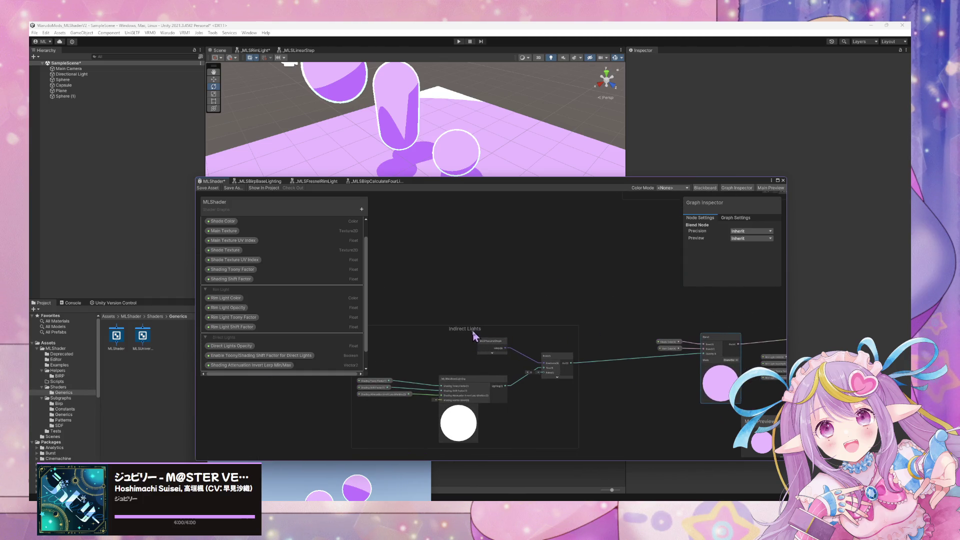
{"action": "left_click", "coordinate": [489, 428]}
{"action": "mouse_move", "coordinate": [490, 428]}
{"action": "left_mouse_down"}
{"action": "mouse_move", "coordinate": [493, 401]}
{"action": "mouse_move", "coordinate": [451, 307]}
{"action": "mouse_move", "coordinate": [457, 315]}
{"action": "mouse_move", "coordinate": [439, 302]}
{"action": "mouse_move", "coordinate": [525, 320]}
{"action": "mouse_move", "coordinate": [548, 336]}
{"action": "mouse_move", "coordinate": [485, 314]}
{"action": "left_mouse_up"}
{"action": "scroll", "coordinate": [493, 332], "scroll_direction": "down", "scroll_amount": 1}
{"action": "scroll", "coordinate": [495, 332], "scroll_direction": "up", "scroll_amount": 1}
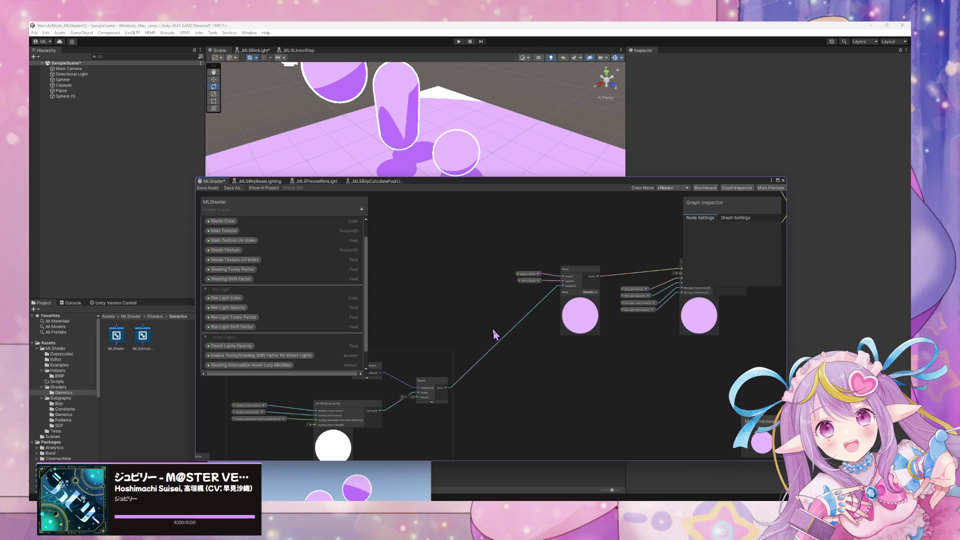
{"action": "scroll", "coordinate": [520, 332], "scroll_direction": "up", "scroll_amount": 2}
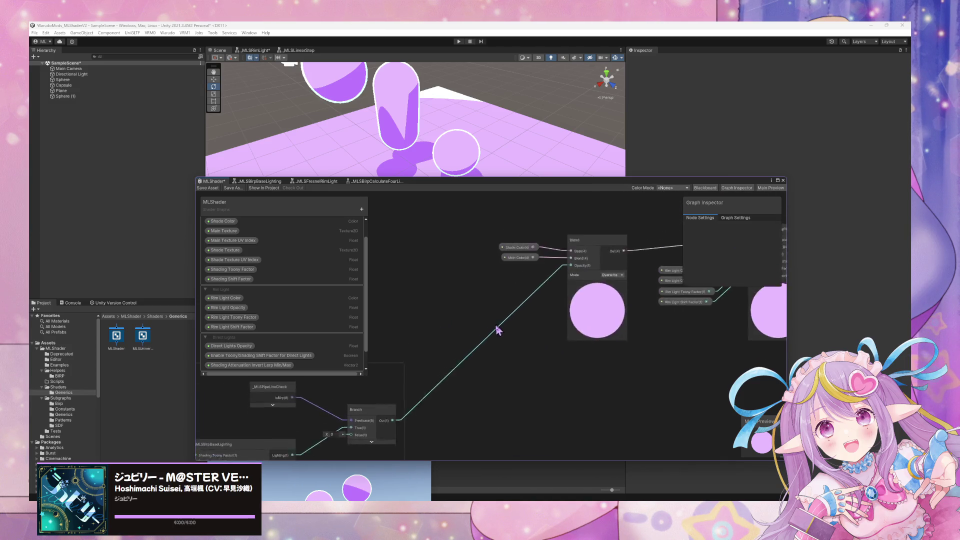
{"action": "left_click_drag", "start_coordinate": [513, 339], "coordinate": [594, 326]}
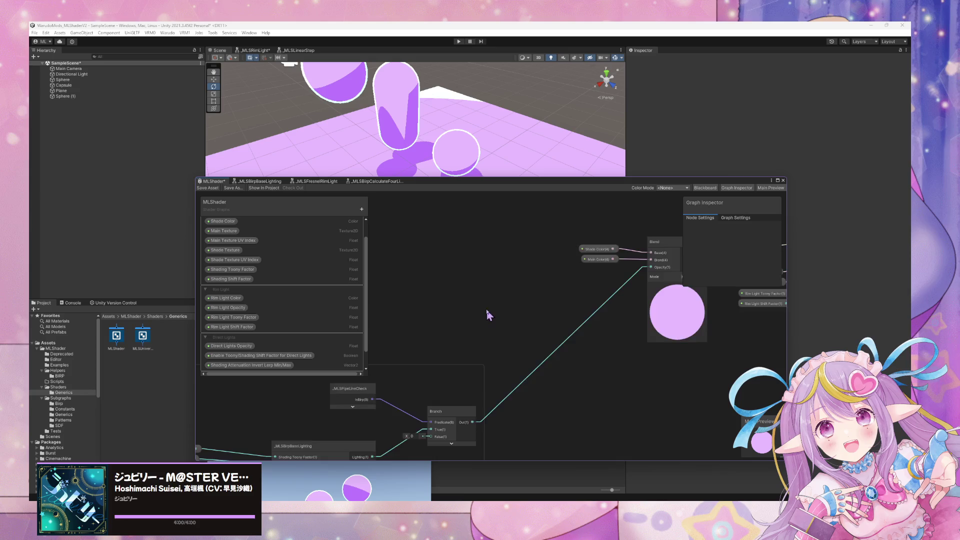
{"action": "scroll", "coordinate": [489, 317], "scroll_direction": "down", "scroll_amount": 1}
{"action": "mouse_move", "coordinate": [487, 316]}
{"action": "left_mouse_down"}
{"action": "mouse_move", "coordinate": [615, 296]}
{"action": "mouse_move", "coordinate": [371, 428]}
{"action": "mouse_move", "coordinate": [508, 364]}
{"action": "mouse_move", "coordinate": [627, 425]}
{"action": "left_mouse_up"}
{"action": "scroll", "coordinate": [554, 382], "scroll_direction": "down", "scroll_amount": 3}
{"action": "scroll", "coordinate": [562, 354], "scroll_direction": "up", "scroll_amount": 3}
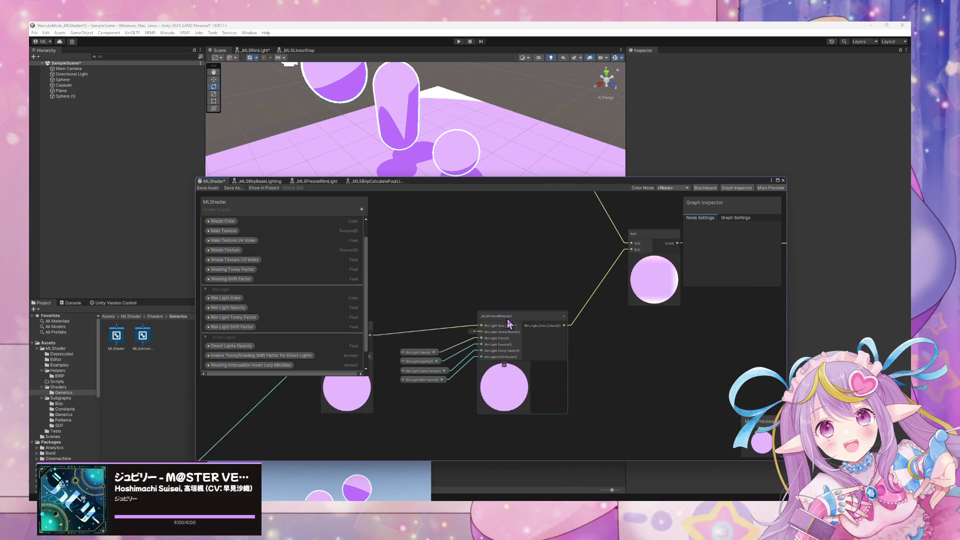
Step: Move _MLSFresnelRimLight and its four properties into a 'Rim Light' group, then save the graph
{"action": "left_click_drag", "start_coordinate": [516, 321], "coordinate": [541, 338]}
{"action": "mouse_move", "coordinate": [429, 418]}
{"action": "left_mouse_down"}
{"action": "mouse_move", "coordinate": [400, 349]}
{"action": "mouse_move", "coordinate": [439, 403]}
{"action": "left_mouse_up"}
{"action": "scroll", "coordinate": [530, 277], "scroll_direction": "down", "scroll_amount": 1}
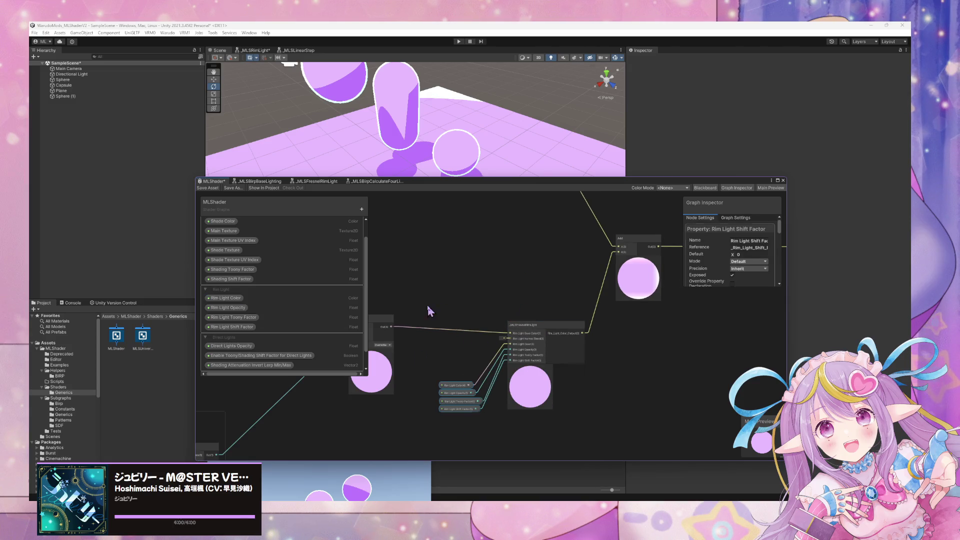
{"action": "mouse_move", "coordinate": [429, 306]}
{"action": "left_mouse_down"}
{"action": "mouse_move", "coordinate": [594, 449]}
{"action": "mouse_move", "coordinate": [590, 440]}
{"action": "left_mouse_up"}
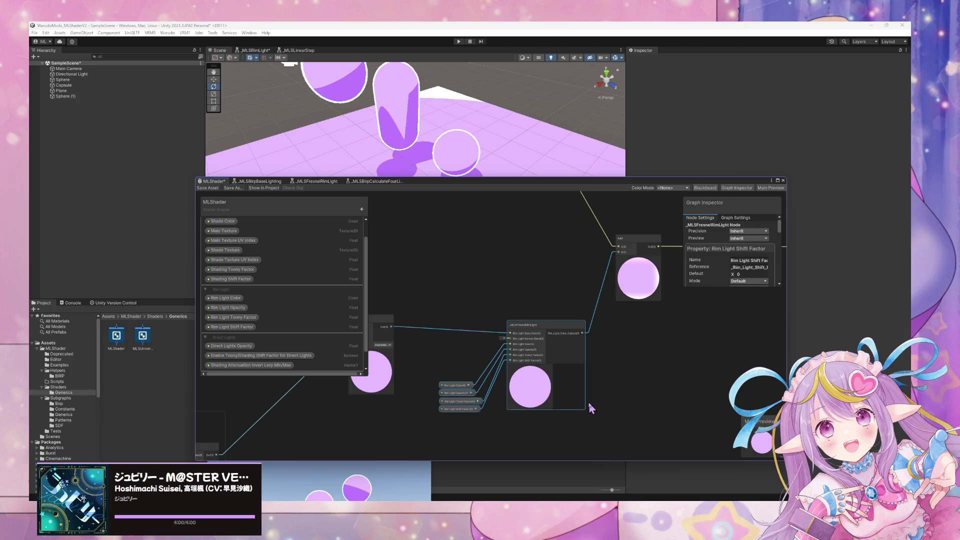
{"action": "key", "text": "ctrl+g"}
{"action": "type", "text": "Rim Light"}
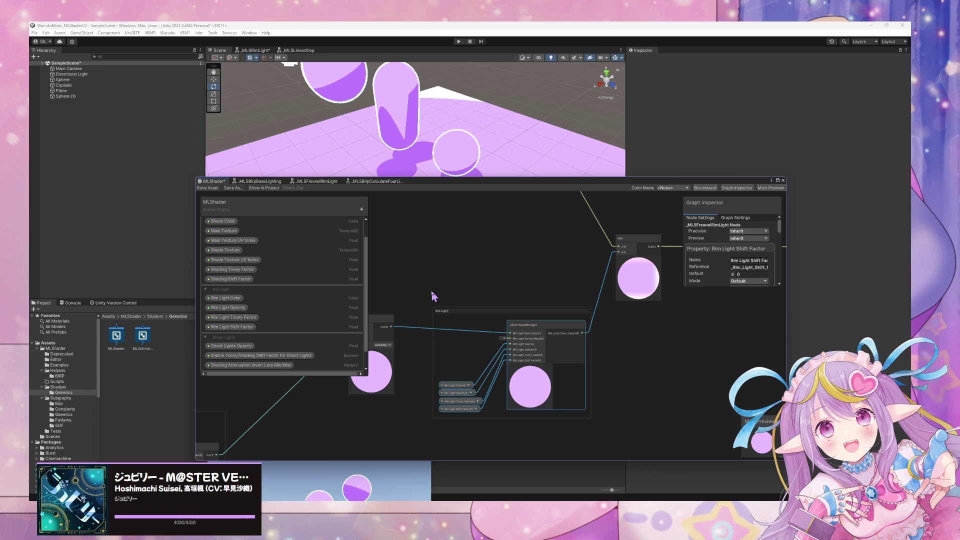
{"action": "key", "text": "Return"}
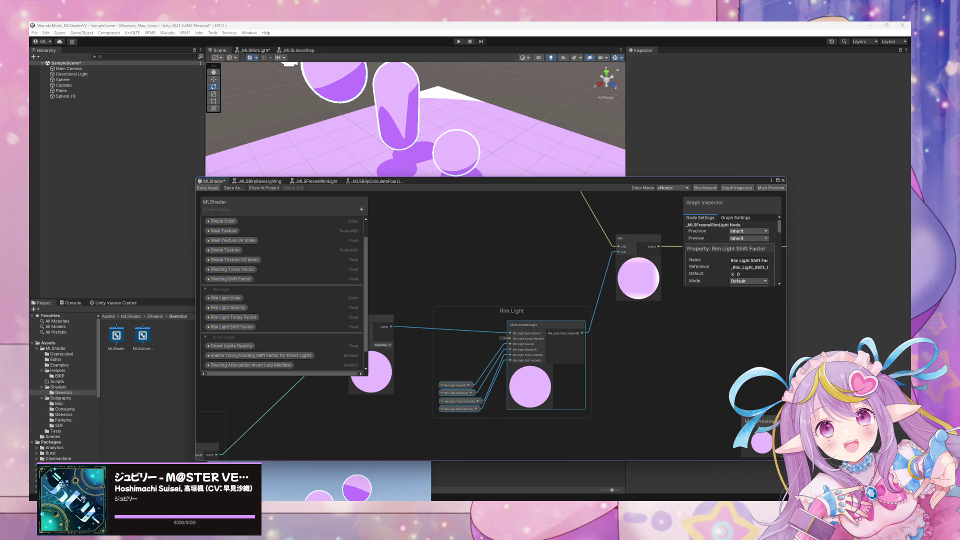
{"action": "left_click", "coordinate": [208, 188]}
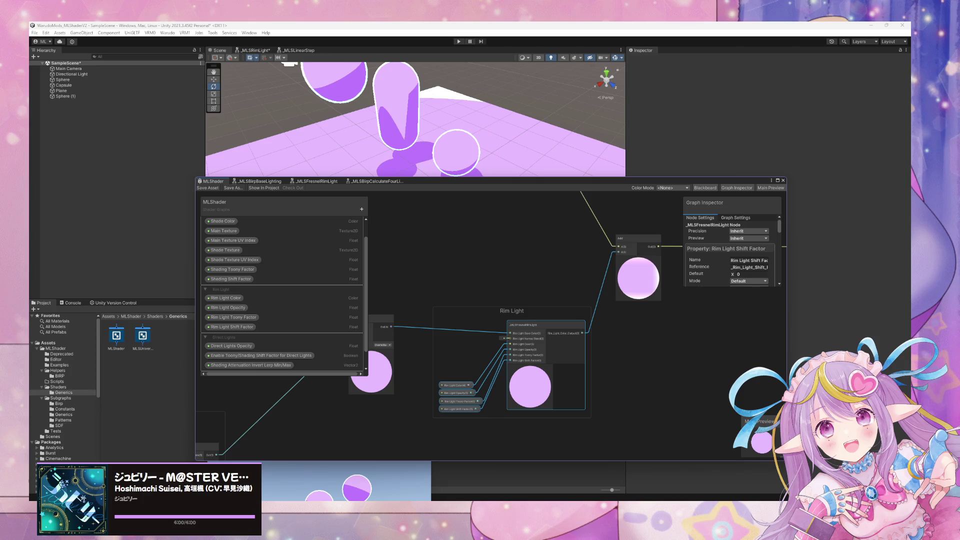
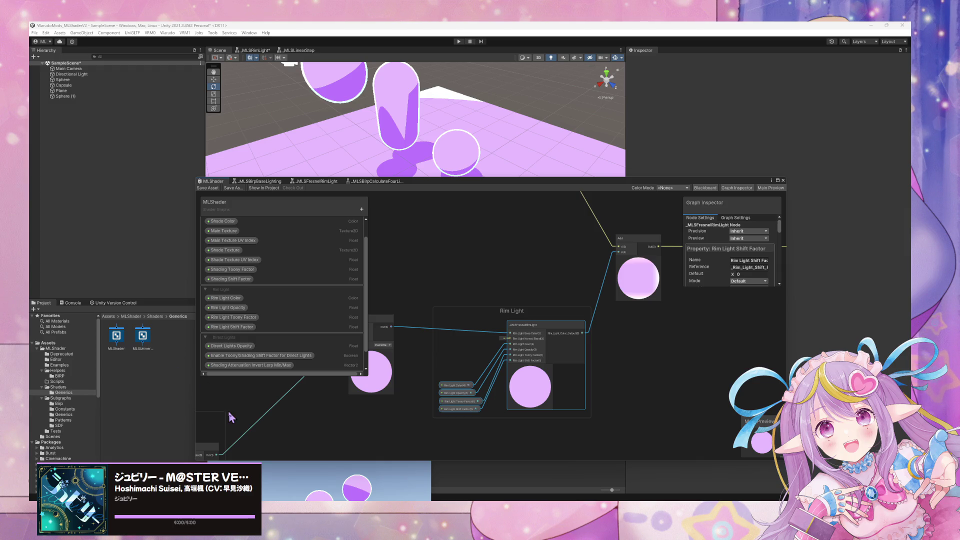
Step: Zoom in on the two _MLSUVFromIndex nodes and select them with their index inputs
{"action": "scroll", "coordinate": [427, 255], "scroll_direction": "down", "scroll_amount": 3}
{"action": "mouse_move", "coordinate": [570, 156]}
{"action": "left_mouse_down"}
{"action": "mouse_move", "coordinate": [507, 147]}
{"action": "mouse_move", "coordinate": [522, 152]}
{"action": "mouse_move", "coordinate": [450, 118]}
{"action": "left_mouse_up"}
{"action": "left_click_drag", "start_coordinate": [488, 182], "coordinate": [688, 179]}
{"action": "left_click_drag", "start_coordinate": [574, 297], "coordinate": [767, 268]}
{"action": "scroll", "coordinate": [684, 268], "scroll_direction": "up", "scroll_amount": 2}
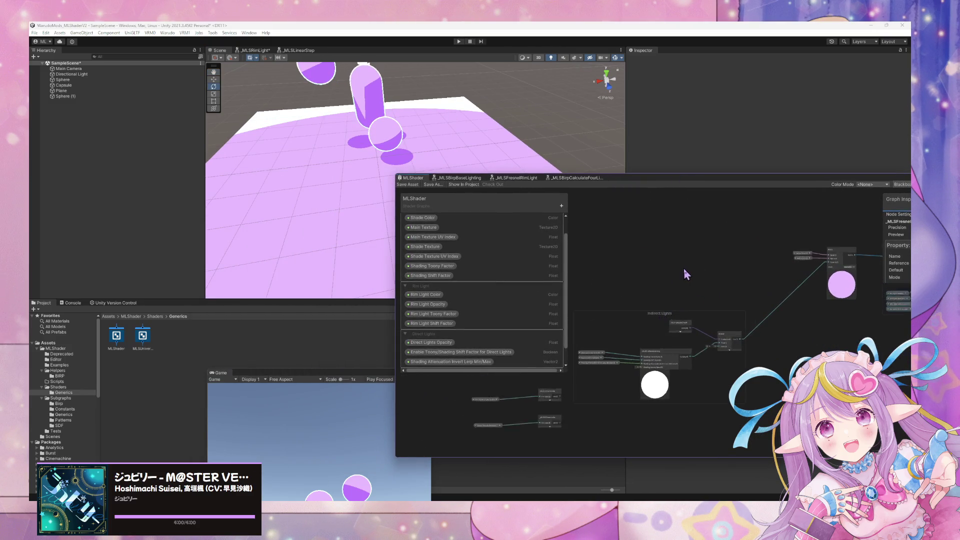
{"action": "mouse_move", "coordinate": [616, 242]}
{"action": "left_mouse_down"}
{"action": "mouse_move", "coordinate": [739, 292]}
{"action": "mouse_move", "coordinate": [849, 212]}
{"action": "mouse_move", "coordinate": [808, 212]}
{"action": "mouse_move", "coordinate": [774, 289]}
{"action": "left_mouse_up"}
{"action": "scroll", "coordinate": [773, 288], "scroll_direction": "up", "scroll_amount": 2}
{"action": "left_click_drag", "start_coordinate": [567, 303], "coordinate": [741, 408]}
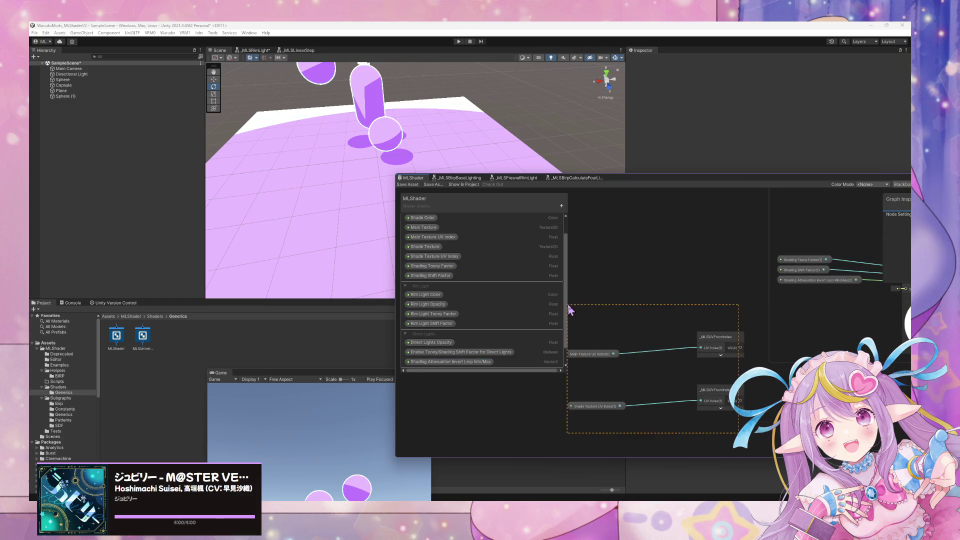
{"action": "left_click_drag", "start_coordinate": [708, 307], "coordinate": [691, 245]}
{"action": "key", "text": "Escape"}
{"action": "scroll", "coordinate": [698, 300], "scroll_direction": "down", "scroll_amount": 2}
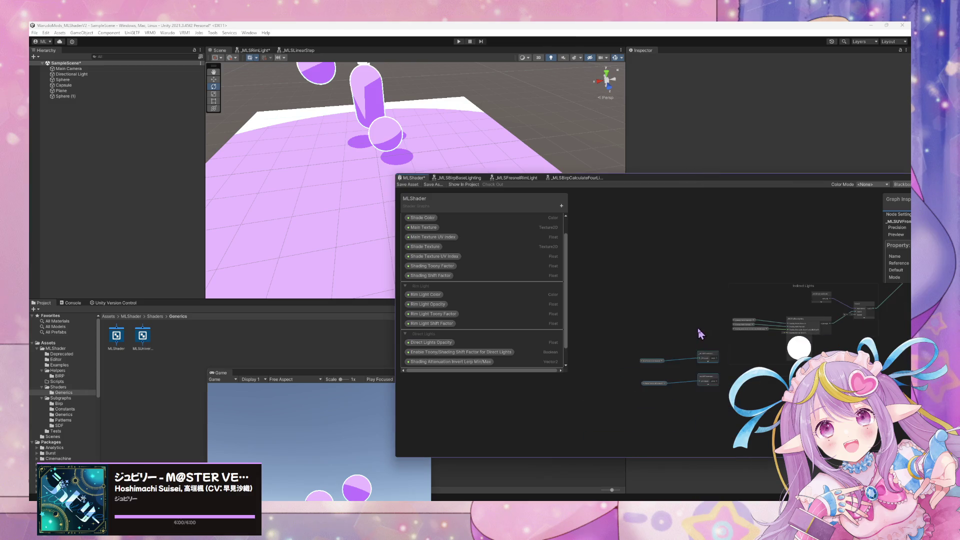
Step: Box-select nodes and survey the Blend node and Indirect Lights group
{"action": "left_click_drag", "start_coordinate": [719, 405], "coordinate": [631, 328]}
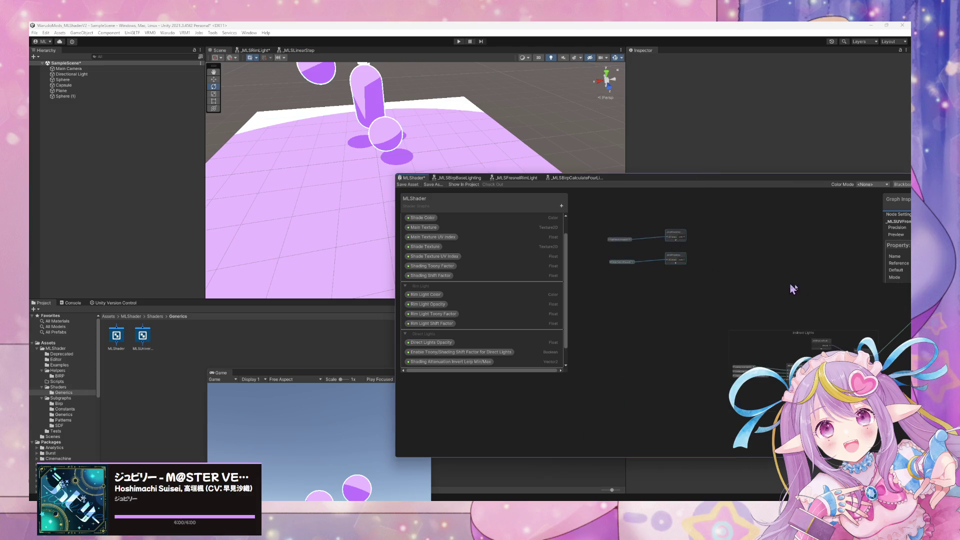
{"action": "scroll", "coordinate": [615, 282], "scroll_direction": "up", "scroll_amount": 3}
{"action": "scroll", "coordinate": [637, 326], "scroll_direction": "down", "scroll_amount": 2}
{"action": "scroll", "coordinate": [637, 322], "scroll_direction": "up", "scroll_amount": 2}
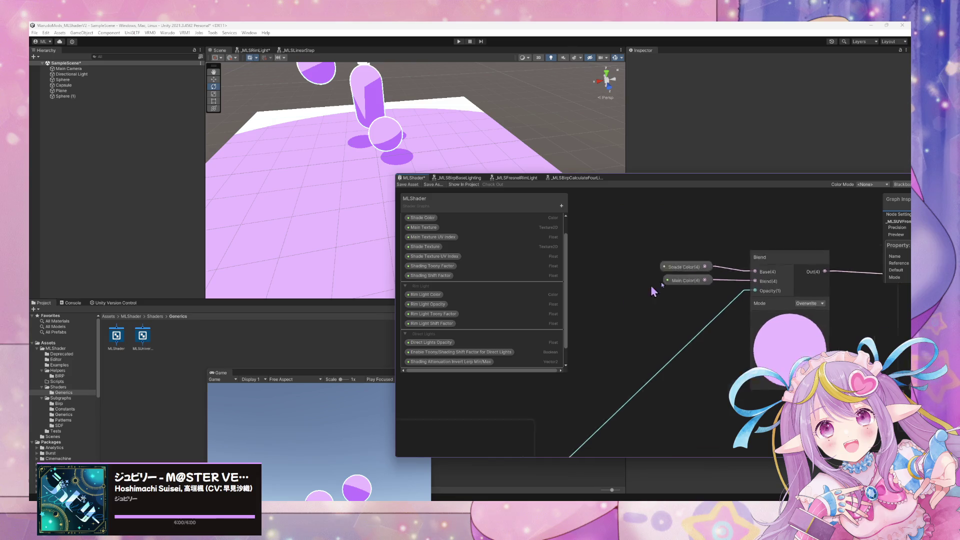
{"action": "mouse_move", "coordinate": [654, 289]}
{"action": "left_mouse_down"}
{"action": "mouse_move", "coordinate": [756, 255]}
{"action": "mouse_move", "coordinate": [698, 268]}
{"action": "mouse_move", "coordinate": [602, 263]}
{"action": "mouse_move", "coordinate": [625, 125]}
{"action": "left_mouse_up"}
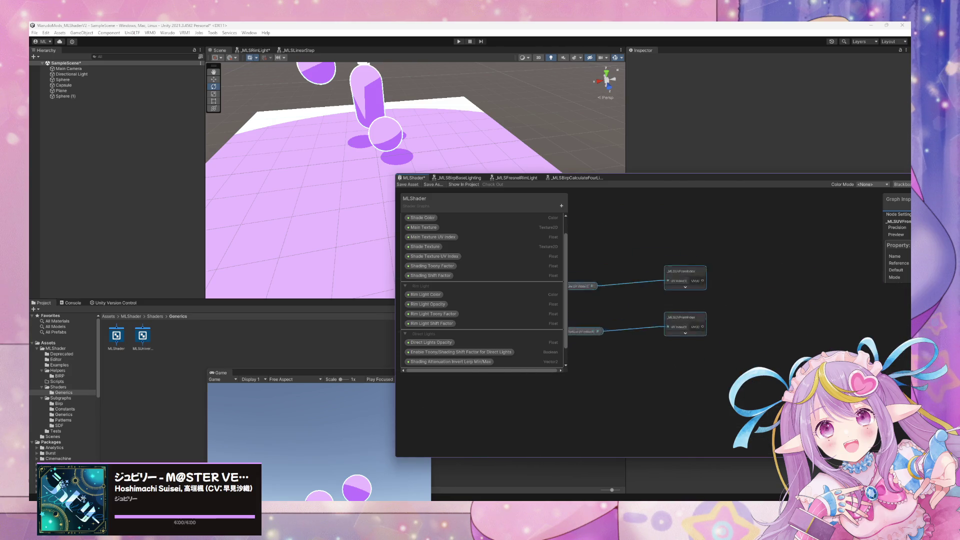
{"action": "left_click_drag", "start_coordinate": [722, 392], "coordinate": [621, 285]}
{"action": "mouse_move", "coordinate": [699, 307]}
{"action": "left_mouse_down"}
{"action": "mouse_move", "coordinate": [710, 340]}
{"action": "mouse_move", "coordinate": [669, 276]}
{"action": "mouse_move", "coordinate": [558, 289]}
{"action": "left_mouse_up"}
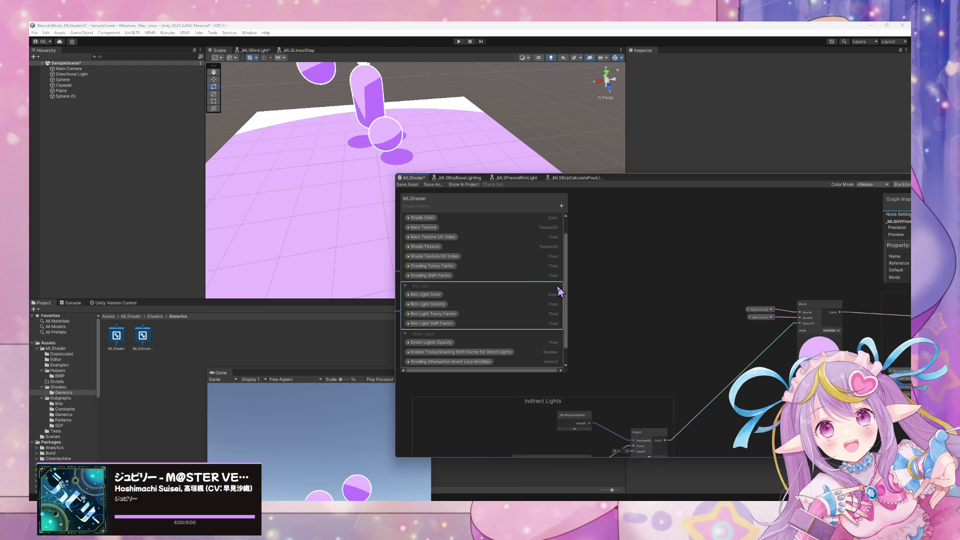
{"action": "left_click_drag", "start_coordinate": [646, 293], "coordinate": [860, 292]}
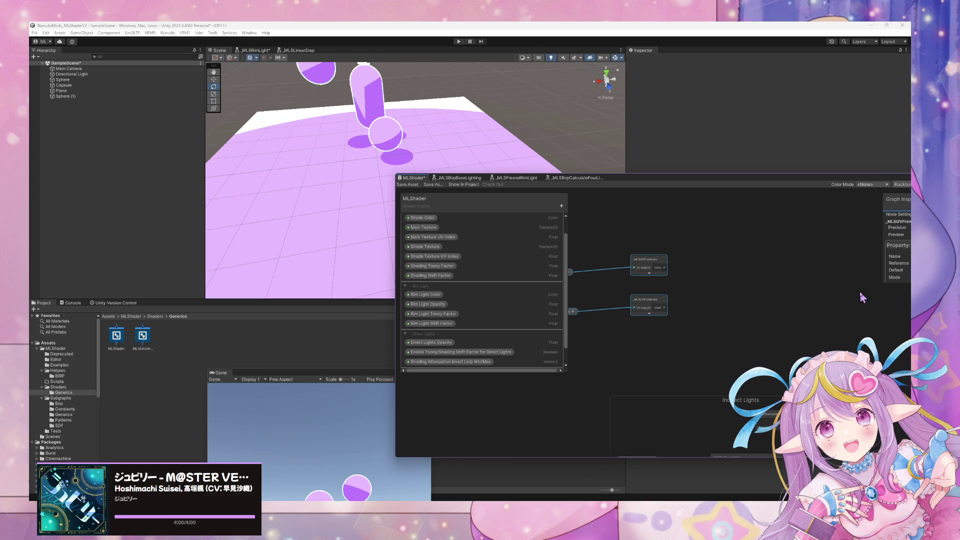
Step: Nudge both _MLSUVFromIndex nodes slightly down and move Shade Color to the upper left
{"action": "left_click_drag", "start_coordinate": [651, 317], "coordinate": [656, 320]}
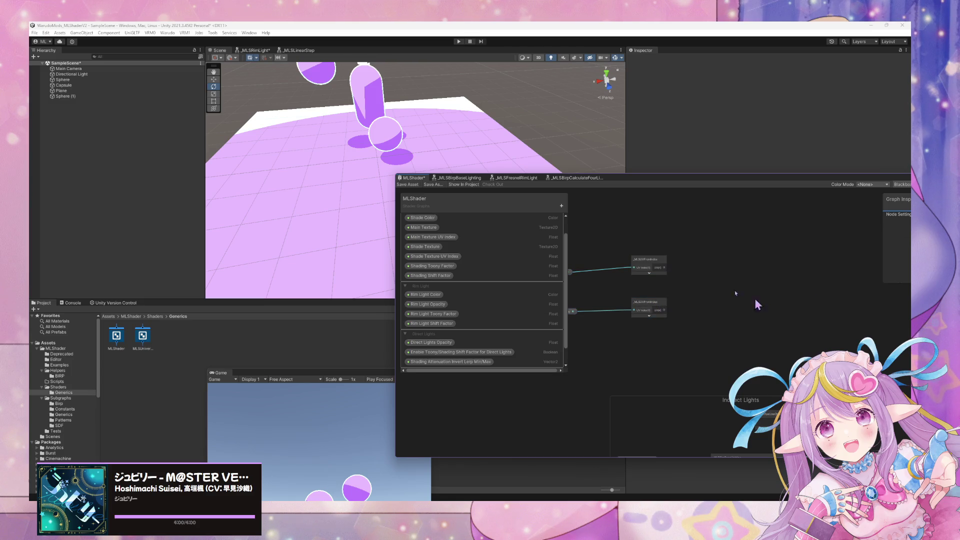
{"action": "left_click_drag", "start_coordinate": [651, 269], "coordinate": [652, 272]}
{"action": "left_click_drag", "start_coordinate": [896, 310], "coordinate": [750, 283]}
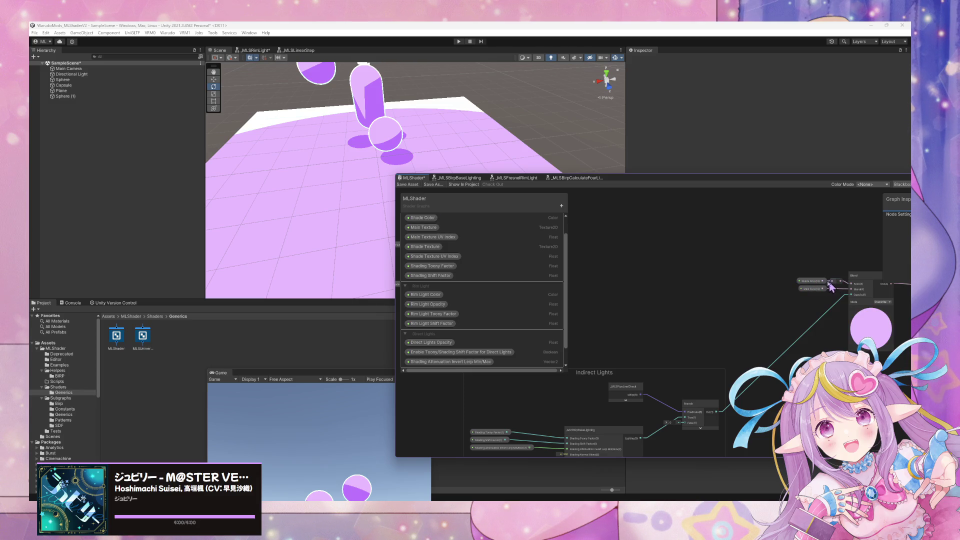
{"action": "mouse_move", "coordinate": [812, 282]}
{"action": "left_mouse_down"}
{"action": "mouse_move", "coordinate": [672, 198]}
{"action": "mouse_move", "coordinate": [557, 212]}
{"action": "mouse_move", "coordinate": [707, 244]}
{"action": "mouse_move", "coordinate": [655, 221]}
{"action": "mouse_move", "coordinate": [643, 242]}
{"action": "left_mouse_up"}
Step: Add a reroute point on the Main Color wire and place Main Color beside it
{"action": "left_click_drag", "start_coordinate": [634, 377], "coordinate": [629, 377]}
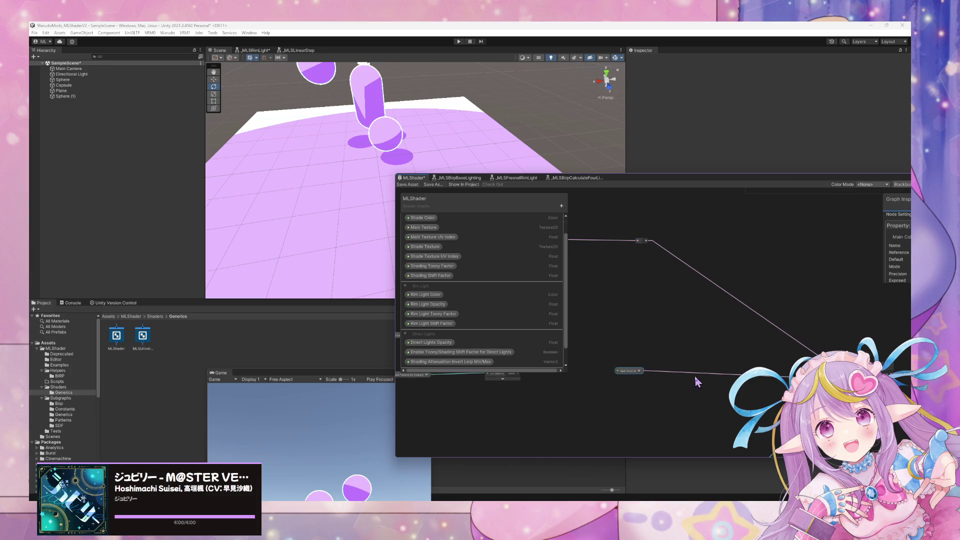
{"action": "left_click", "coordinate": [697, 378]}
{"action": "double_click", "coordinate": [660, 370]}
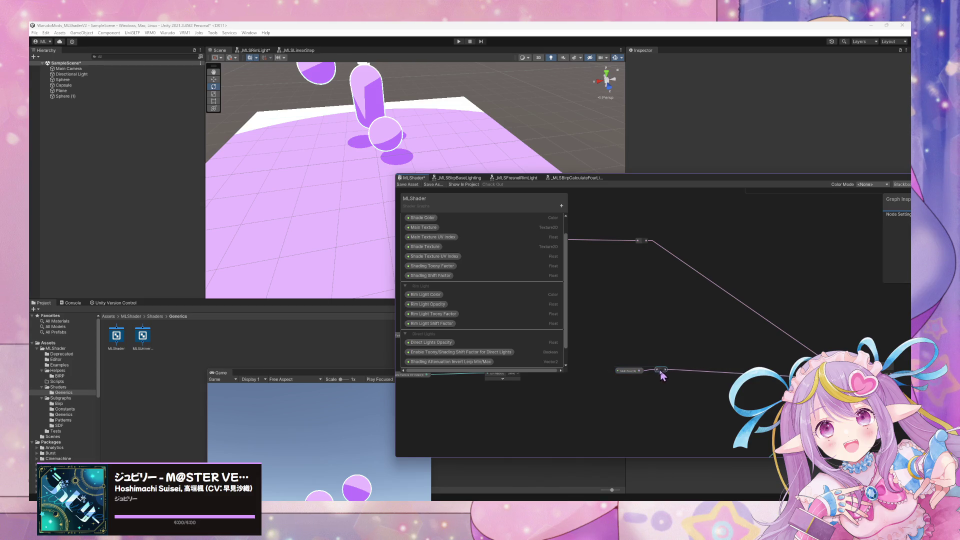
{"action": "left_click", "coordinate": [630, 371]}
{"action": "left_click_drag", "start_coordinate": [627, 372], "coordinate": [504, 398]}
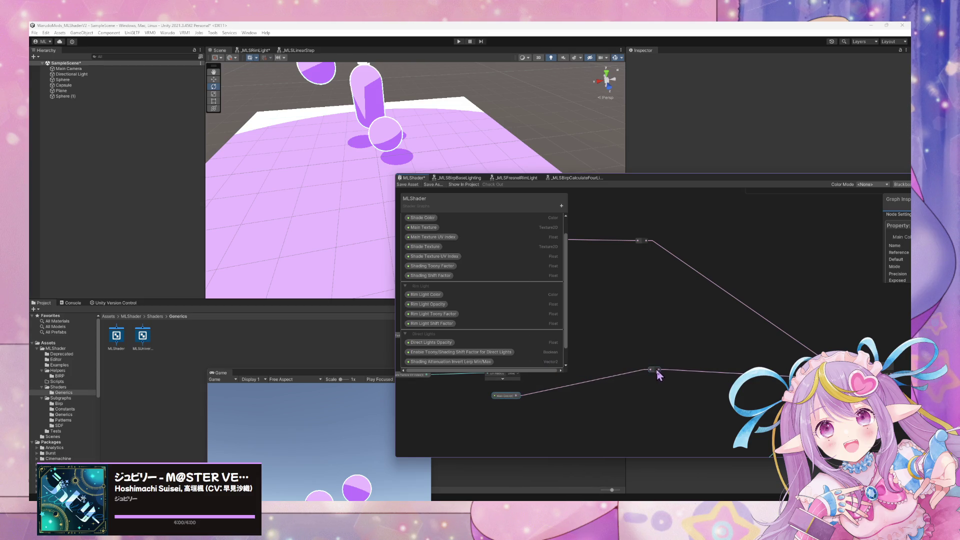
{"action": "mouse_move", "coordinate": [657, 373]}
{"action": "left_mouse_down"}
{"action": "mouse_move", "coordinate": [641, 374]}
{"action": "mouse_move", "coordinate": [754, 368]}
{"action": "left_mouse_up"}
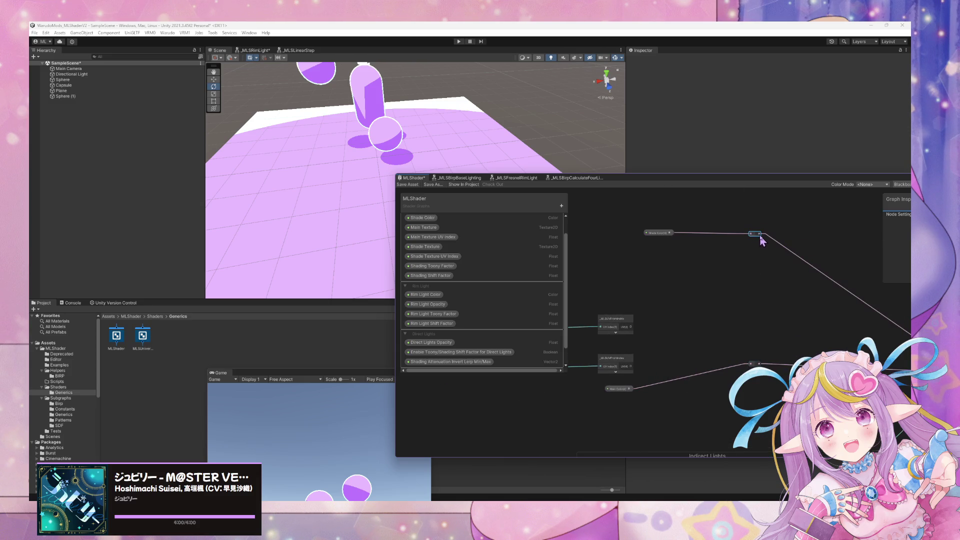
Step: Group the reroute points as Shade and Main, align both color nodes with them, and save
{"action": "key", "text": "ctrl+g"}
{"action": "left_click_drag", "start_coordinate": [670, 359], "coordinate": [655, 360]}
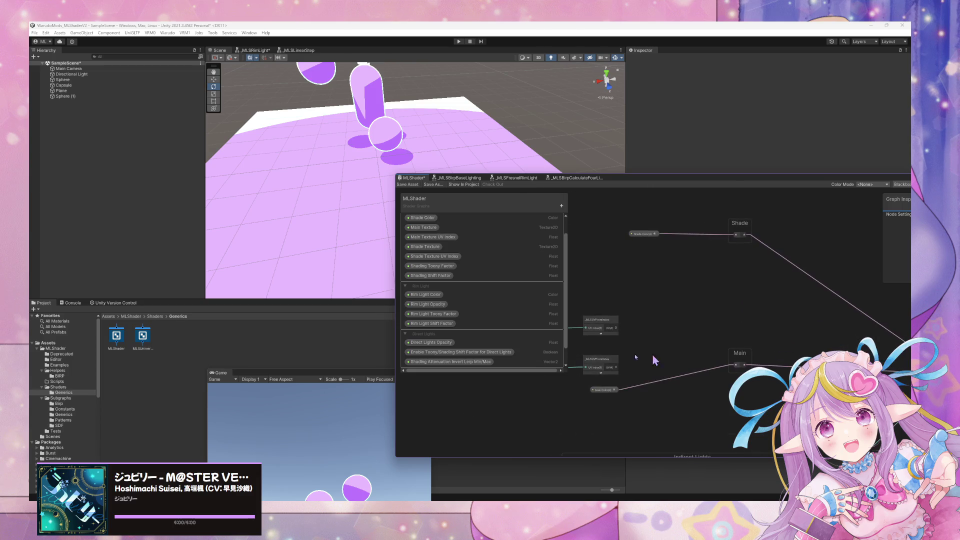
{"action": "left_click", "coordinate": [602, 390]}
{"action": "left_click_drag", "start_coordinate": [602, 393], "coordinate": [754, 369]}
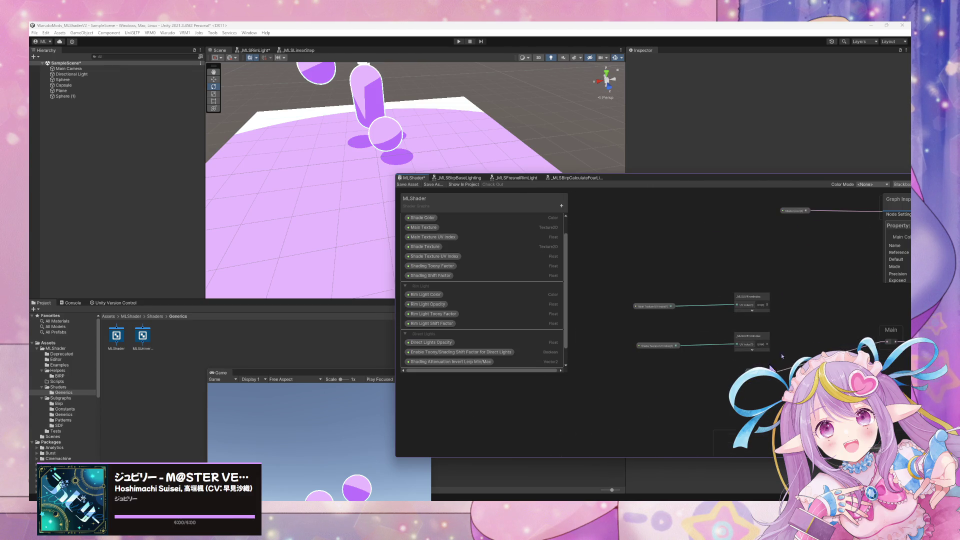
{"action": "mouse_move", "coordinate": [811, 215]}
{"action": "left_mouse_down"}
{"action": "mouse_move", "coordinate": [746, 249]}
{"action": "mouse_move", "coordinate": [587, 256]}
{"action": "left_mouse_up"}
{"action": "mouse_move", "coordinate": [615, 431]}
{"action": "left_mouse_down"}
{"action": "mouse_move", "coordinate": [638, 395]}
{"action": "mouse_move", "coordinate": [534, 424]}
{"action": "mouse_move", "coordinate": [574, 411]}
{"action": "left_mouse_up"}
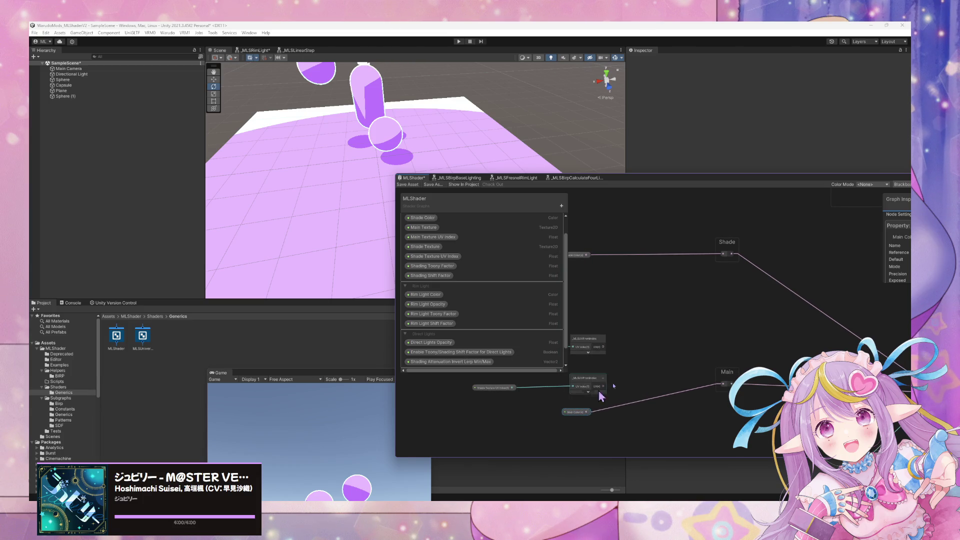
{"action": "left_click", "coordinate": [653, 363]}
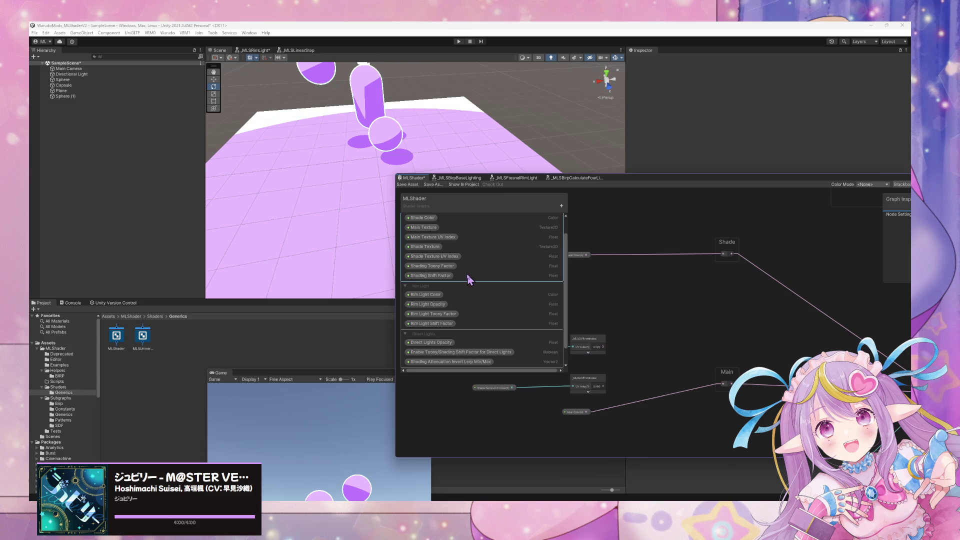
{"action": "left_click", "coordinate": [408, 184]}
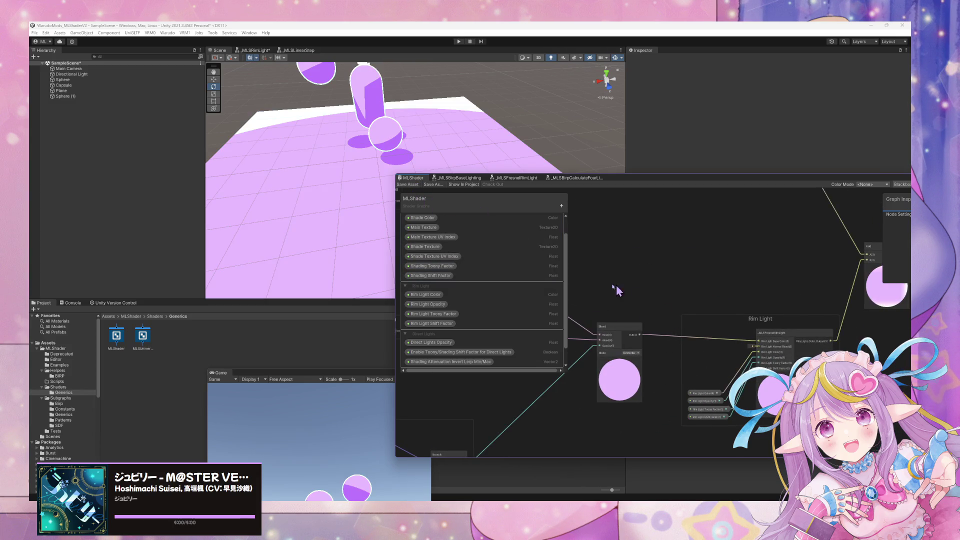
{"action": "mouse_move", "coordinate": [579, 407]}
{"action": "left_mouse_down"}
{"action": "mouse_move", "coordinate": [682, 356]}
{"action": "mouse_move", "coordinate": [765, 371]}
{"action": "mouse_move", "coordinate": [722, 356]}
{"action": "mouse_move", "coordinate": [760, 326]}
{"action": "mouse_move", "coordinate": [813, 316]}
{"action": "left_mouse_up"}
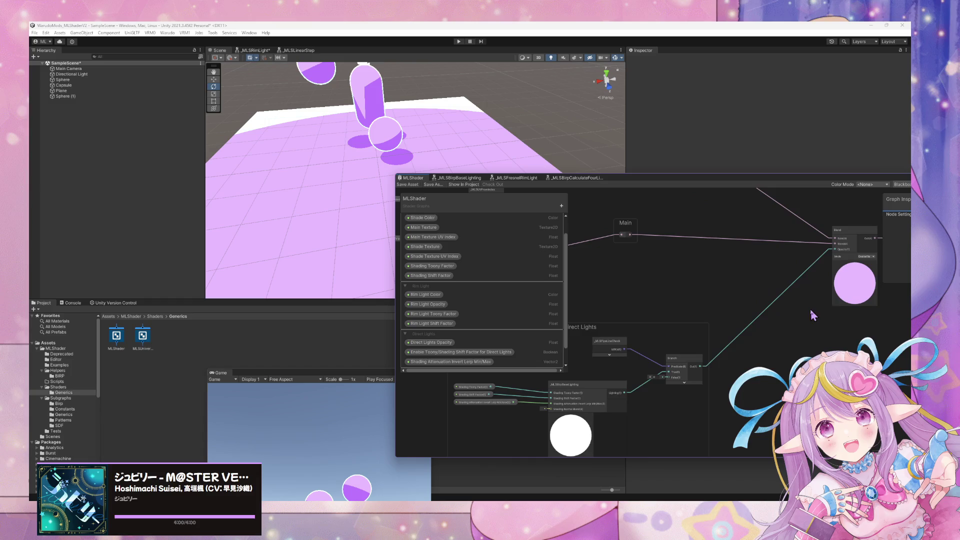
{"action": "mouse_move", "coordinate": [717, 345]}
{"action": "left_mouse_down"}
{"action": "mouse_move", "coordinate": [783, 359]}
{"action": "mouse_move", "coordinate": [718, 351]}
{"action": "left_mouse_up"}
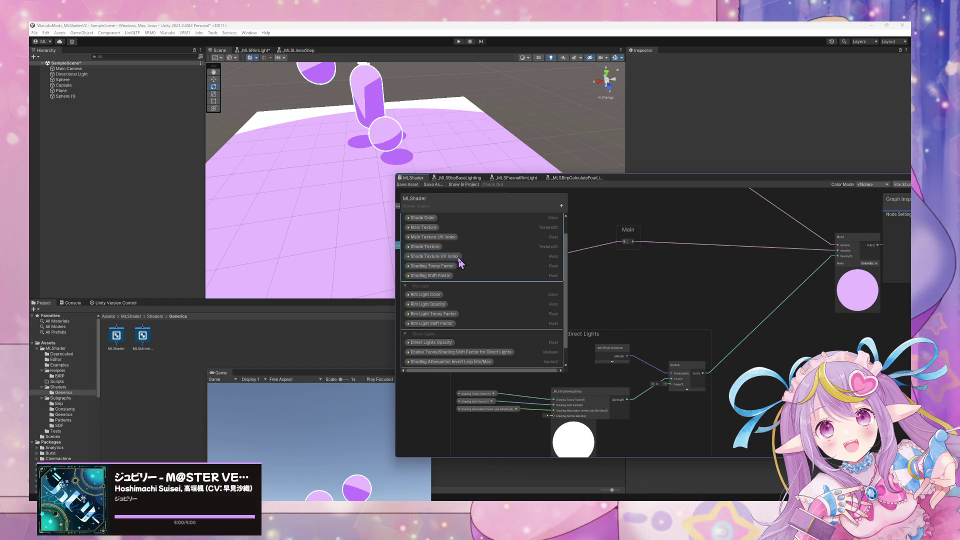
{"action": "scroll", "coordinate": [515, 268], "scroll_direction": "up", "scroll_amount": 2}
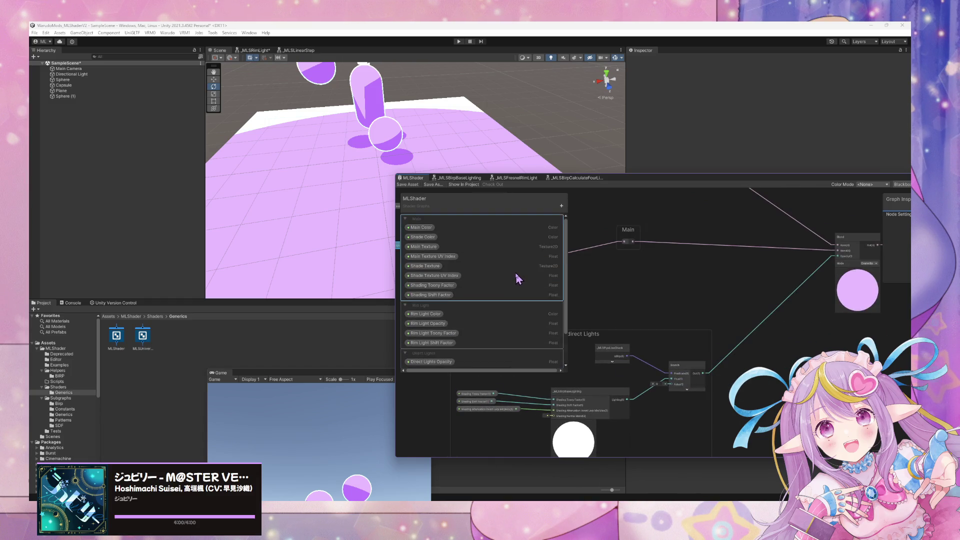
{"action": "scroll", "coordinate": [518, 278], "scroll_direction": "down", "scroll_amount": 4}
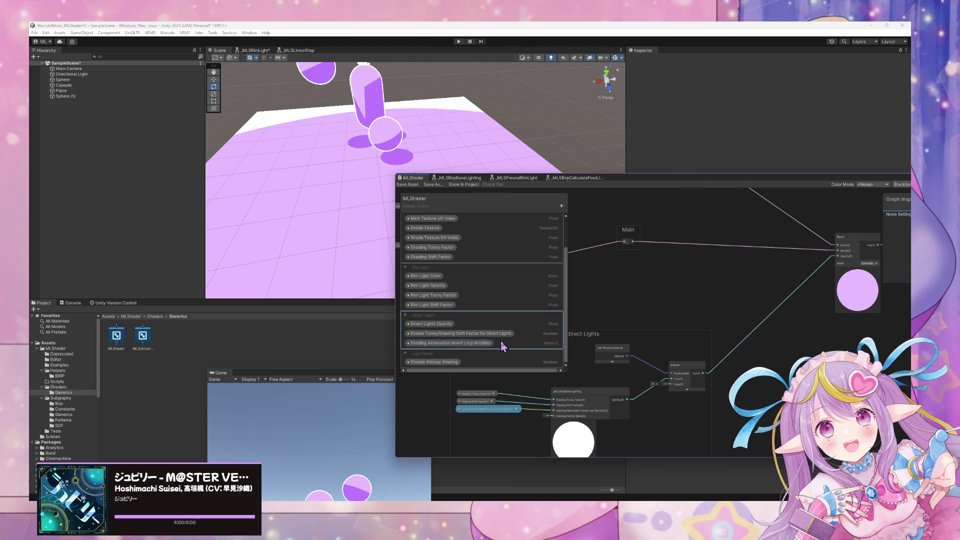
{"action": "left_click", "coordinate": [696, 382]}
{"action": "key", "text": "f"}
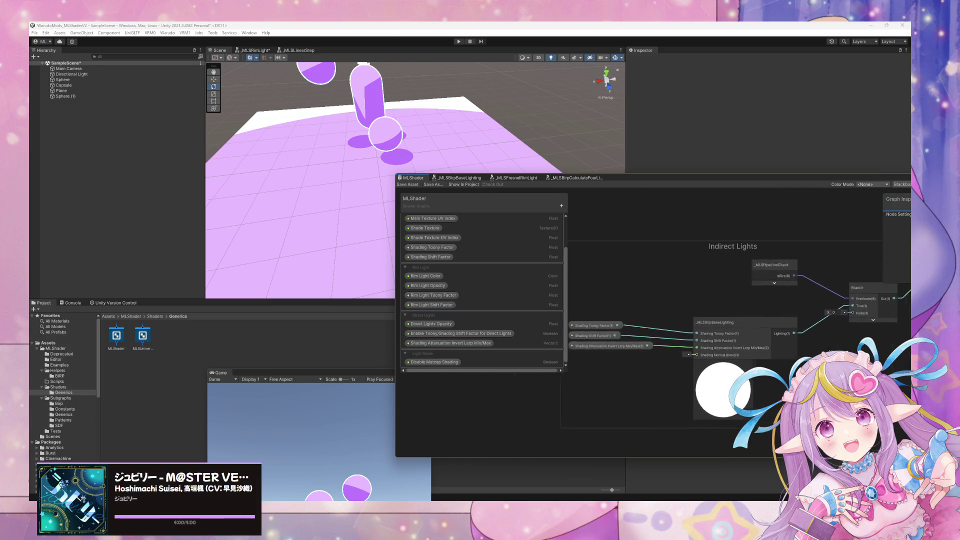
{"action": "double_click", "coordinate": [422, 315]}
{"action": "type", "text": "Shade"}
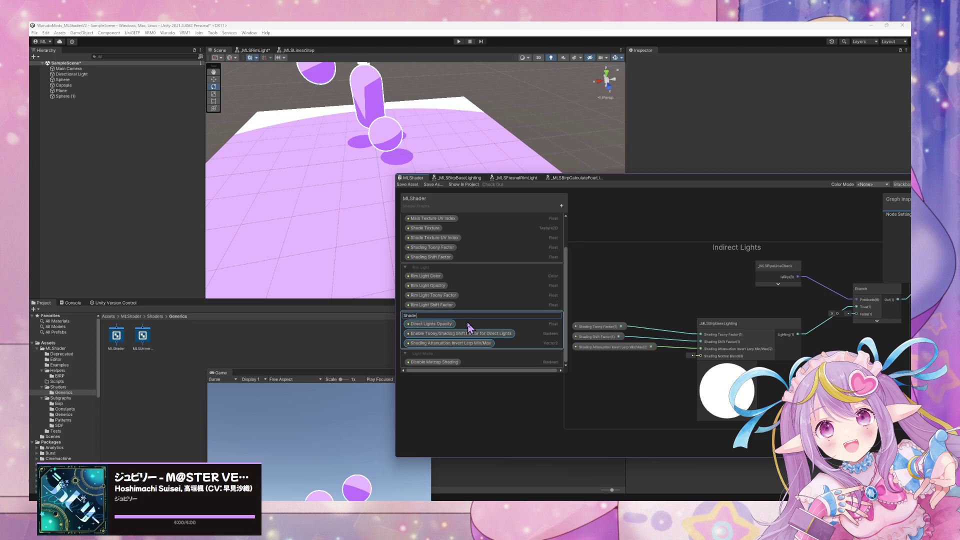
{"action": "key", "text": "Return"}
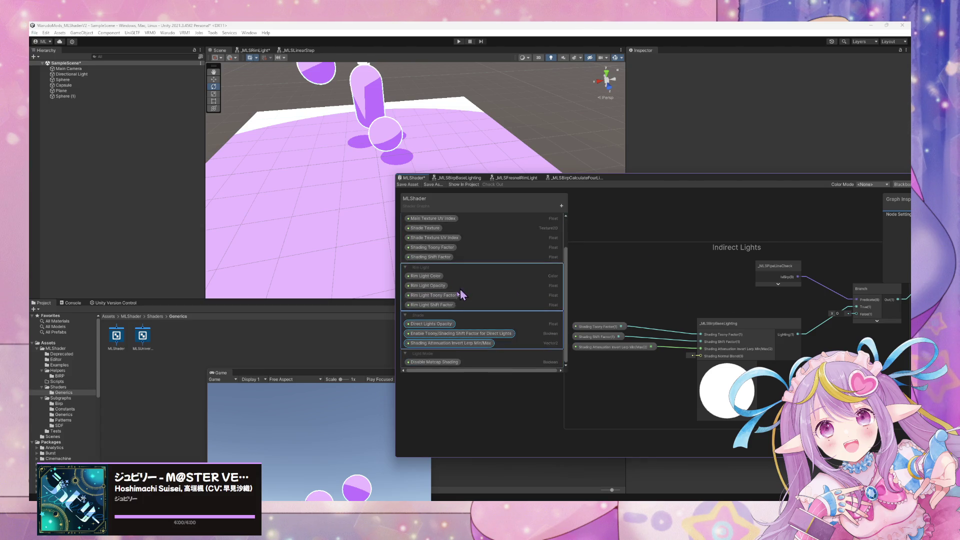
{"action": "left_click_drag", "start_coordinate": [422, 322], "coordinate": [425, 280]}
{"action": "left_click", "coordinate": [515, 279]}
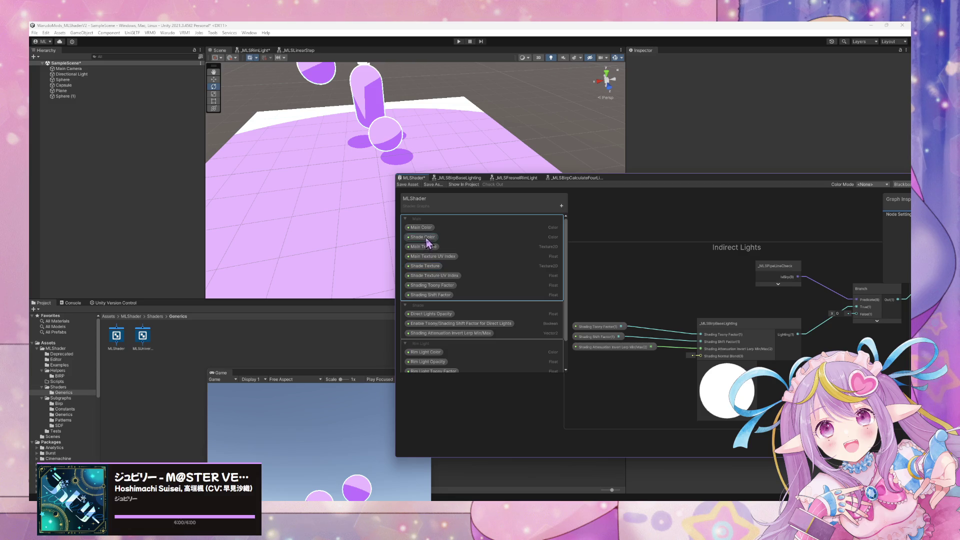
{"action": "left_click_drag", "start_coordinate": [425, 238], "coordinate": [424, 319]}
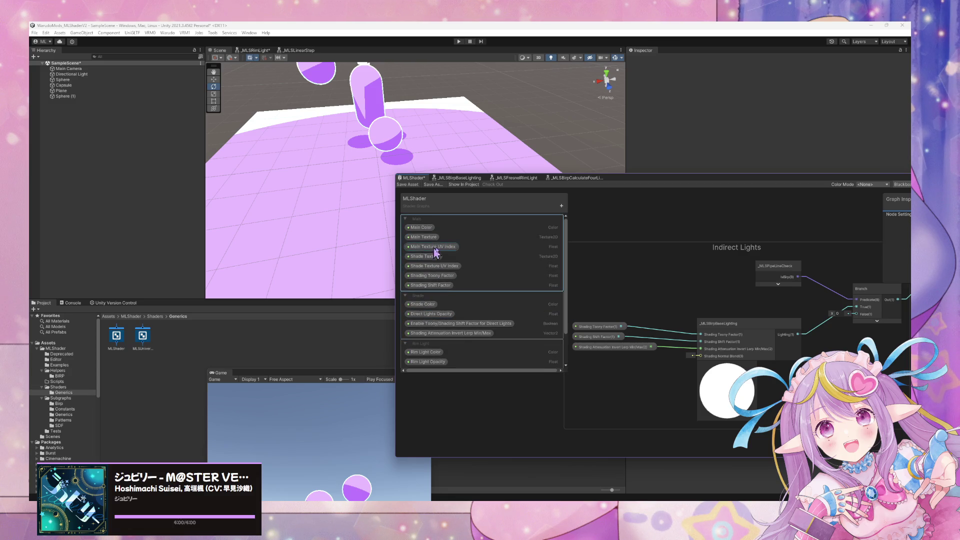
{"action": "left_click_drag", "start_coordinate": [424, 256], "coordinate": [428, 320]}
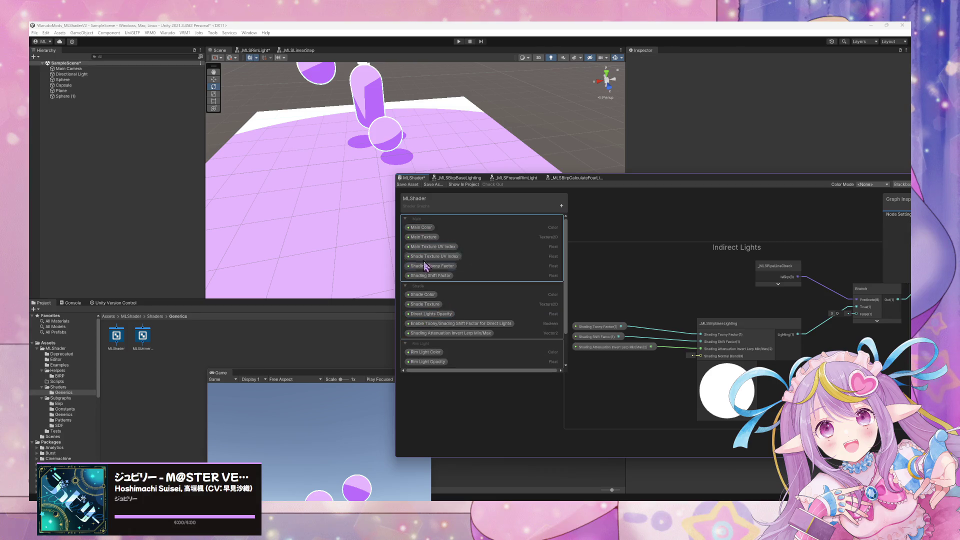
{"action": "left_click_drag", "start_coordinate": [434, 256], "coordinate": [435, 321]}
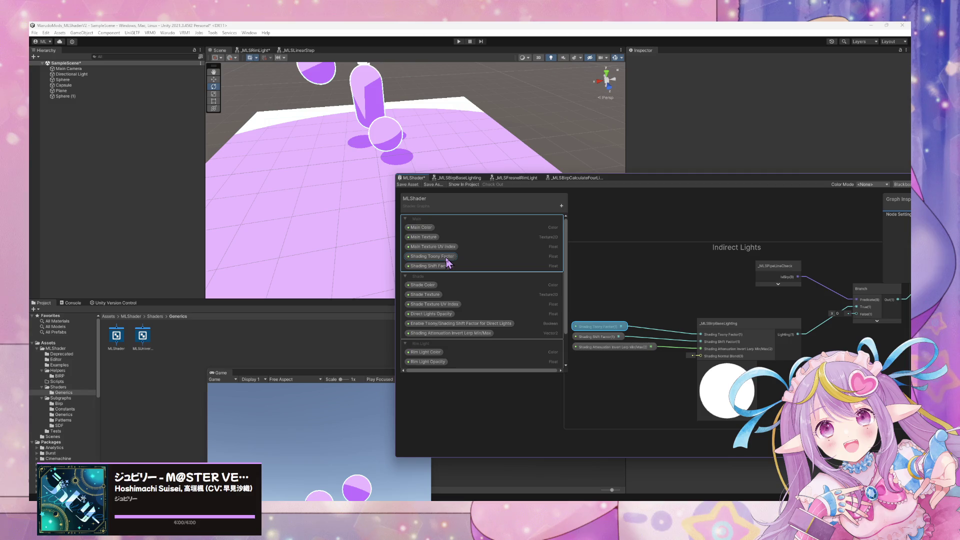
{"action": "left_click_drag", "start_coordinate": [446, 261], "coordinate": [439, 323]}
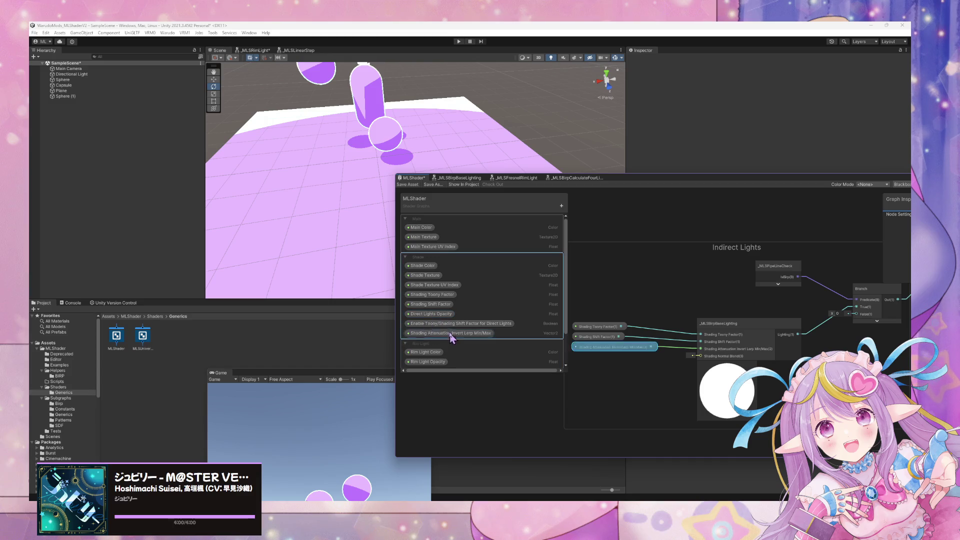
{"action": "left_click_drag", "start_coordinate": [767, 317], "coordinate": [641, 306]}
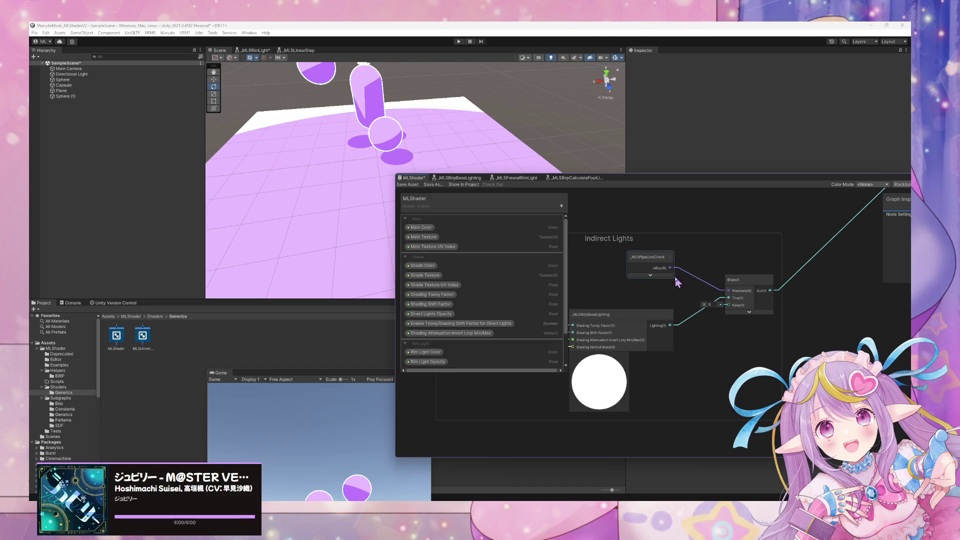
{"action": "mouse_move", "coordinate": [657, 274]}
{"action": "left_mouse_down"}
{"action": "mouse_move", "coordinate": [563, 310]}
{"action": "mouse_move", "coordinate": [589, 307]}
{"action": "left_mouse_up"}
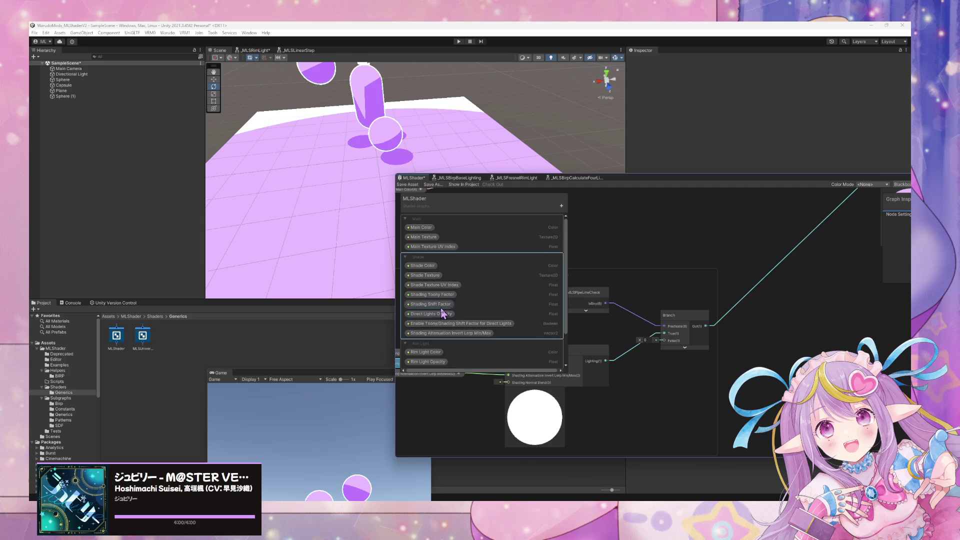
Step: Rename the Direct Lights Opacity property to Shade Opacity
{"action": "left_click", "coordinate": [434, 315]}
{"action": "key", "text": "F2"}
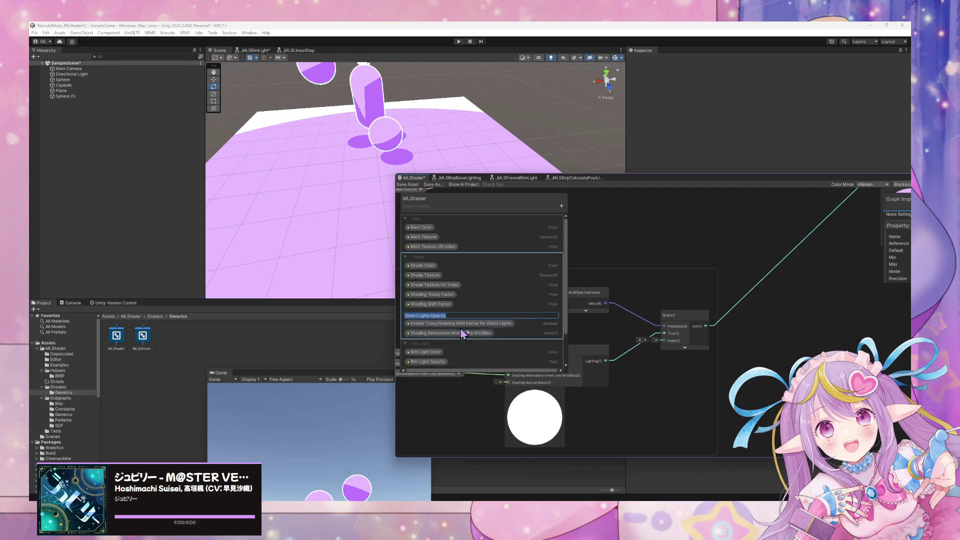
{"action": "key", "text": "Left"}
{"action": "key", "text": "Left"}
{"action": "key", "text": "Left"}
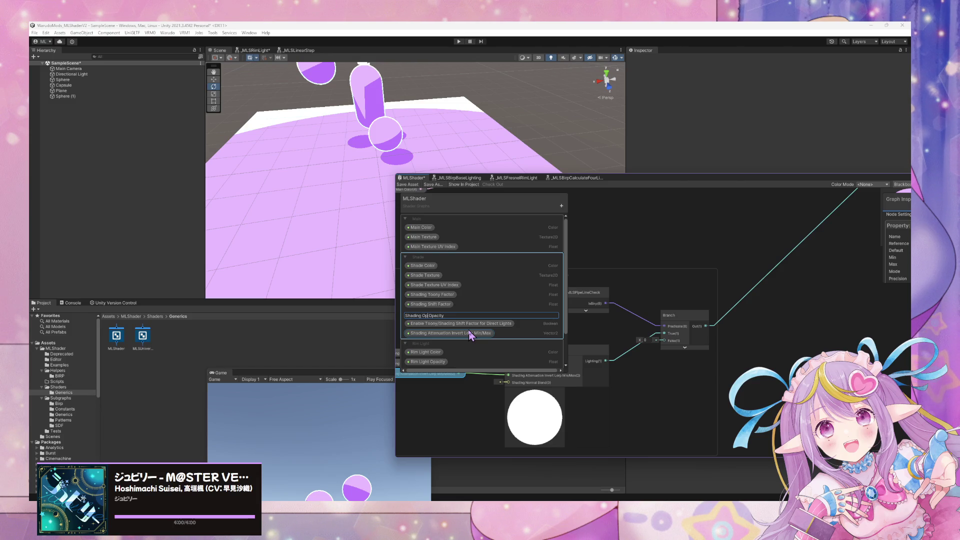
{"action": "type", "text": "acity"}
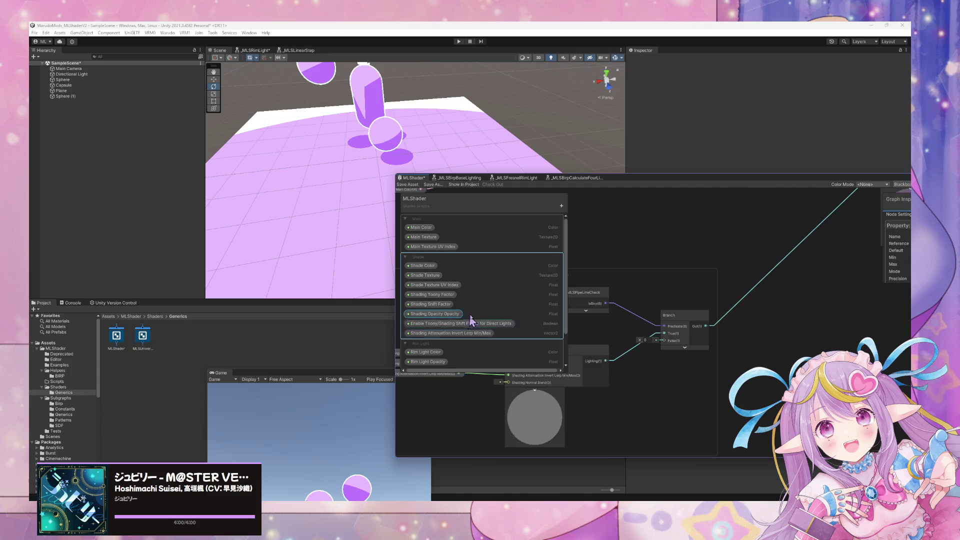
{"action": "key", "text": "ctrl+a"}
{"action": "left_click", "coordinate": [456, 315]}
{"action": "key", "text": "BackSpace"}
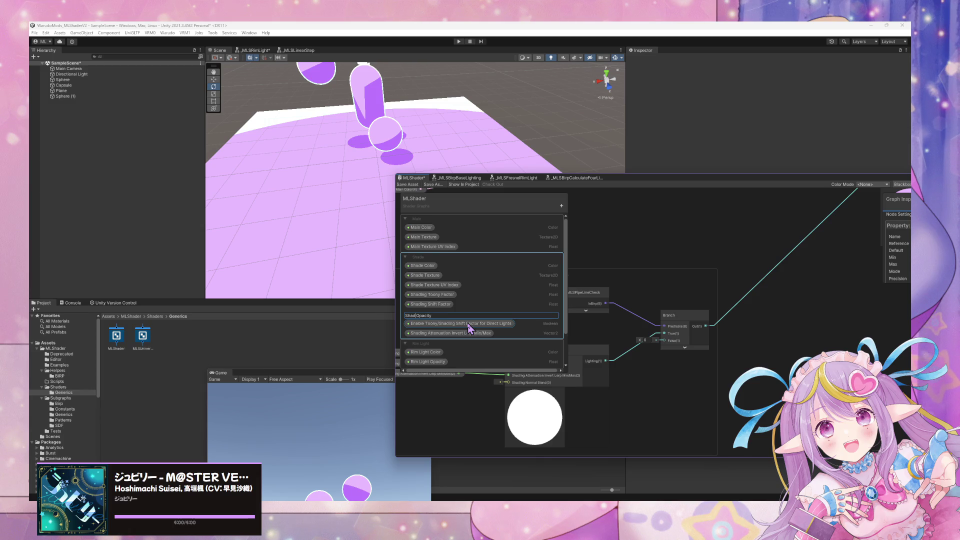
{"action": "key", "text": "Return"}
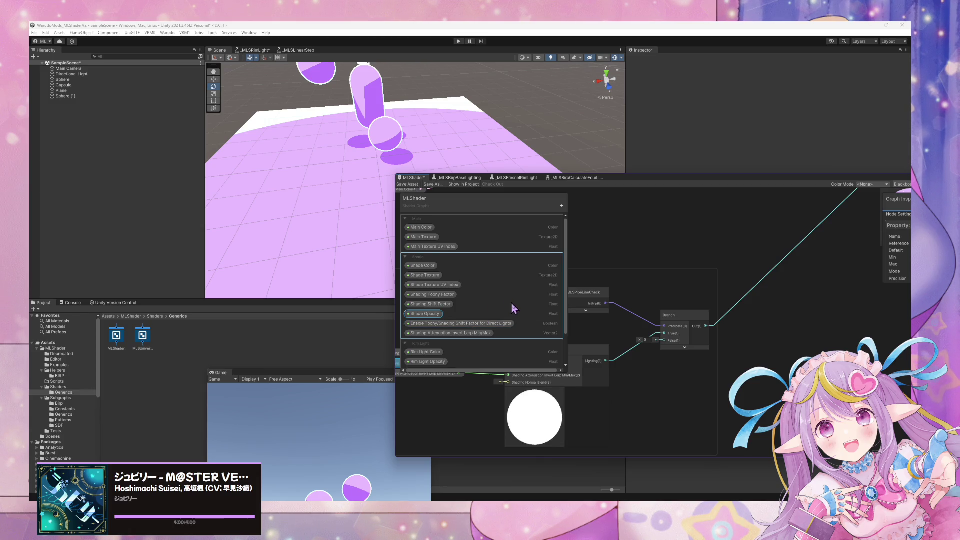
Step: Change the toony shift toggle's name ending from Direct Lights to Shading
{"action": "double_click", "coordinate": [492, 325]}
{"action": "left_click", "coordinate": [481, 324]}
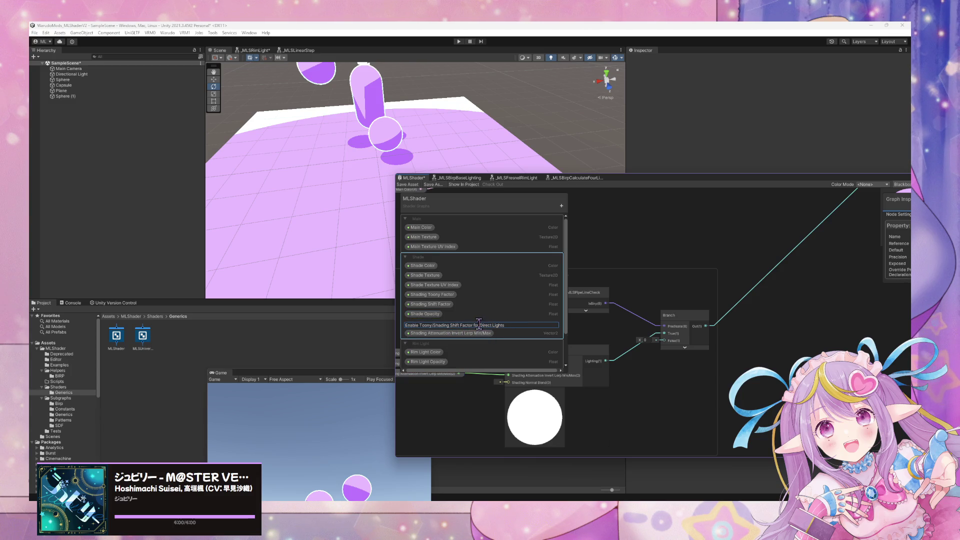
{"action": "left_click_drag", "start_coordinate": [481, 324], "coordinate": [523, 325]}
{"action": "type", "text": "Shadin"}
{"action": "key", "text": "Return"}
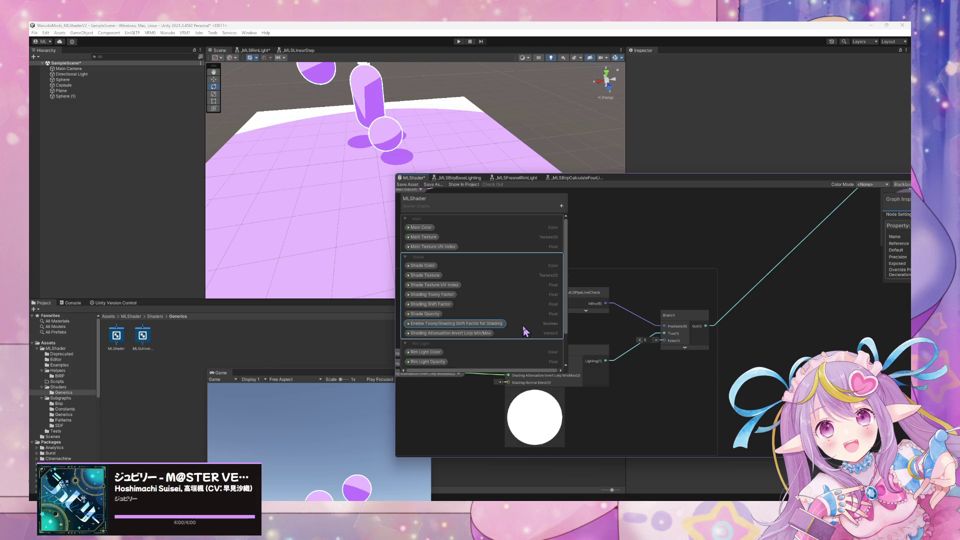
{"action": "double_click", "coordinate": [488, 335]}
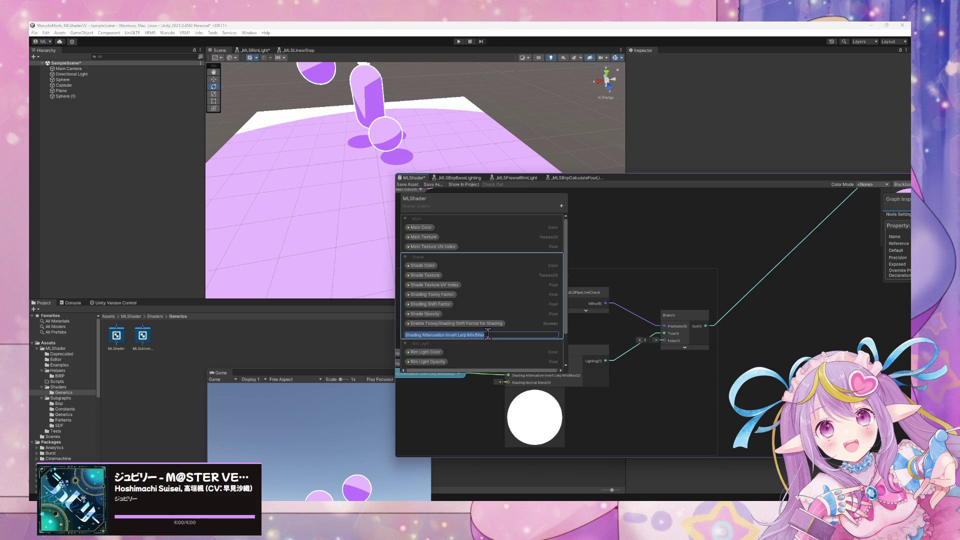
{"action": "key", "text": "Return"}
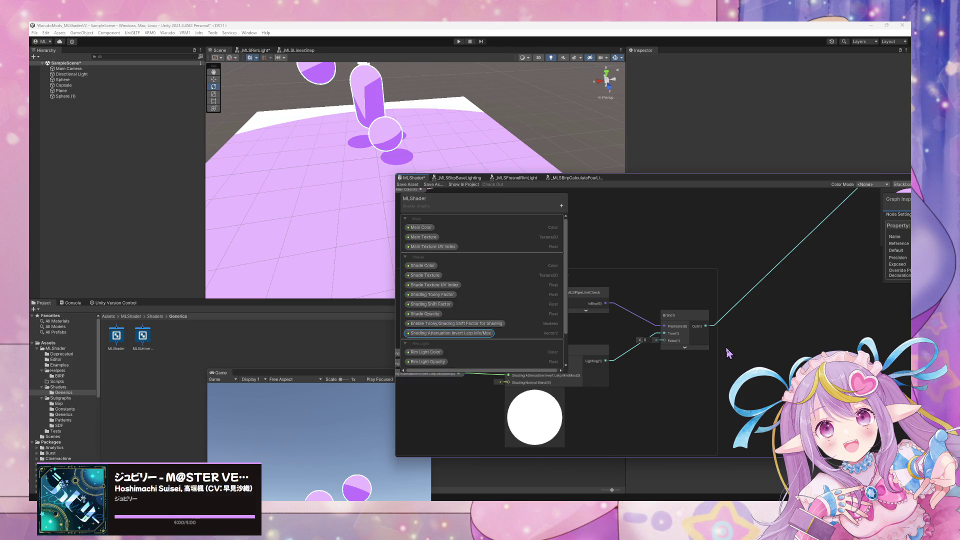
Step: Review the Indirect Lights nodes and check the toony shift toggle's options without changing anything
{"action": "left_click_drag", "start_coordinate": [728, 353], "coordinate": [712, 344]}
{"action": "mouse_move", "coordinate": [644, 369]}
{"action": "left_mouse_down"}
{"action": "mouse_move", "coordinate": [815, 353]}
{"action": "mouse_move", "coordinate": [658, 401]}
{"action": "mouse_move", "coordinate": [670, 381]}
{"action": "mouse_move", "coordinate": [590, 422]}
{"action": "mouse_move", "coordinate": [611, 407]}
{"action": "left_mouse_up"}
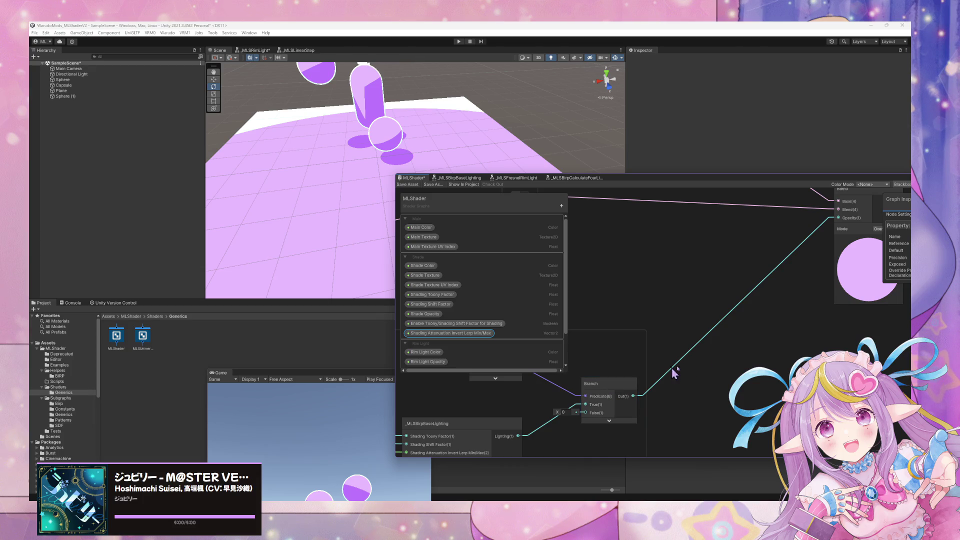
{"action": "left_click", "coordinate": [652, 295]}
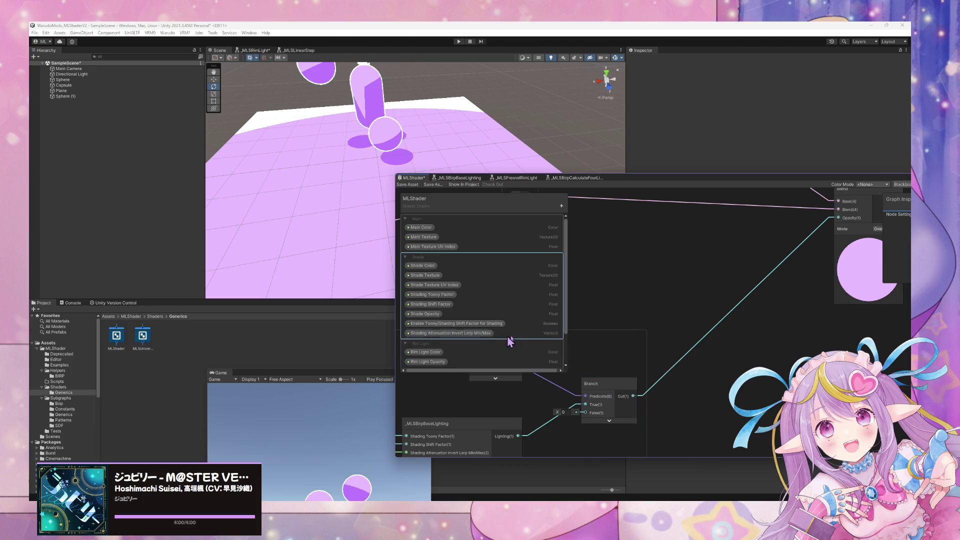
{"action": "scroll", "coordinate": [657, 372], "scroll_direction": "down", "scroll_amount": 2}
{"action": "mouse_move", "coordinate": [658, 373]}
{"action": "left_mouse_down"}
{"action": "mouse_move", "coordinate": [725, 345]}
{"action": "mouse_move", "coordinate": [650, 370]}
{"action": "left_mouse_up"}
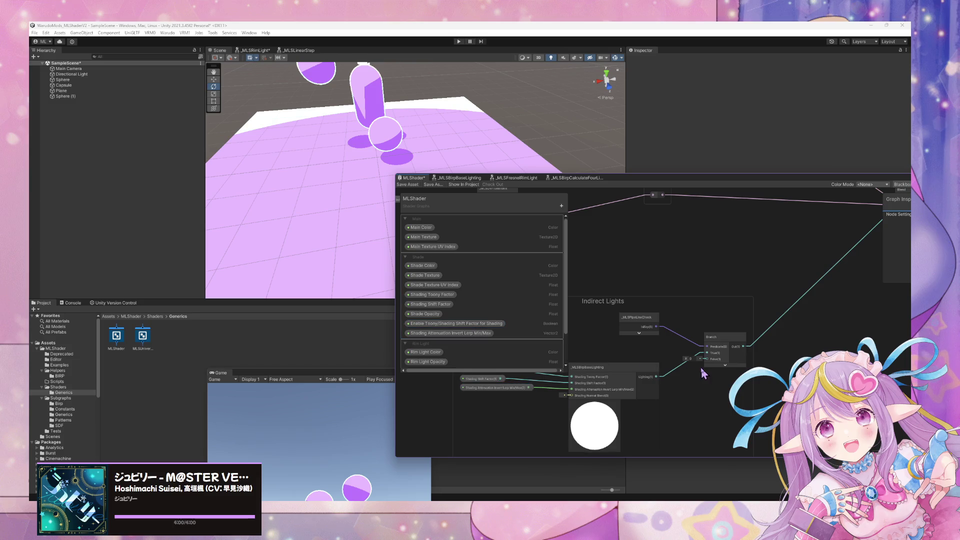
{"action": "scroll", "coordinate": [703, 369], "scroll_direction": "up", "scroll_amount": 3}
{"action": "mouse_move", "coordinate": [794, 329]}
{"action": "left_mouse_down"}
{"action": "mouse_move", "coordinate": [864, 351]}
{"action": "mouse_move", "coordinate": [857, 354]}
{"action": "left_mouse_up"}
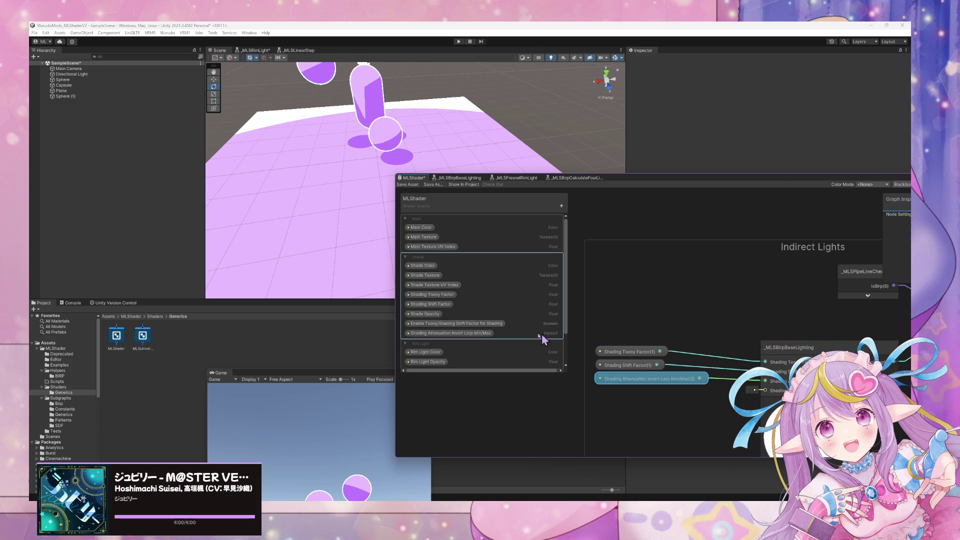
{"action": "right_click", "coordinate": [486, 325]}
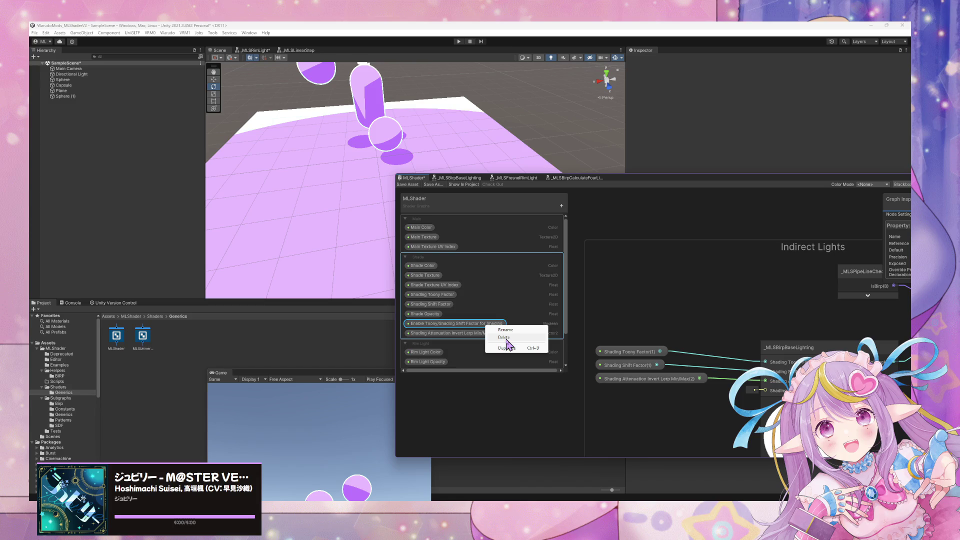
{"action": "key", "text": "Escape"}
Step: Restore the toony shift toggle's name ending to Direct Lights
{"action": "left_click_drag", "start_coordinate": [877, 230], "coordinate": [601, 380]}
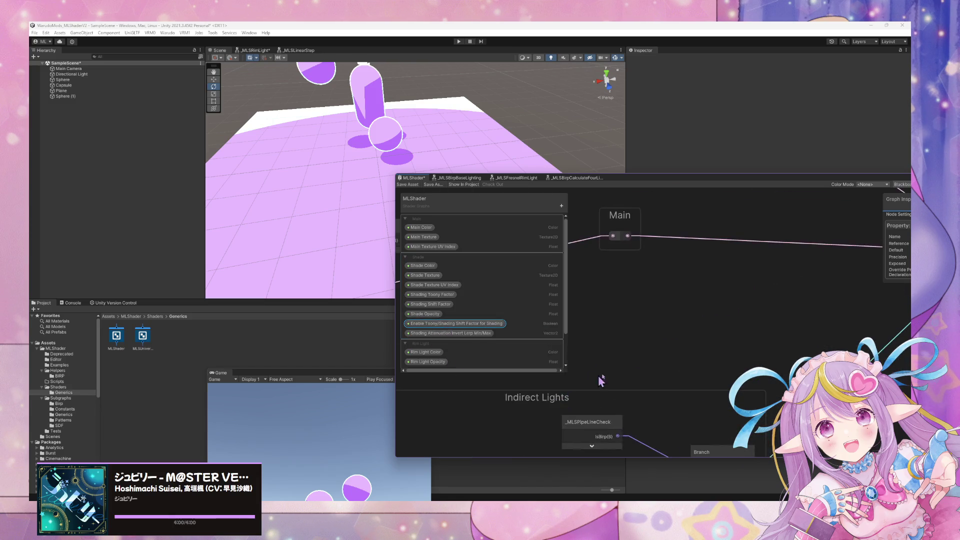
{"action": "scroll", "coordinate": [601, 380], "scroll_direction": "down", "scroll_amount": 3}
{"action": "mouse_move", "coordinate": [759, 322]}
{"action": "left_mouse_down"}
{"action": "mouse_move", "coordinate": [692, 368]}
{"action": "mouse_move", "coordinate": [713, 382]}
{"action": "left_mouse_up"}
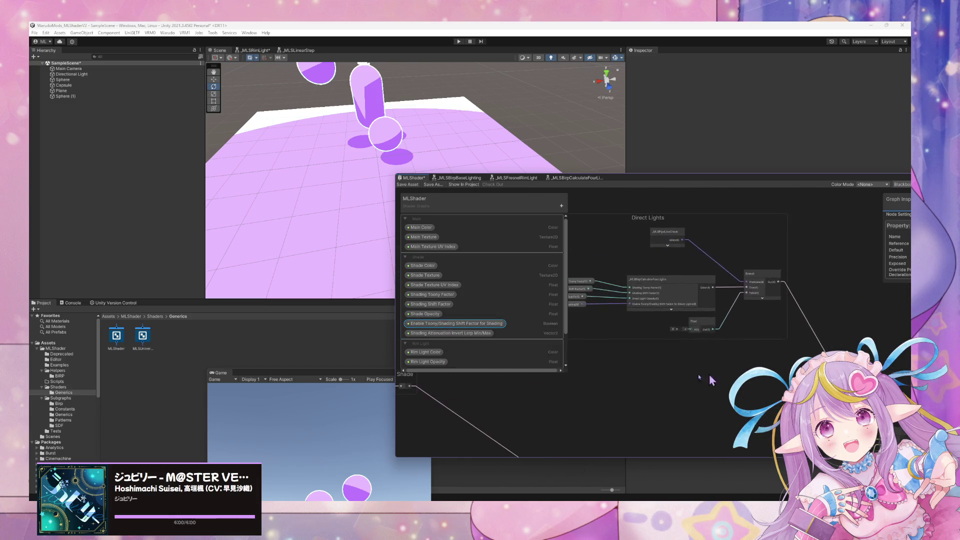
{"action": "scroll", "coordinate": [711, 381], "scroll_direction": "up", "scroll_amount": 2}
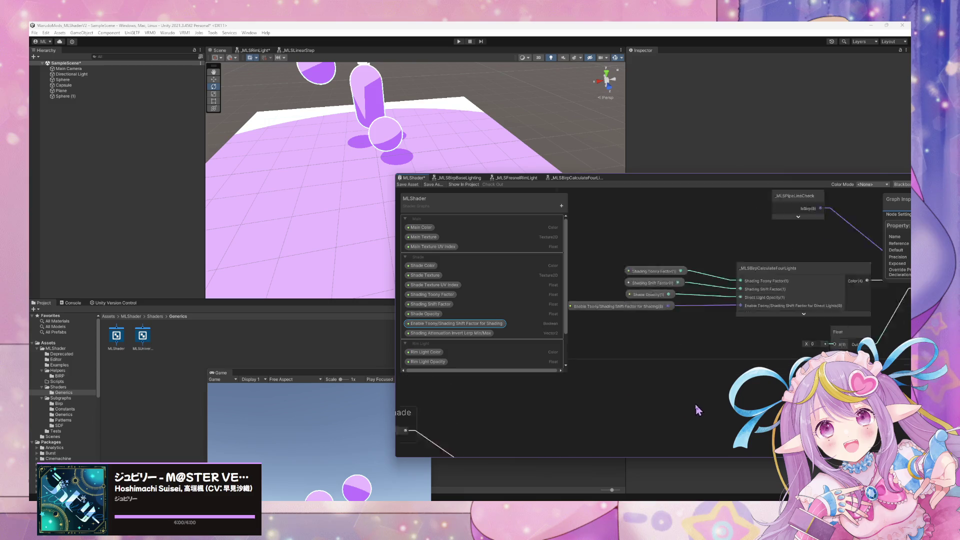
{"action": "double_click", "coordinate": [484, 324]}
{"action": "left_click", "coordinate": [499, 325]}
{"action": "type", "text": "Direct Lights"}
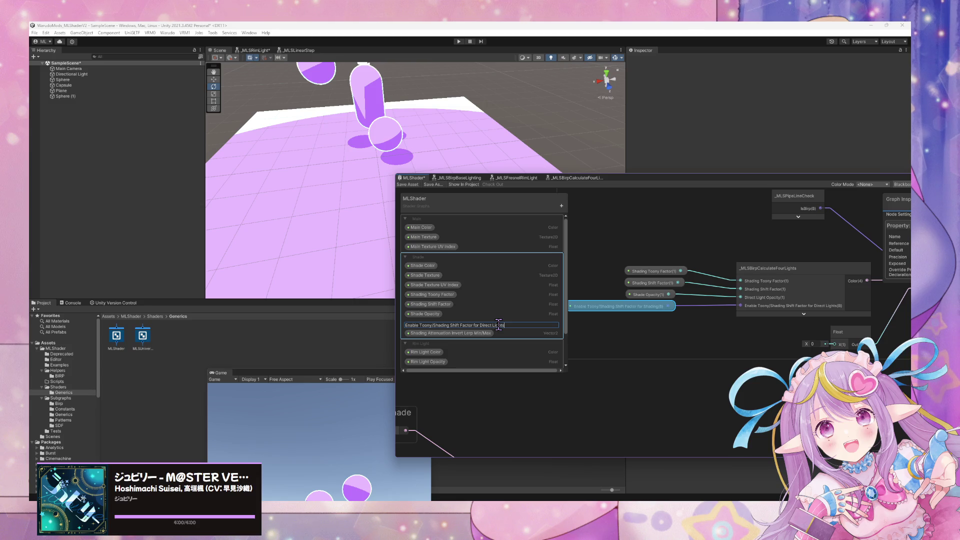
{"action": "key", "text": "Return"}
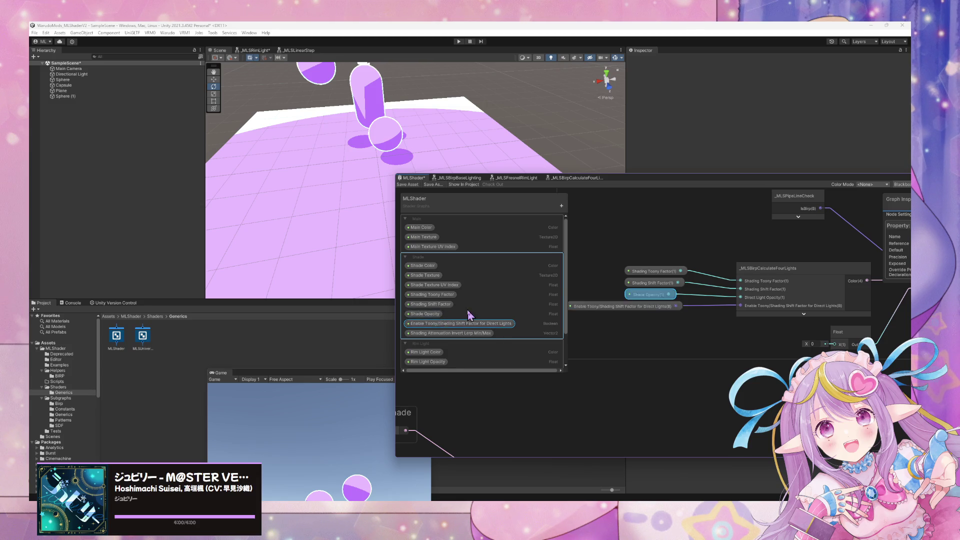
Step: Move the toony shift toggle into the Light Mode category and save the graph
{"action": "scroll", "coordinate": [470, 315], "scroll_direction": "down", "scroll_amount": 3}
{"action": "mouse_move", "coordinate": [457, 289]}
{"action": "left_mouse_down"}
{"action": "mouse_move", "coordinate": [433, 386]}
{"action": "mouse_move", "coordinate": [435, 361]}
{"action": "left_mouse_up"}
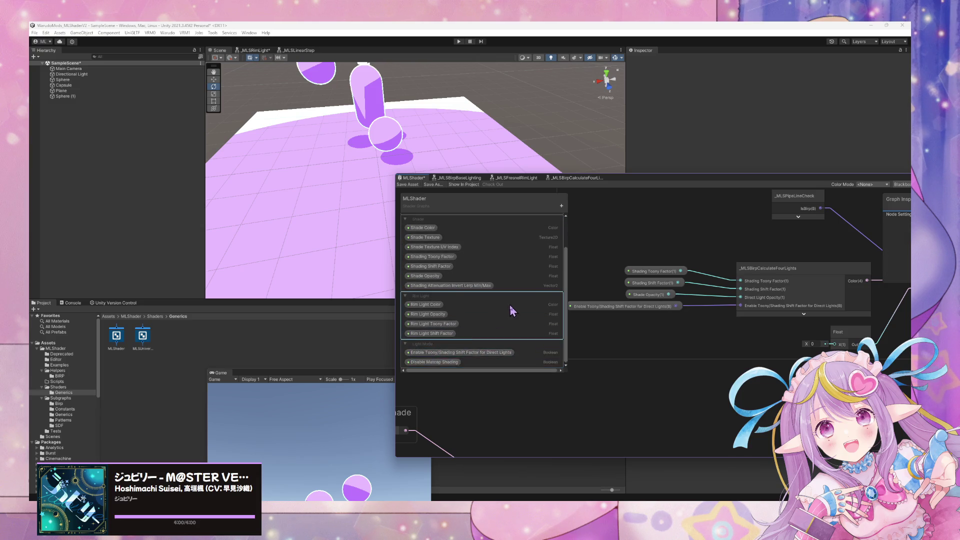
{"action": "scroll", "coordinate": [512, 311], "scroll_direction": "up", "scroll_amount": 3}
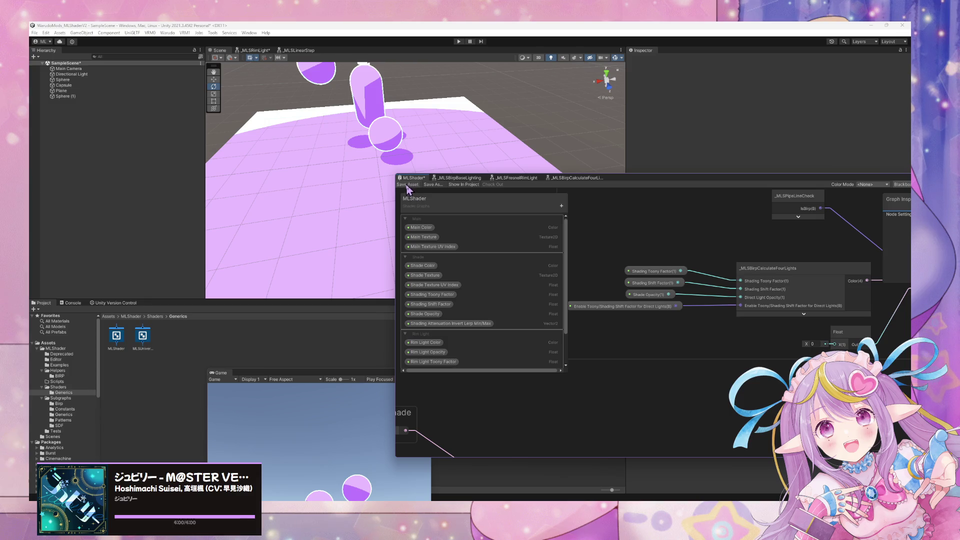
{"action": "left_click", "coordinate": [407, 185]}
Step: Rename the Shade property category to 'Shade (Indirect Lights)'
{"action": "mouse_move", "coordinate": [623, 184]}
{"action": "left_mouse_down"}
{"action": "mouse_move", "coordinate": [496, 170]}
{"action": "mouse_move", "coordinate": [501, 226]}
{"action": "mouse_move", "coordinate": [515, 209]}
{"action": "left_mouse_up"}
{"action": "key", "text": "a"}
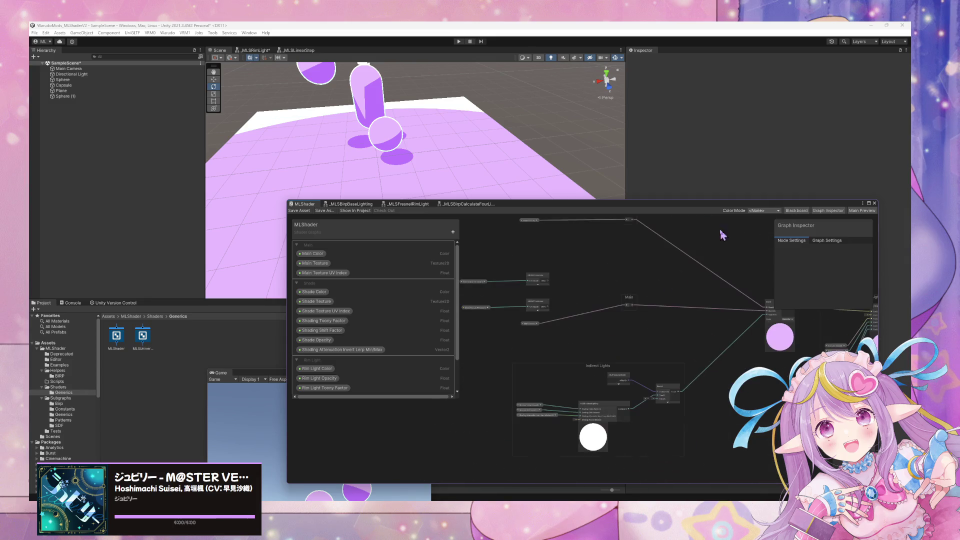
{"action": "scroll", "coordinate": [598, 375], "scroll_direction": "up", "scroll_amount": 1}
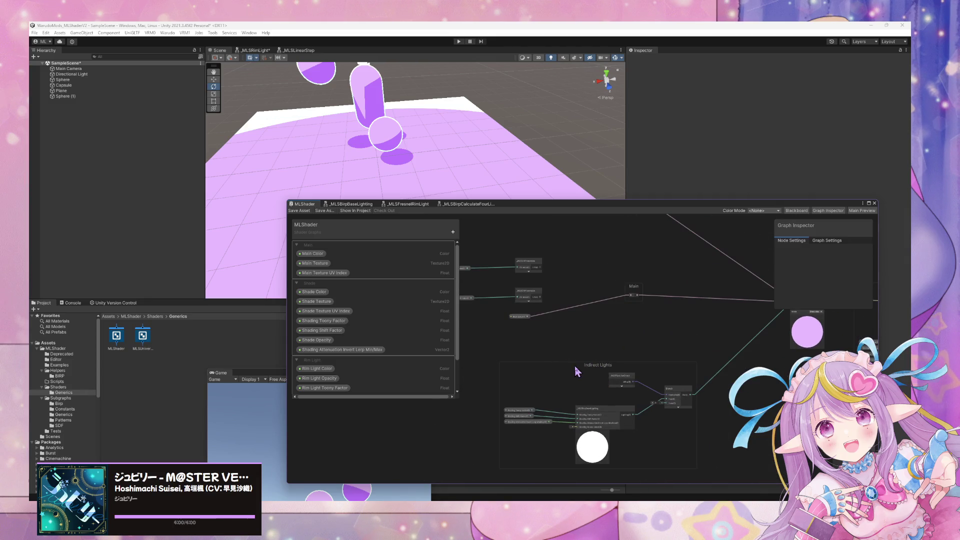
{"action": "scroll", "coordinate": [577, 370], "scroll_direction": "up", "scroll_amount": 1}
{"action": "double_click", "coordinate": [336, 284]}
{"action": "type", "text": "(Indirect Light"}
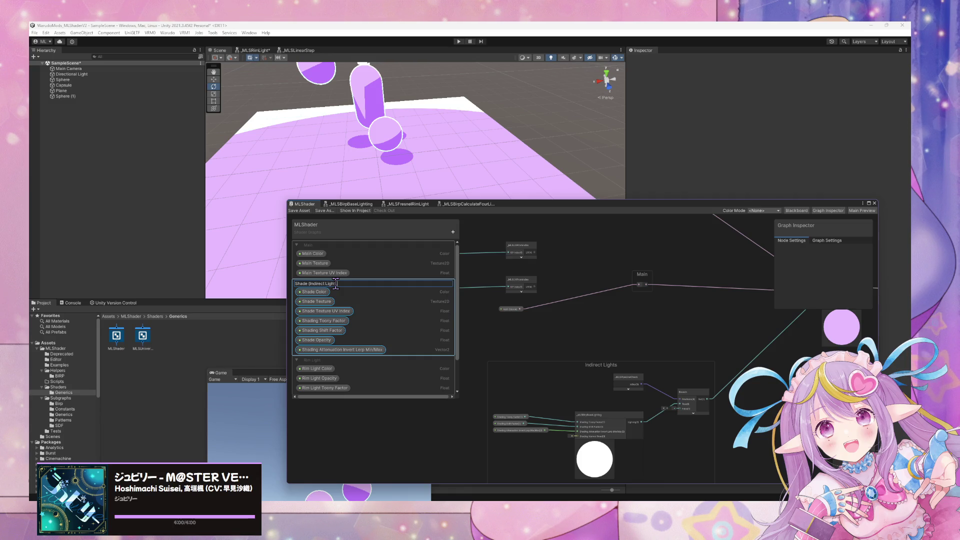
{"action": "type", "text": "s)"}
{"action": "key", "text": "Return"}
Step: Shift the Main node left and down and the Shade node to the left
{"action": "mouse_move", "coordinate": [420, 290]}
{"action": "left_mouse_down"}
{"action": "mouse_move", "coordinate": [642, 371]}
{"action": "mouse_move", "coordinate": [576, 360]}
{"action": "left_mouse_up"}
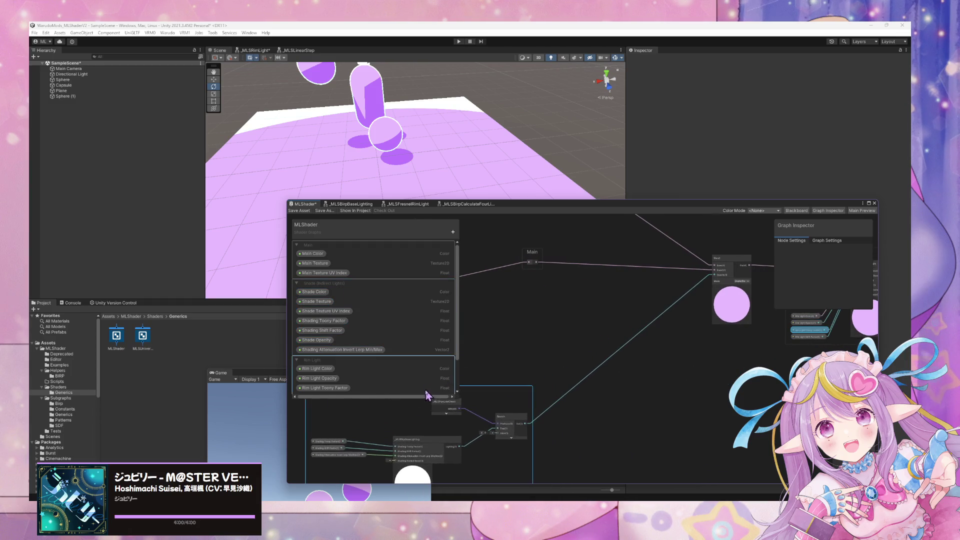
{"action": "left_click_drag", "start_coordinate": [429, 396], "coordinate": [541, 463]}
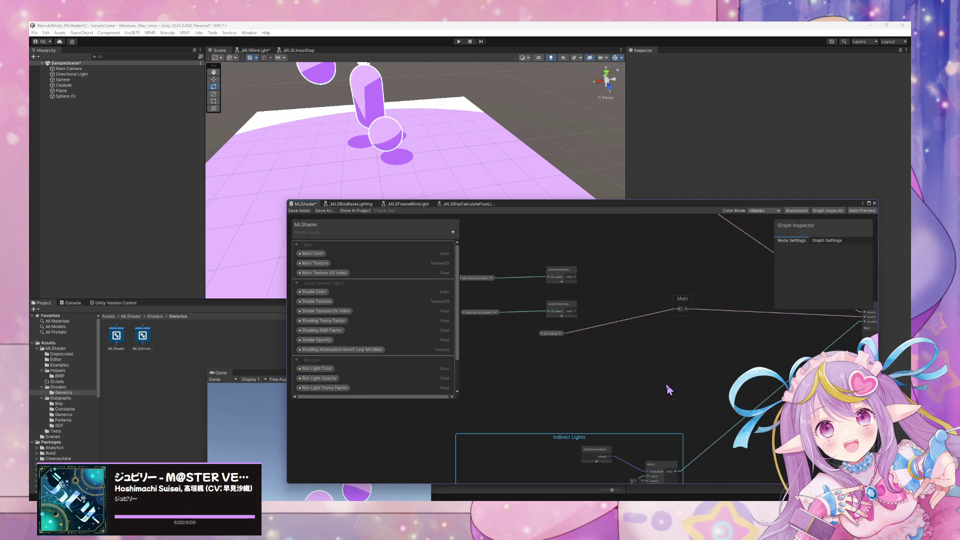
{"action": "left_click_drag", "start_coordinate": [680, 301], "coordinate": [639, 329]}
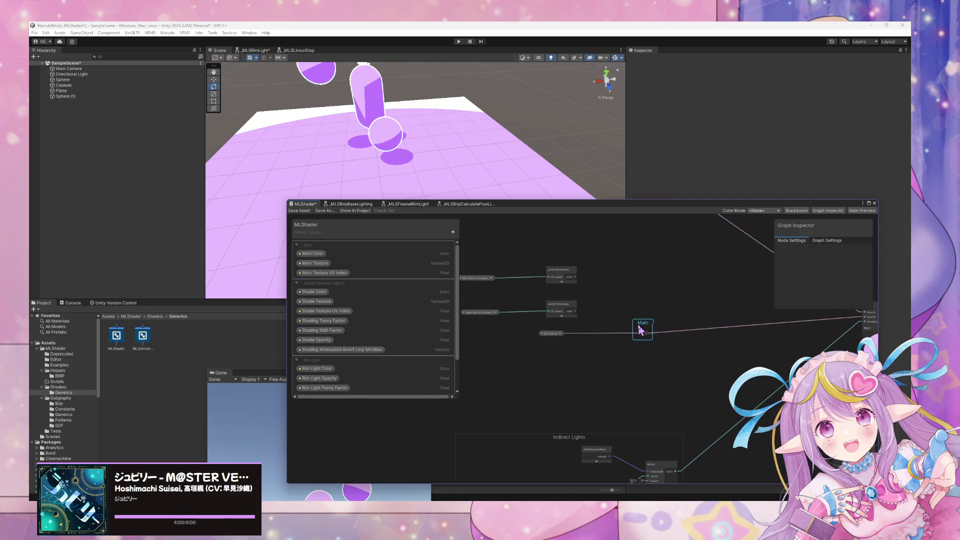
{"action": "left_click_drag", "start_coordinate": [697, 256], "coordinate": [658, 365]}
{"action": "left_click_drag", "start_coordinate": [648, 300], "coordinate": [608, 304]}
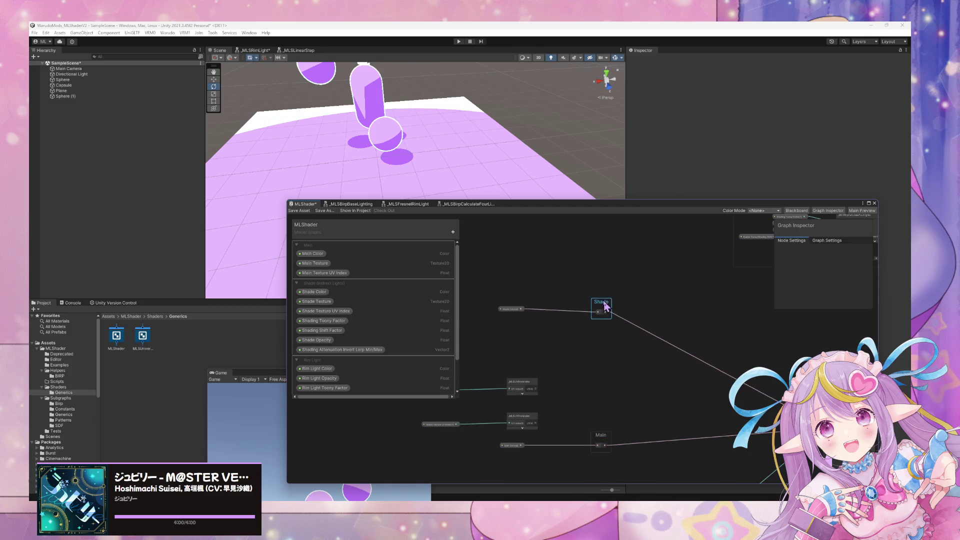
{"action": "scroll", "coordinate": [614, 405], "scroll_direction": "down", "scroll_amount": 3}
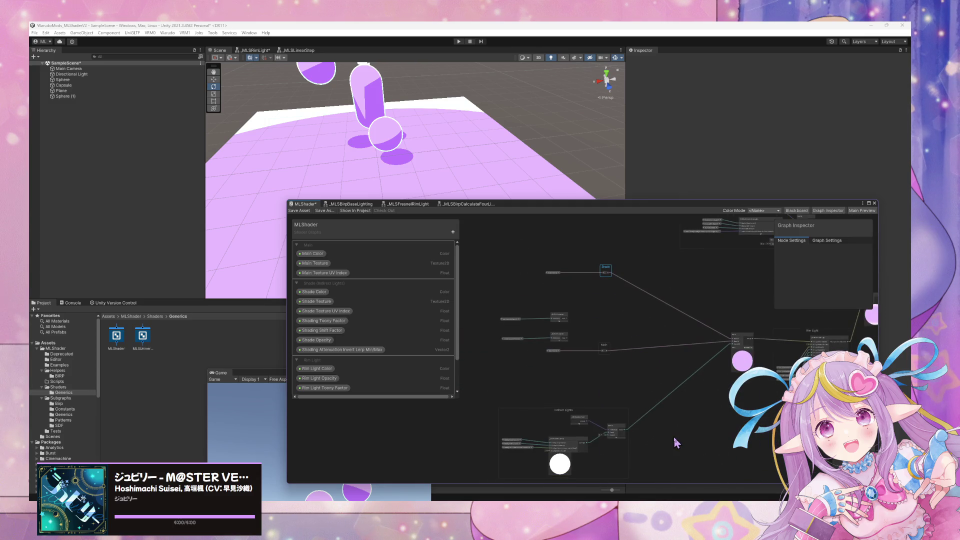
{"action": "scroll", "coordinate": [650, 395], "scroll_direction": "up", "scroll_amount": 3}
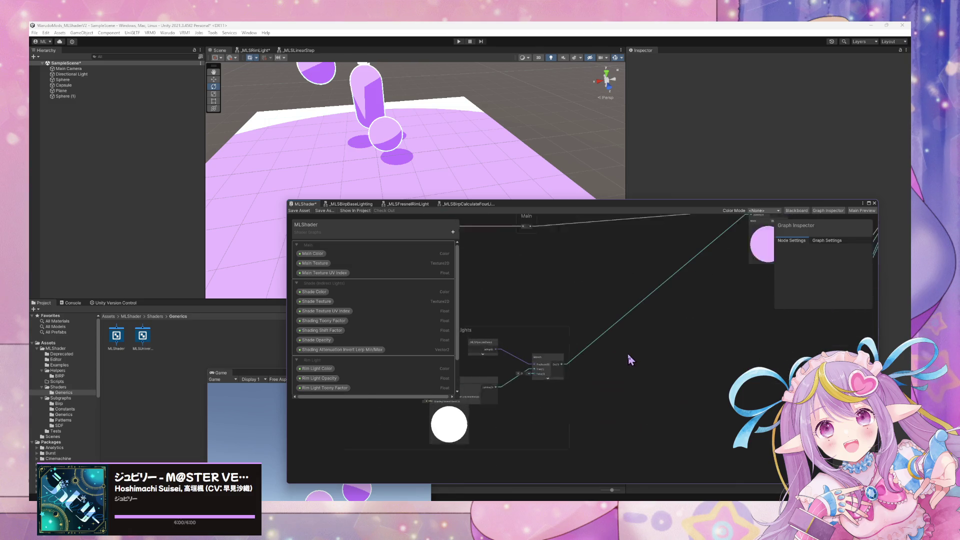
{"action": "key", "text": "space"}
Step: Add a Multiply node beside Branch, feeding Branch's output into input A
{"action": "type", "text": "mul"}
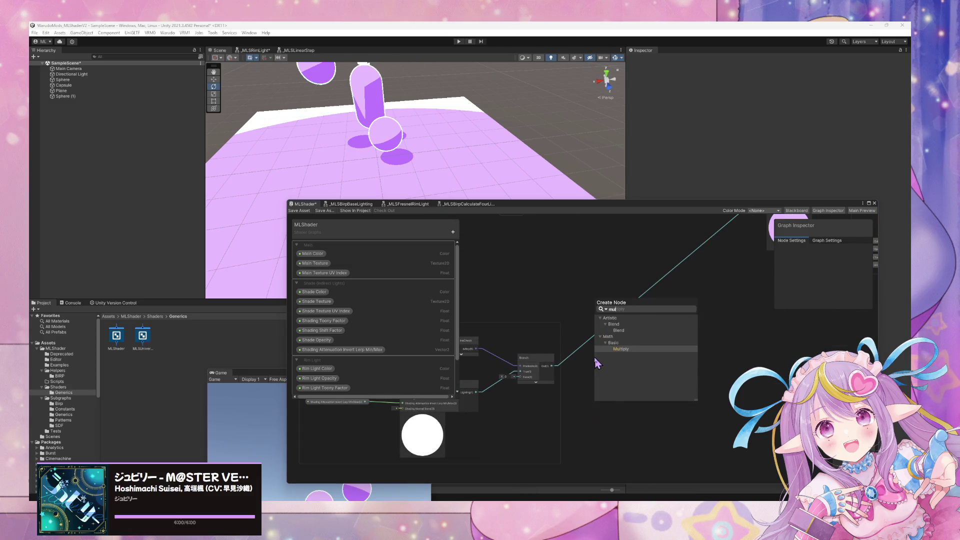
{"action": "key", "text": "Return"}
{"action": "mouse_move", "coordinate": [620, 378]}
{"action": "left_mouse_down"}
{"action": "mouse_move", "coordinate": [563, 385]}
{"action": "mouse_move", "coordinate": [544, 401]}
{"action": "mouse_move", "coordinate": [618, 358]}
{"action": "left_mouse_up"}
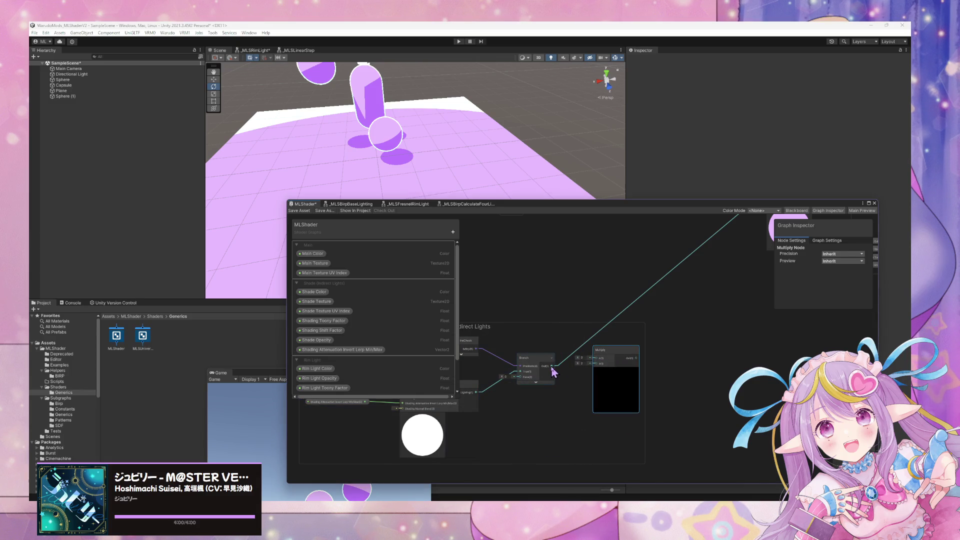
{"action": "left_click_drag", "start_coordinate": [553, 371], "coordinate": [595, 358]}
Step: Route a Shade Opacity node through a Saturate node into Multiply's B input
{"action": "left_click", "coordinate": [316, 340]}
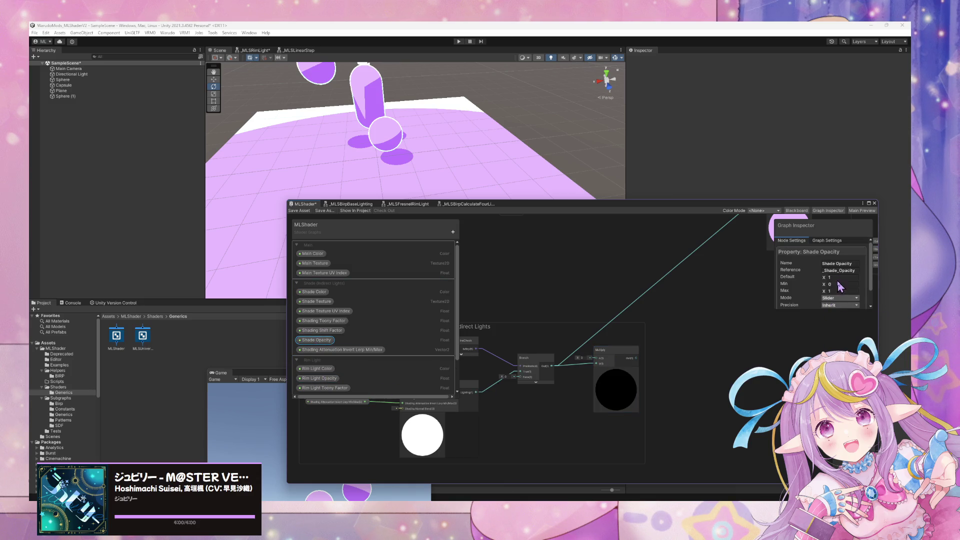
{"action": "left_click_drag", "start_coordinate": [320, 342], "coordinate": [530, 340]}
{"action": "left_click", "coordinate": [590, 343]}
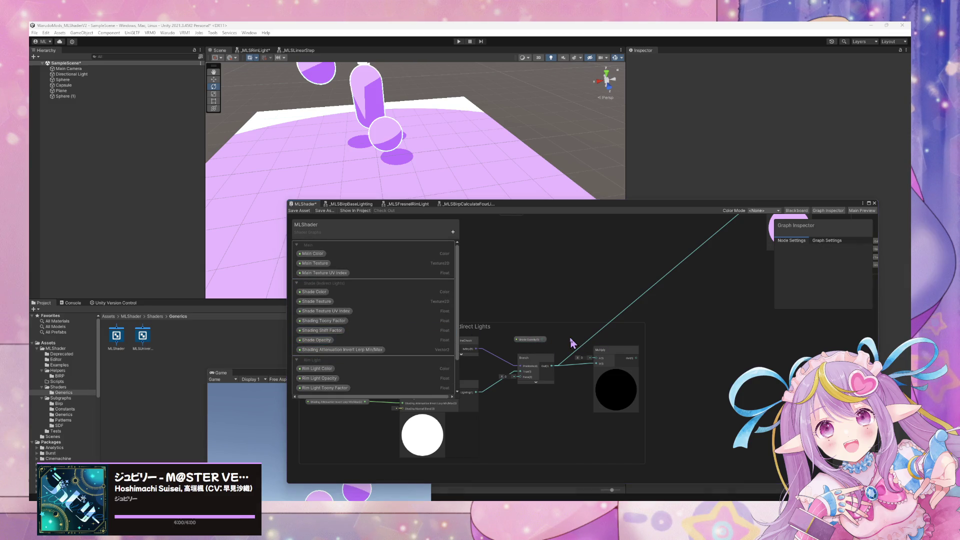
{"action": "key", "text": "space"}
{"action": "type", "text": "sat"}
{"action": "key", "text": "Return"}
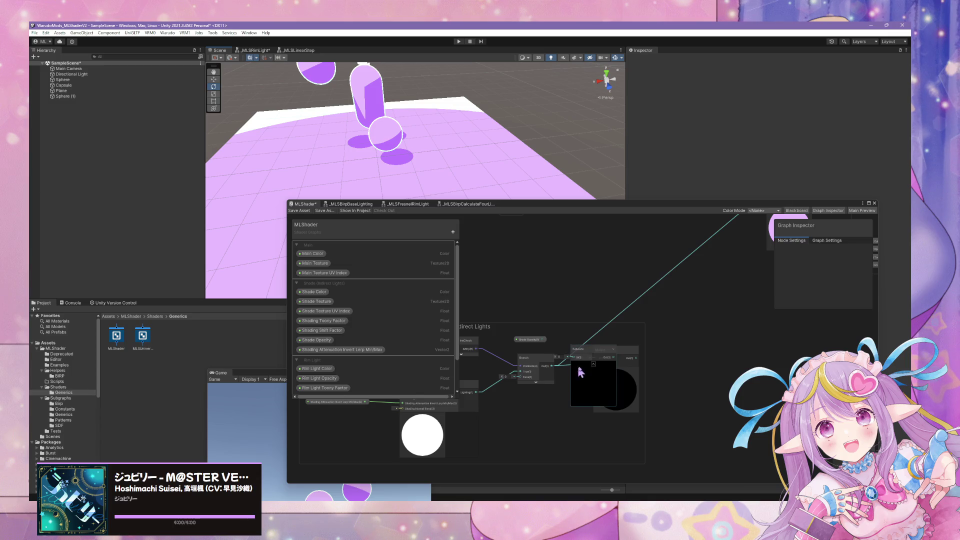
{"action": "left_click", "coordinate": [594, 364]}
{"action": "left_click_drag", "start_coordinate": [580, 349], "coordinate": [568, 336]}
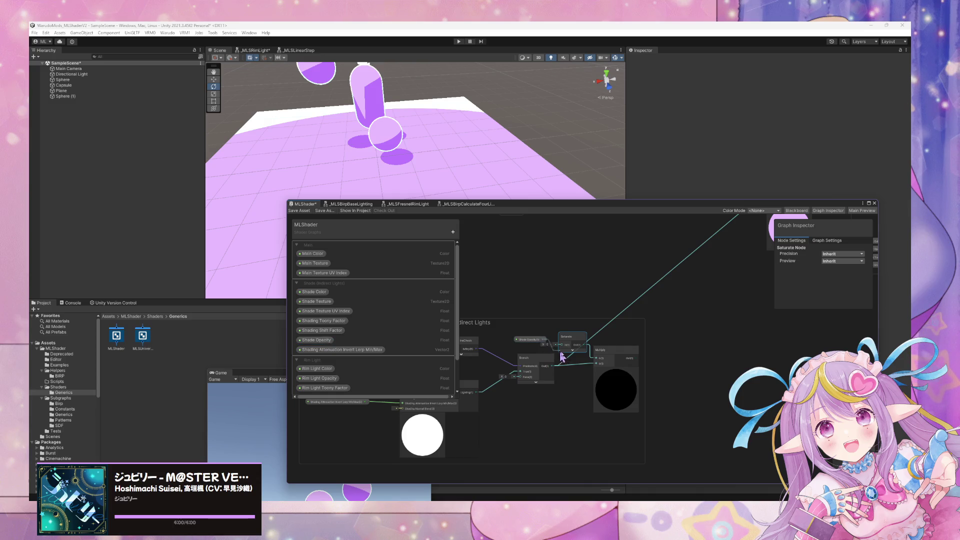
{"action": "left_click_drag", "start_coordinate": [603, 350], "coordinate": [634, 350]}
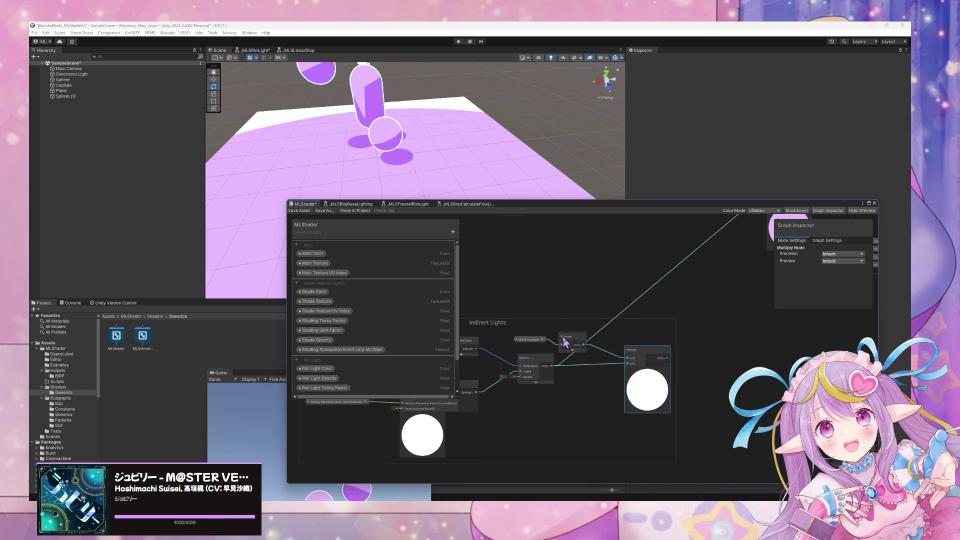
Step: Shift the Multiply node right and add a reroute point on its output connection
{"action": "left_click_drag", "start_coordinate": [561, 343], "coordinate": [575, 339]}
{"action": "left_click_drag", "start_coordinate": [654, 361], "coordinate": [585, 400]}
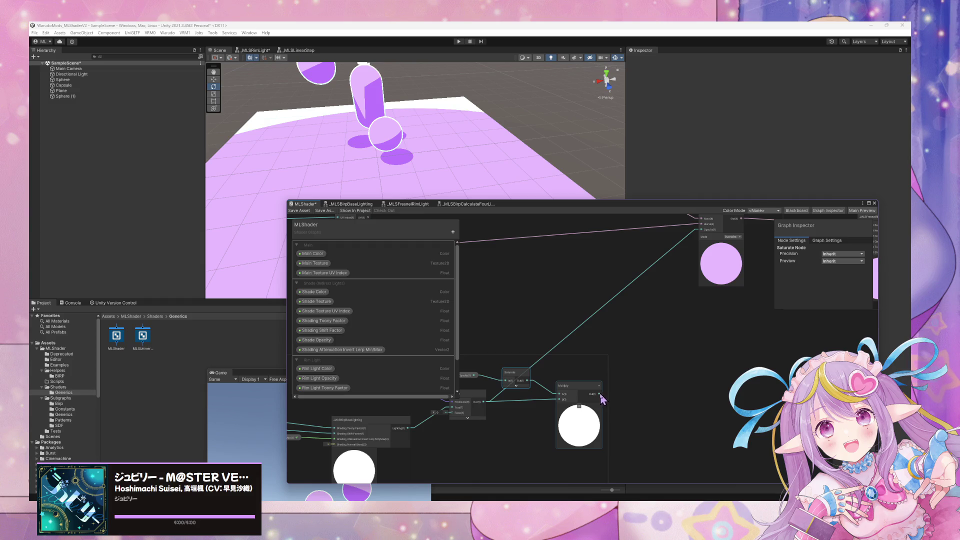
{"action": "left_click_drag", "start_coordinate": [685, 265], "coordinate": [685, 300]}
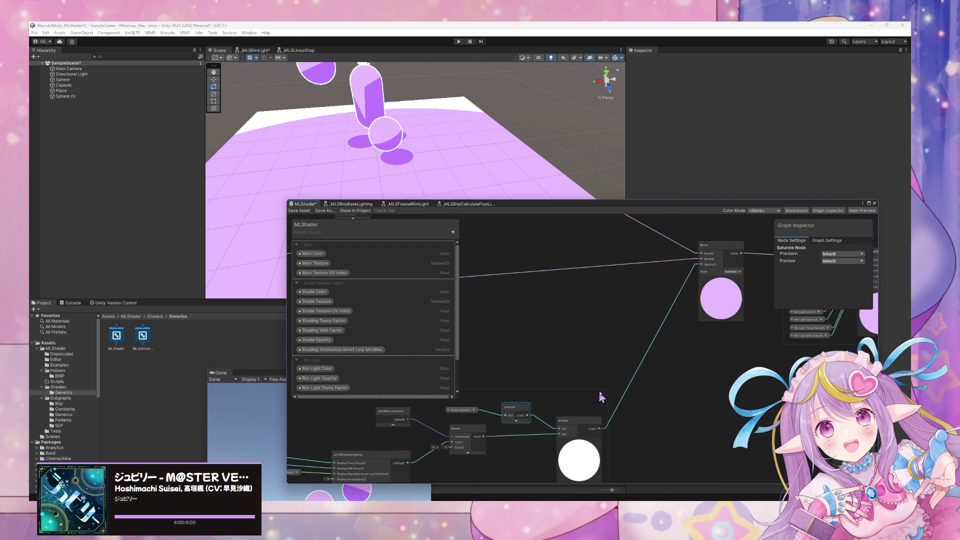
{"action": "scroll", "coordinate": [601, 397], "scroll_direction": "down", "scroll_amount": 3}
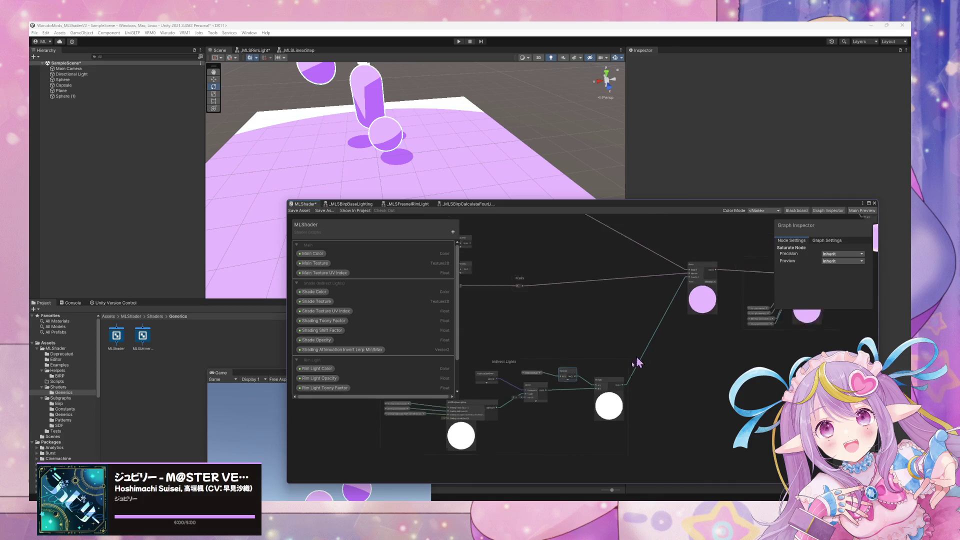
{"action": "left_click_drag", "start_coordinate": [639, 362], "coordinate": [659, 366]}
{"action": "double_click", "coordinate": [672, 342]}
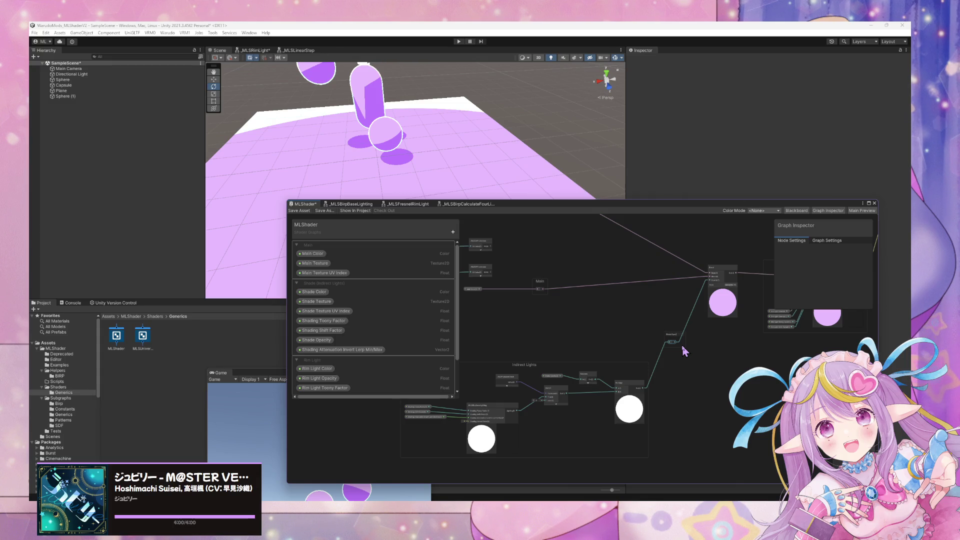
Step: Move the Indirect Lights group down and to the left
{"action": "left_click_drag", "start_coordinate": [680, 363], "coordinate": [715, 364]}
{"action": "left_click", "coordinate": [565, 365]}
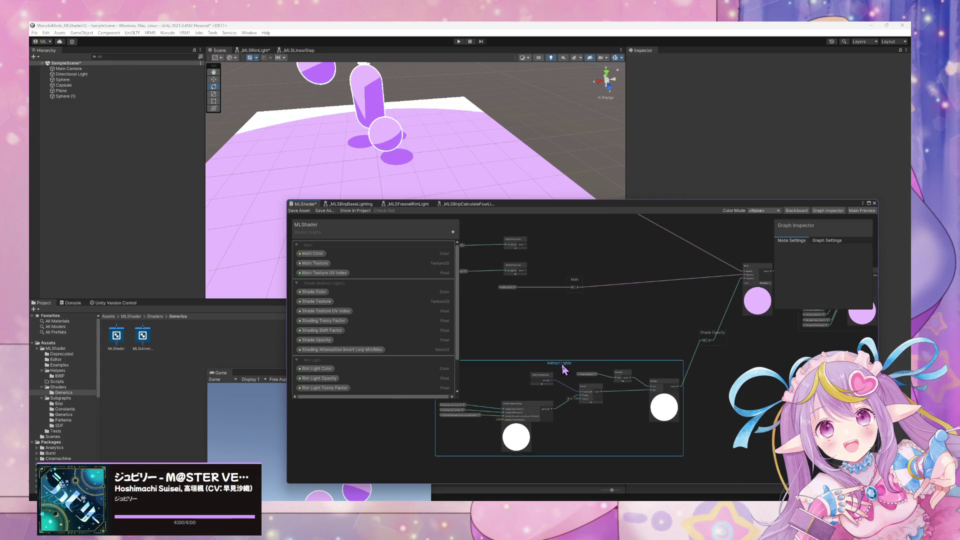
{"action": "left_click_drag", "start_coordinate": [564, 369], "coordinate": [510, 394]}
{"action": "mouse_move", "coordinate": [658, 332]}
{"action": "left_mouse_down"}
{"action": "mouse_move", "coordinate": [615, 337]}
{"action": "mouse_move", "coordinate": [720, 348]}
{"action": "mouse_move", "coordinate": [702, 275]}
{"action": "left_mouse_up"}
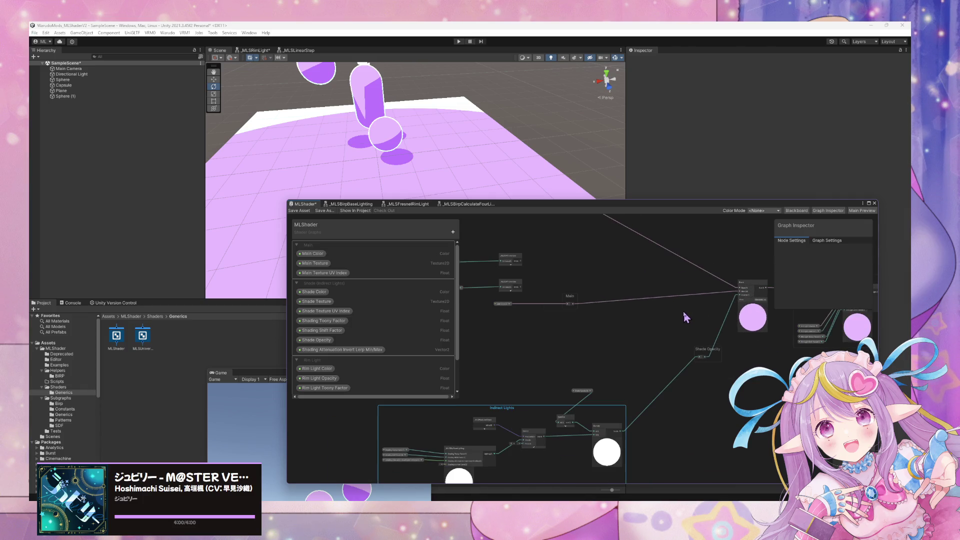
{"action": "scroll", "coordinate": [683, 311], "scroll_direction": "up", "scroll_amount": 2}
{"action": "mouse_move", "coordinate": [679, 308]}
{"action": "left_mouse_down"}
{"action": "mouse_move", "coordinate": [571, 266]}
{"action": "mouse_move", "coordinate": [755, 225]}
{"action": "left_mouse_up"}
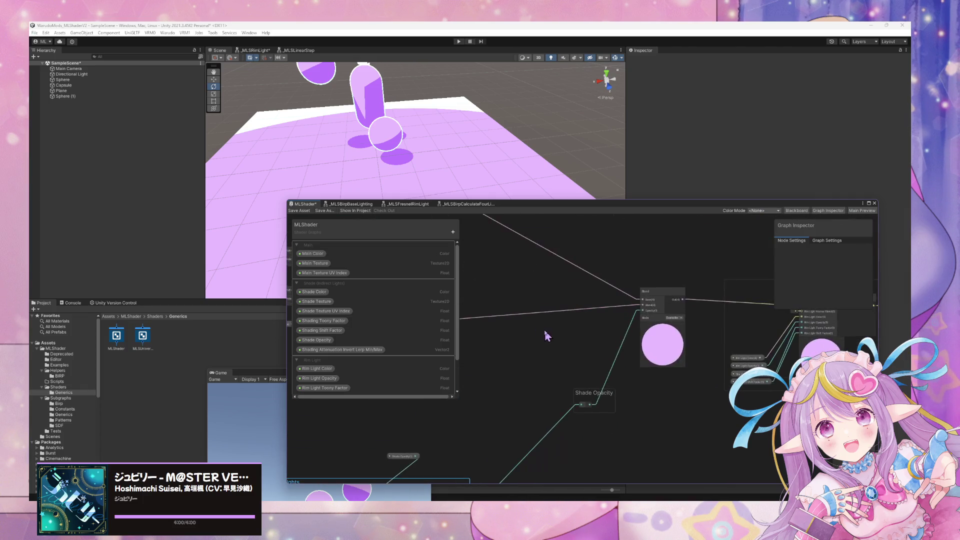
Step: Place the Shade Opacity property node down beside the Branch node
{"action": "left_click", "coordinate": [520, 374]}
{"action": "mouse_move", "coordinate": [521, 374]}
{"action": "left_mouse_down"}
{"action": "mouse_move", "coordinate": [498, 407]}
{"action": "mouse_move", "coordinate": [474, 406]}
{"action": "left_mouse_up"}
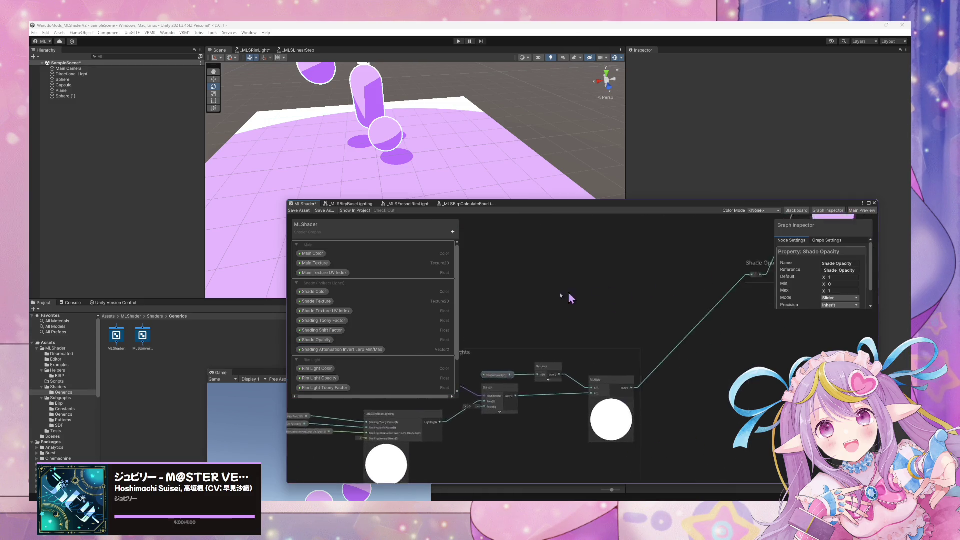
{"action": "scroll", "coordinate": [517, 326], "scroll_direction": "up", "scroll_amount": 2}
{"action": "scroll", "coordinate": [602, 386], "scroll_direction": "down", "scroll_amount": 3}
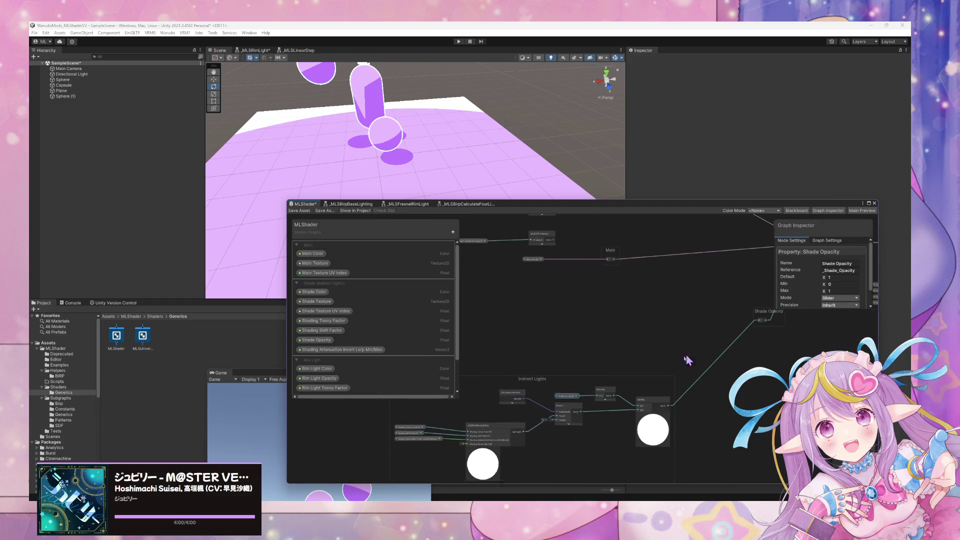
{"action": "scroll", "coordinate": [686, 358], "scroll_direction": "up", "scroll_amount": 2}
{"action": "scroll", "coordinate": [622, 326], "scroll_direction": "down", "scroll_amount": 3}
{"action": "scroll", "coordinate": [536, 245], "scroll_direction": "up", "scroll_amount": 3}
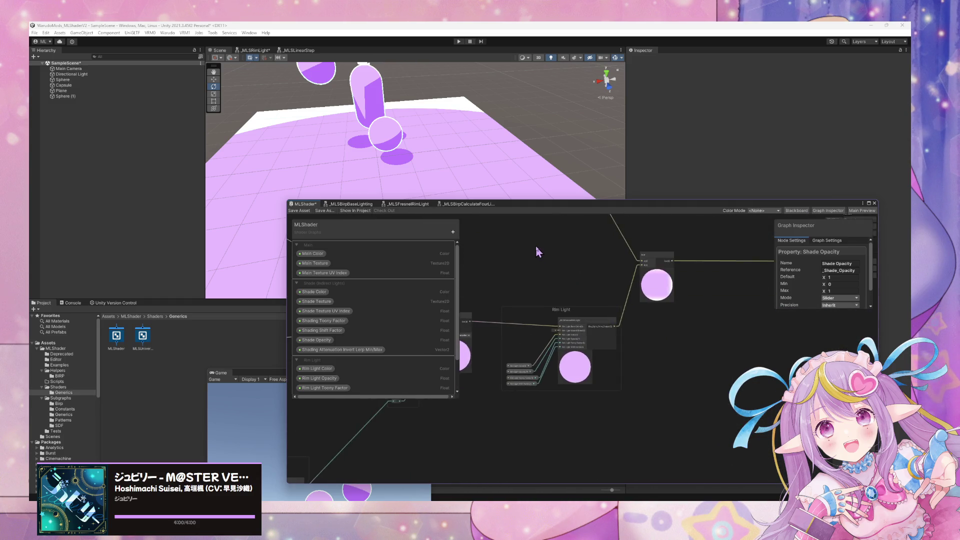
{"action": "mouse_move", "coordinate": [535, 245]}
{"action": "left_mouse_down"}
{"action": "mouse_move", "coordinate": [560, 239]}
{"action": "mouse_move", "coordinate": [627, 296]}
{"action": "mouse_move", "coordinate": [526, 331]}
{"action": "left_mouse_up"}
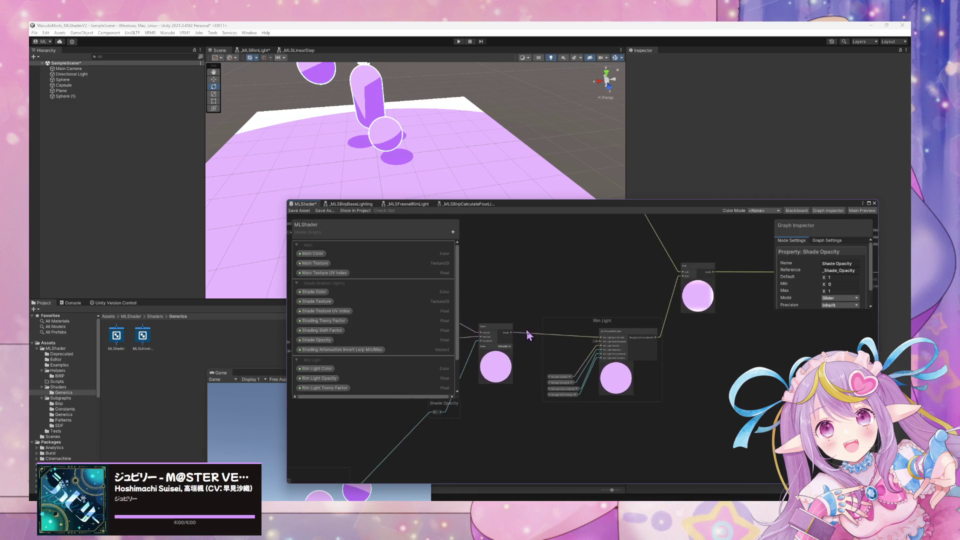
{"action": "scroll", "coordinate": [612, 369], "scroll_direction": "up", "scroll_amount": 3}
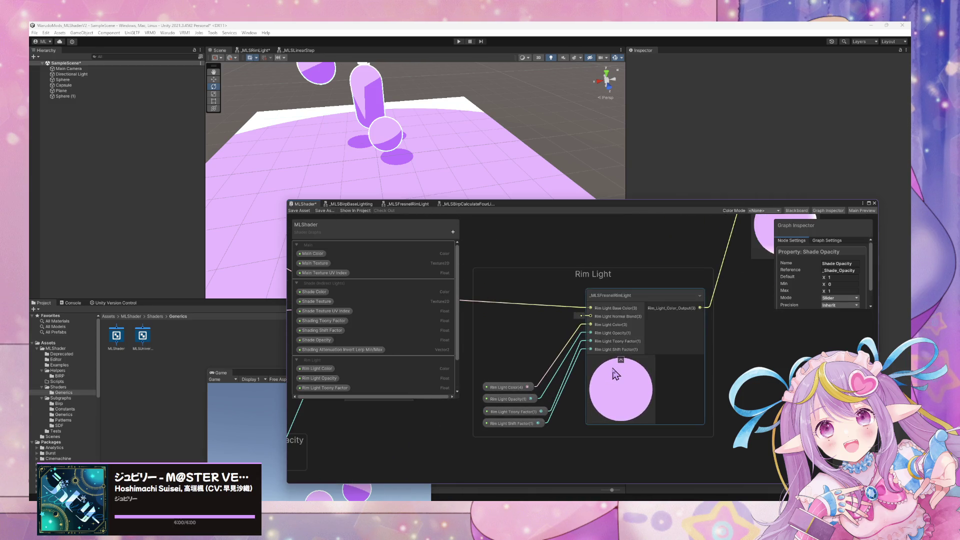
Step: Save the MLShader graph and bring the Direct Lights group into view
{"action": "left_click", "coordinate": [299, 210]}
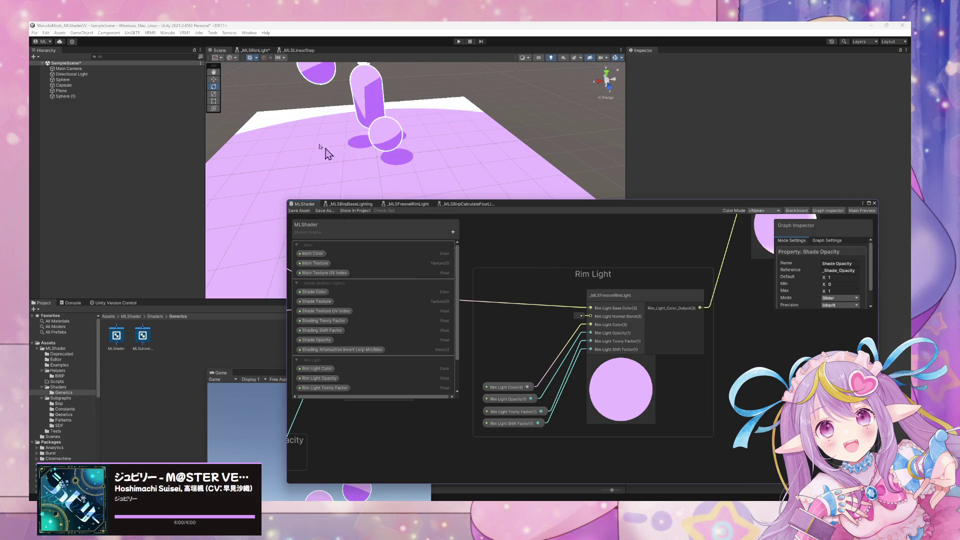
{"action": "left_click_drag", "start_coordinate": [529, 204], "coordinate": [526, 223]}
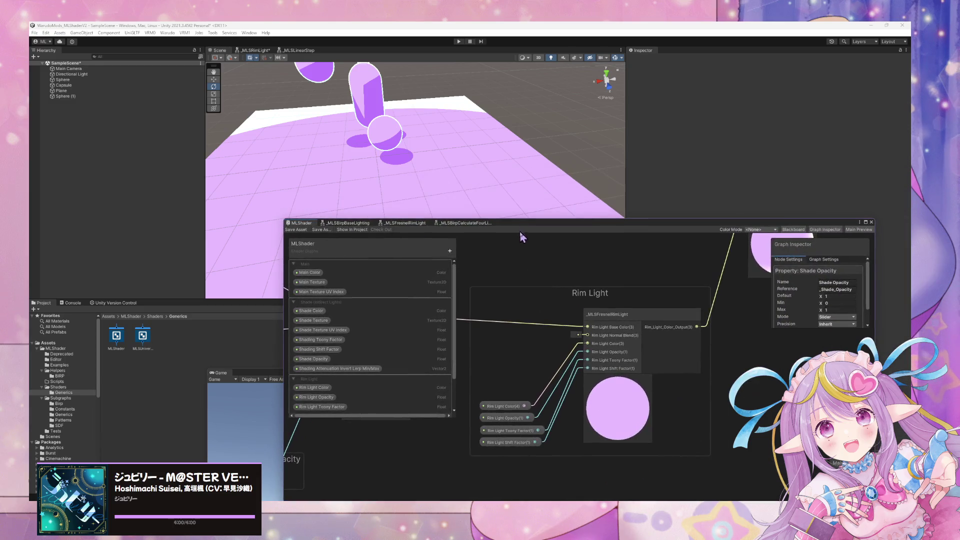
{"action": "scroll", "coordinate": [510, 279], "scroll_direction": "down", "scroll_amount": 2}
{"action": "scroll", "coordinate": [530, 293], "scroll_direction": "down", "scroll_amount": 2}
{"action": "scroll", "coordinate": [403, 300], "scroll_direction": "down", "scroll_amount": 2}
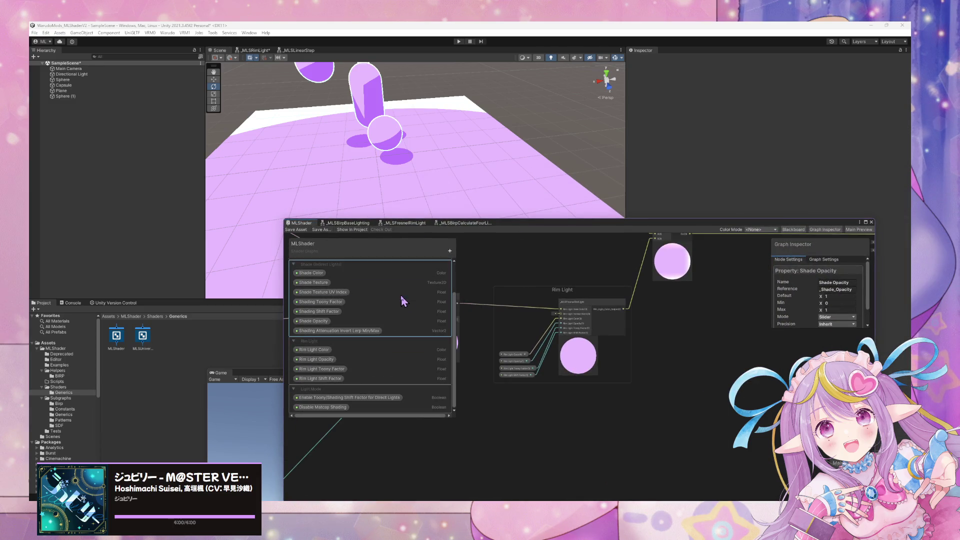
{"action": "scroll", "coordinate": [402, 295], "scroll_direction": "up", "scroll_amount": 2}
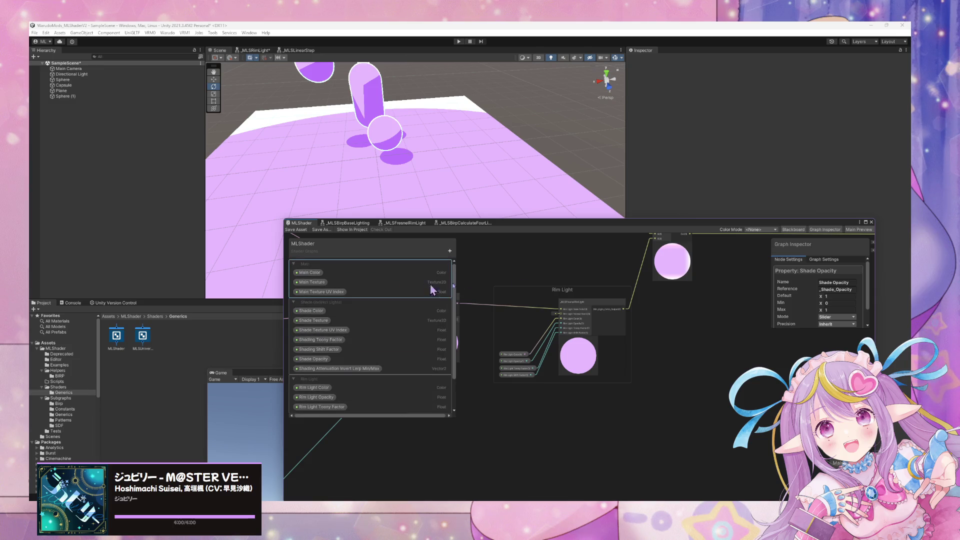
{"action": "mouse_move", "coordinate": [431, 286]}
{"action": "left_mouse_down"}
{"action": "mouse_move", "coordinate": [645, 441]}
{"action": "mouse_move", "coordinate": [648, 359]}
{"action": "left_mouse_up"}
{"action": "scroll", "coordinate": [648, 359], "scroll_direction": "up", "scroll_amount": 3}
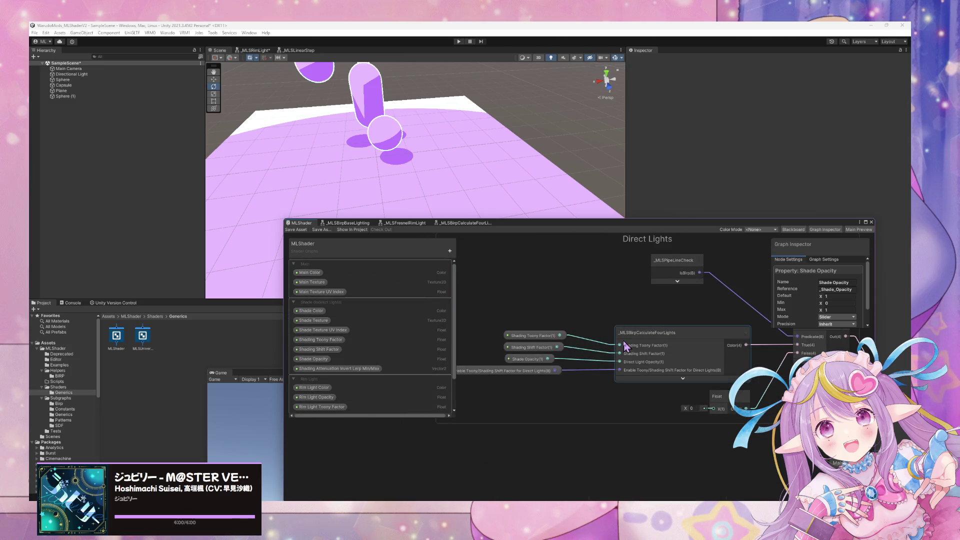
{"action": "left_click_drag", "start_coordinate": [581, 387], "coordinate": [645, 385]}
{"action": "scroll", "coordinate": [385, 356], "scroll_direction": "down", "scroll_amount": 2}
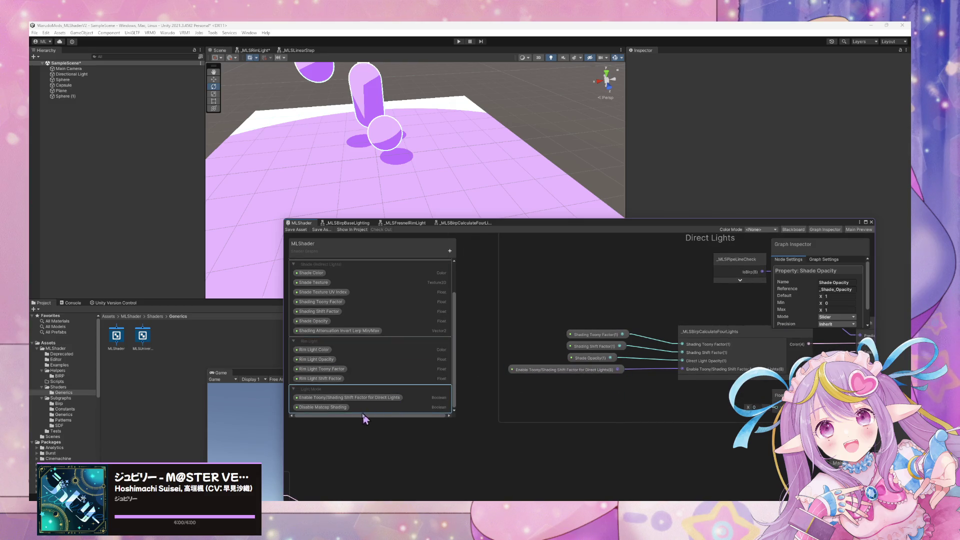
Step: Rename the Light Mode category to Direct Lights and save the graph again
{"action": "double_click", "coordinate": [310, 393]}
{"action": "type", "text": "Direct Lights"}
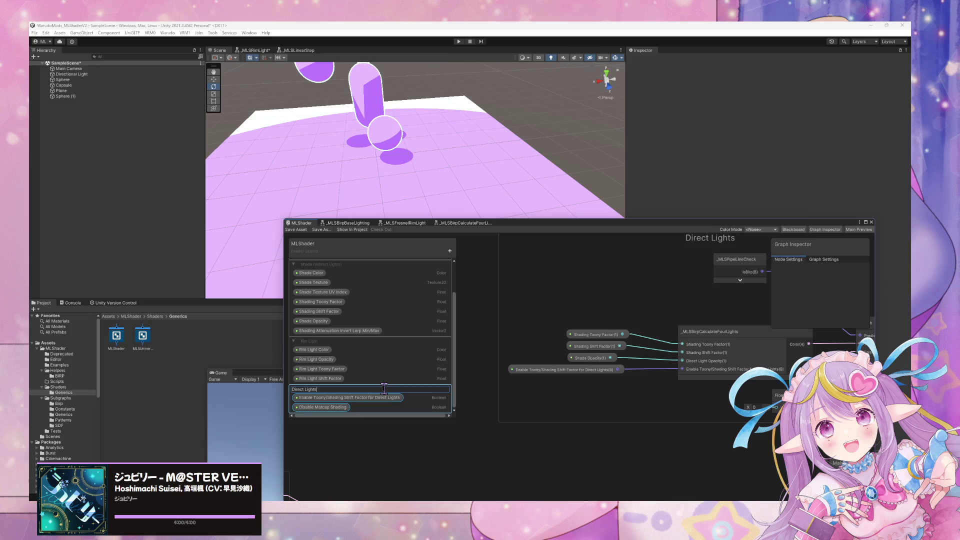
{"action": "key", "text": "Return"}
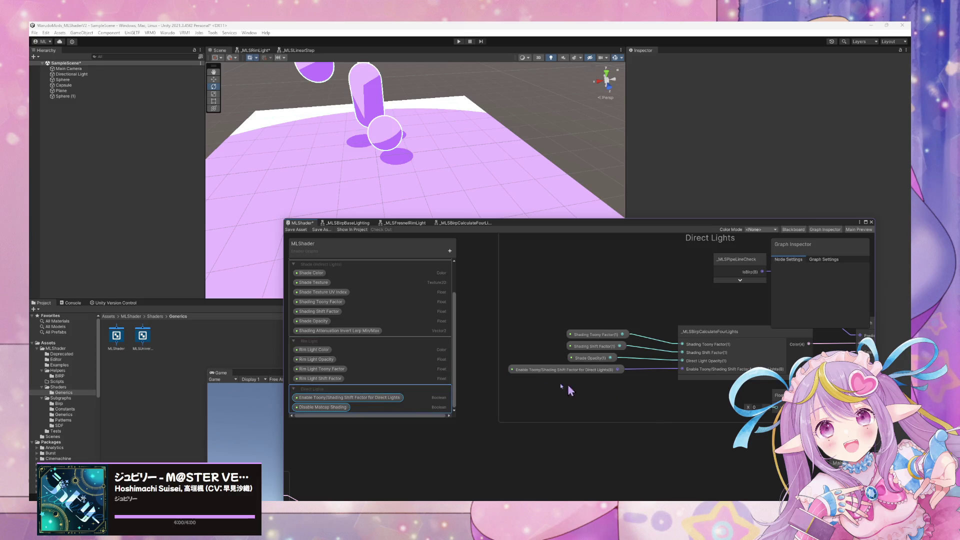
{"action": "left_click", "coordinate": [607, 335]}
{"action": "scroll", "coordinate": [846, 302], "scroll_direction": "down", "scroll_amount": 2}
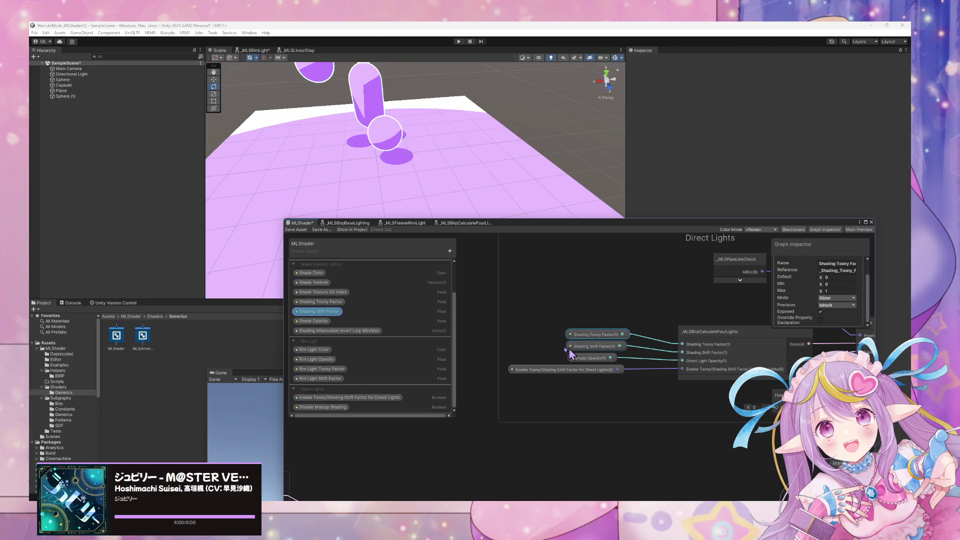
{"action": "left_click", "coordinate": [296, 230]}
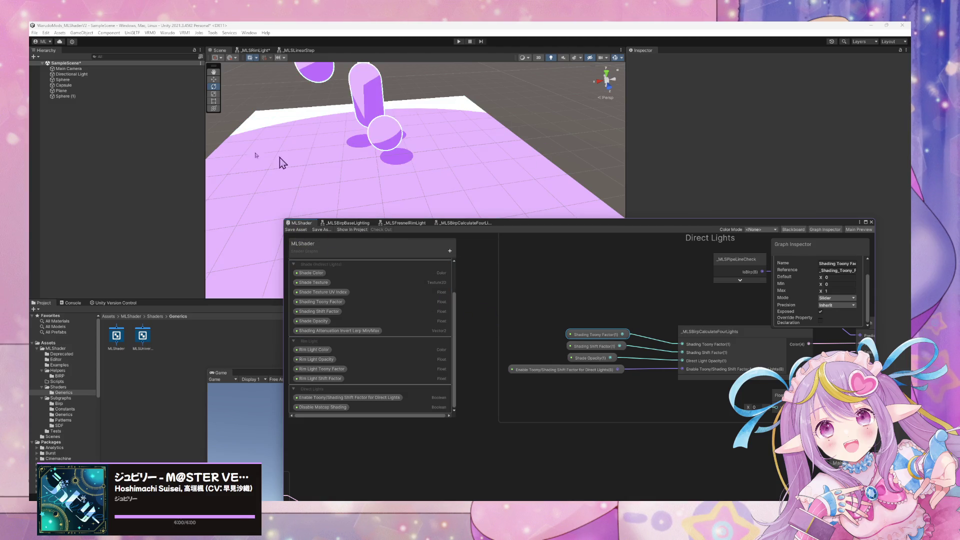
{"action": "right_click", "coordinate": [71, 154]}
Step: Add a Point Light and set it to Y 1.47, then pan the graph to the Branch and Float nodes
{"action": "mouse_move", "coordinate": [130, 267]}
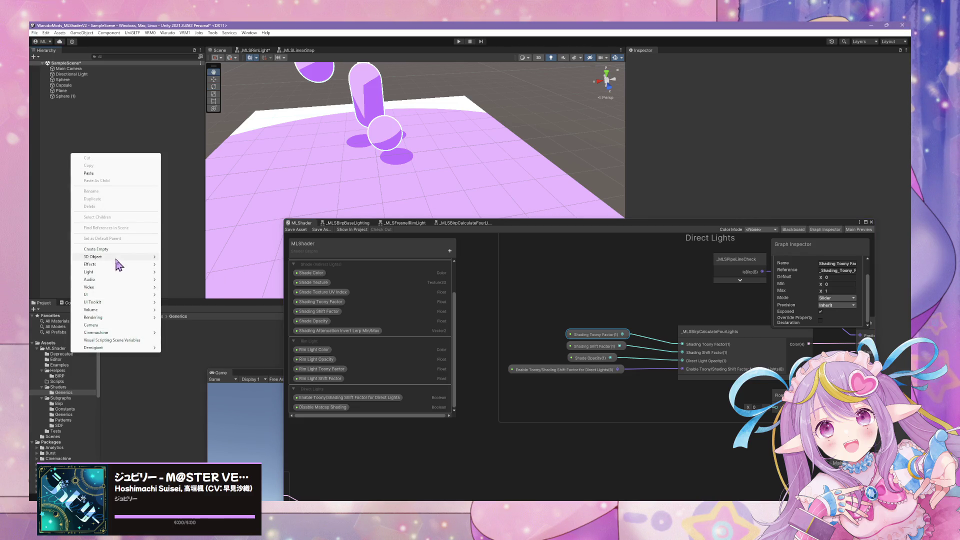
{"action": "left_click", "coordinate": [193, 281]}
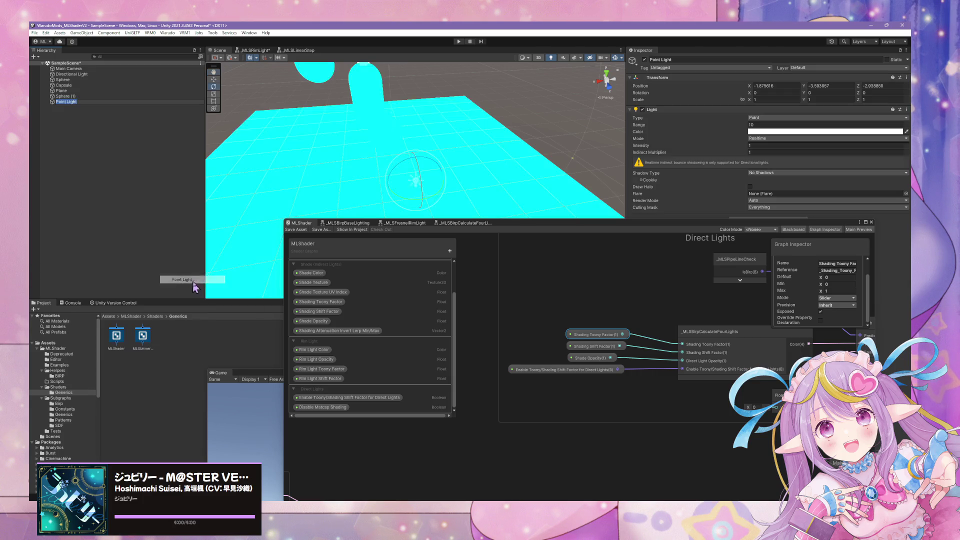
{"action": "left_click", "coordinate": [214, 79]}
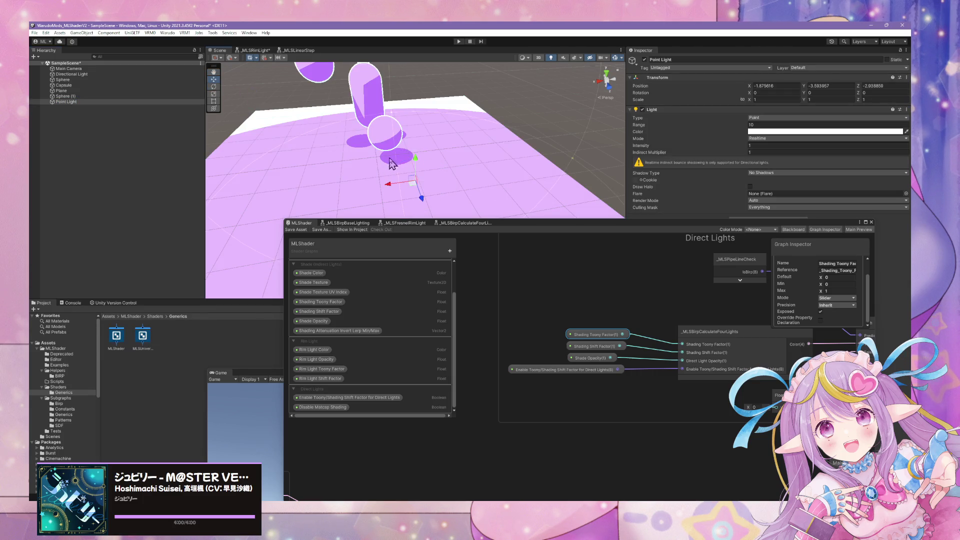
{"action": "mouse_move", "coordinate": [420, 163]}
{"action": "left_mouse_down"}
{"action": "mouse_move", "coordinate": [463, 96]}
{"action": "mouse_move", "coordinate": [462, 111]}
{"action": "mouse_move", "coordinate": [254, 109]}
{"action": "mouse_move", "coordinate": [391, 152]}
{"action": "left_mouse_up"}
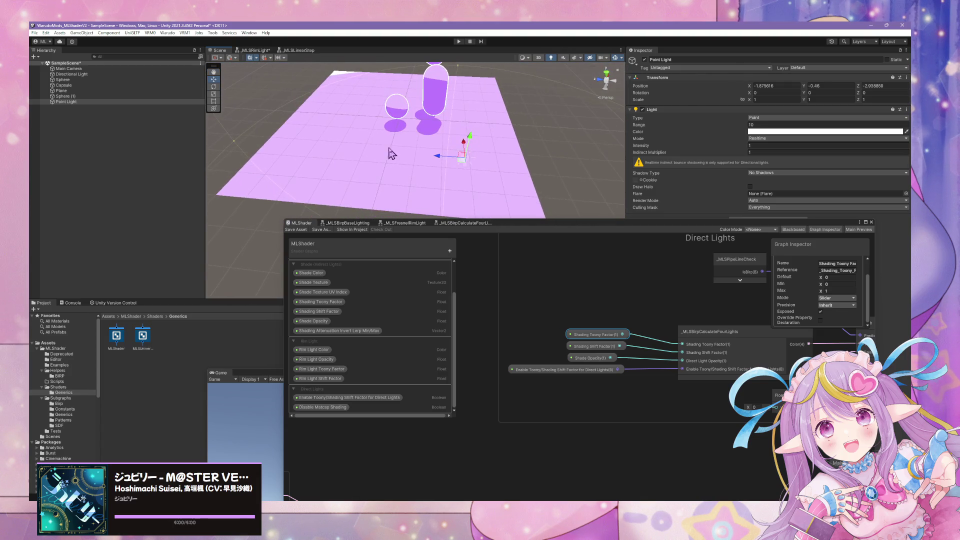
{"action": "mouse_move", "coordinate": [450, 146]}
{"action": "left_mouse_down"}
{"action": "mouse_move", "coordinate": [458, 116]}
{"action": "mouse_move", "coordinate": [316, 109]}
{"action": "left_mouse_up"}
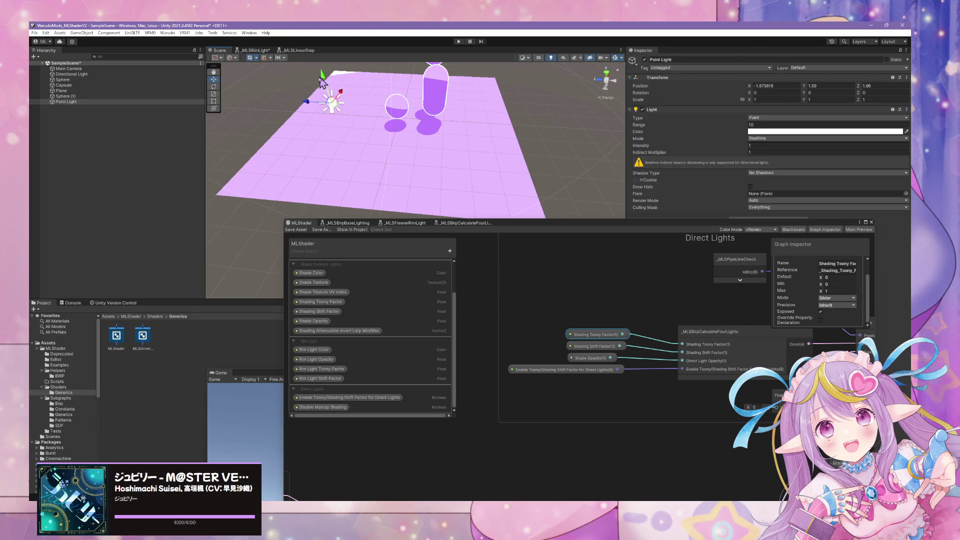
{"action": "mouse_move", "coordinate": [332, 102]}
{"action": "left_mouse_down"}
{"action": "mouse_move", "coordinate": [340, 124]}
{"action": "mouse_move", "coordinate": [335, 97]}
{"action": "mouse_move", "coordinate": [334, 106]}
{"action": "left_mouse_up"}
{"action": "left_click_drag", "start_coordinate": [669, 288], "coordinate": [479, 314]}
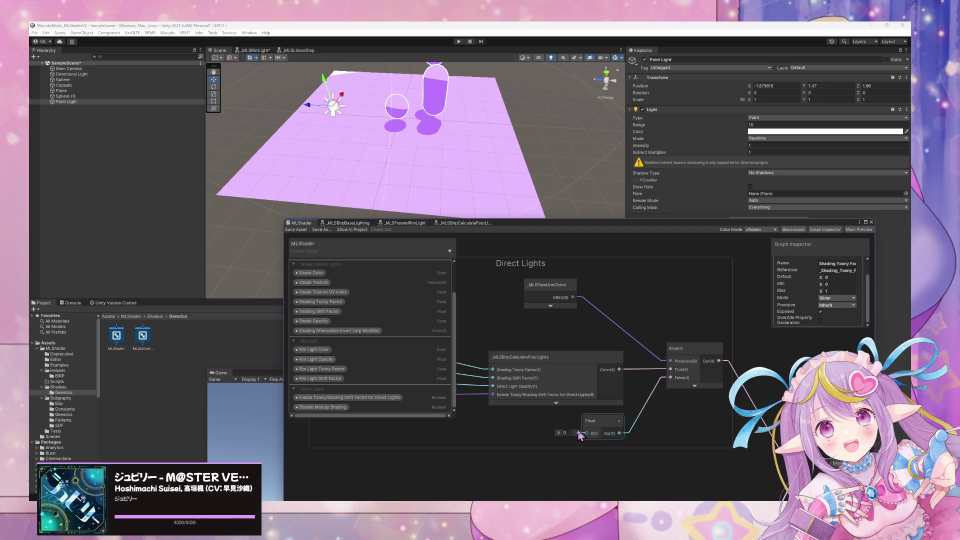
Step: Select the four-lights subgraph node and the Shade Opacity property node
{"action": "left_click", "coordinate": [593, 380]}
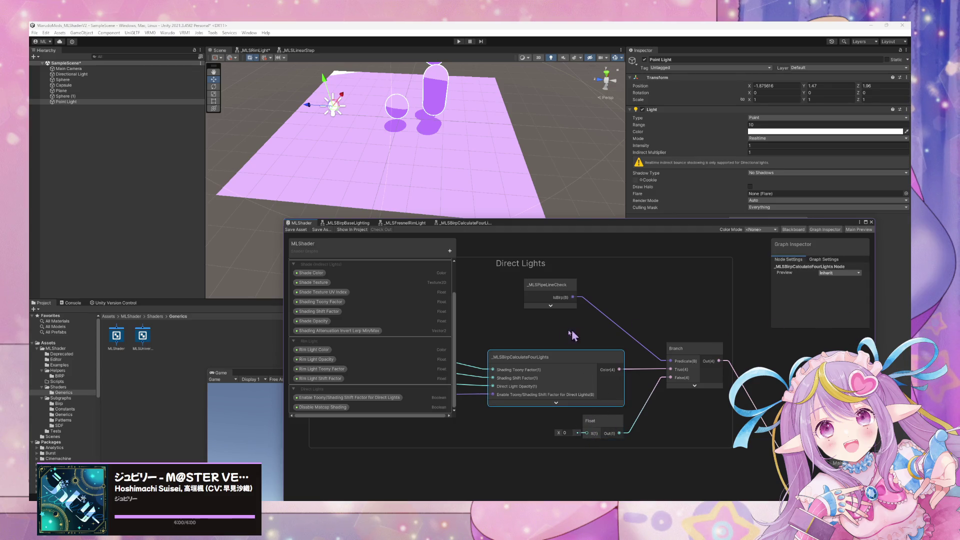
{"action": "left_click_drag", "start_coordinate": [571, 334], "coordinate": [759, 307]}
{"action": "left_click", "coordinate": [590, 357]}
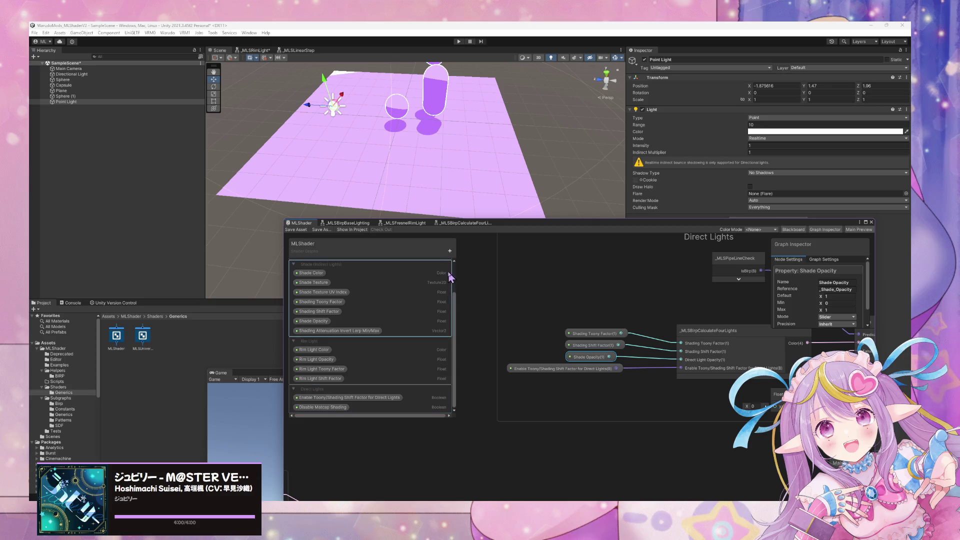
Step: Add a Float property named Direct Light Opacity under the Direct Light category and save the graph
{"action": "left_click", "coordinate": [451, 251]}
{"action": "left_click", "coordinate": [490, 263]}
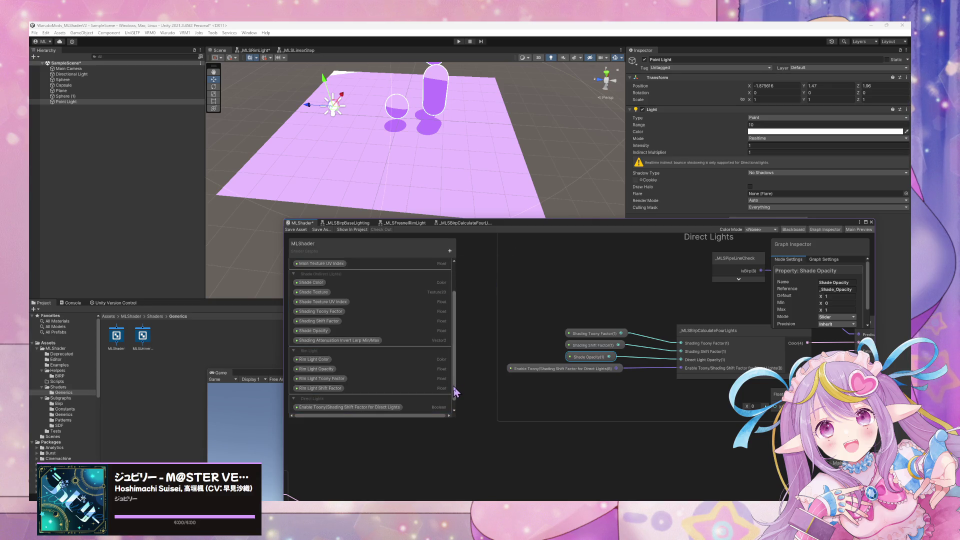
{"action": "scroll", "coordinate": [453, 386], "scroll_direction": "up", "scroll_amount": 3}
{"action": "type", "text": "Dire"}
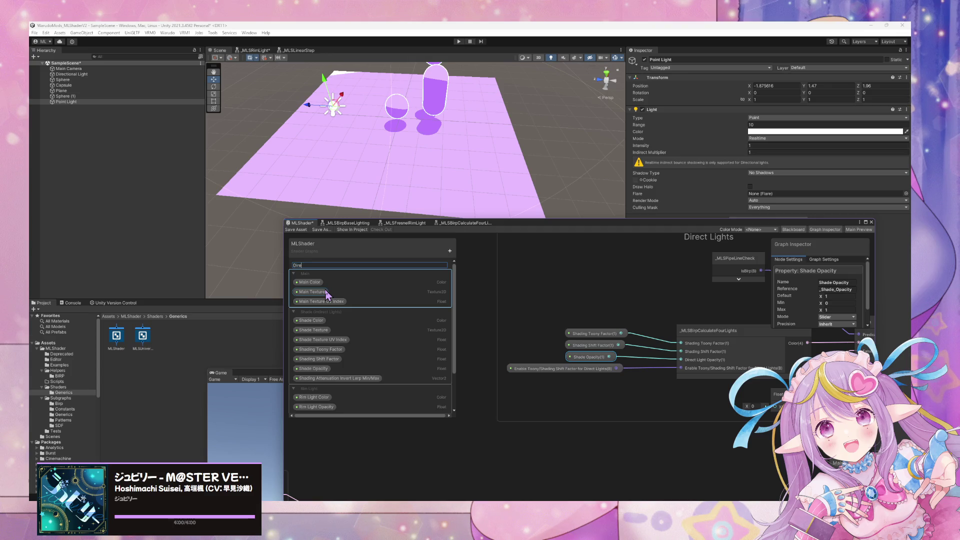
{"action": "type", "text": "ct Lights Opacity"}
{"action": "key", "text": "Return"}
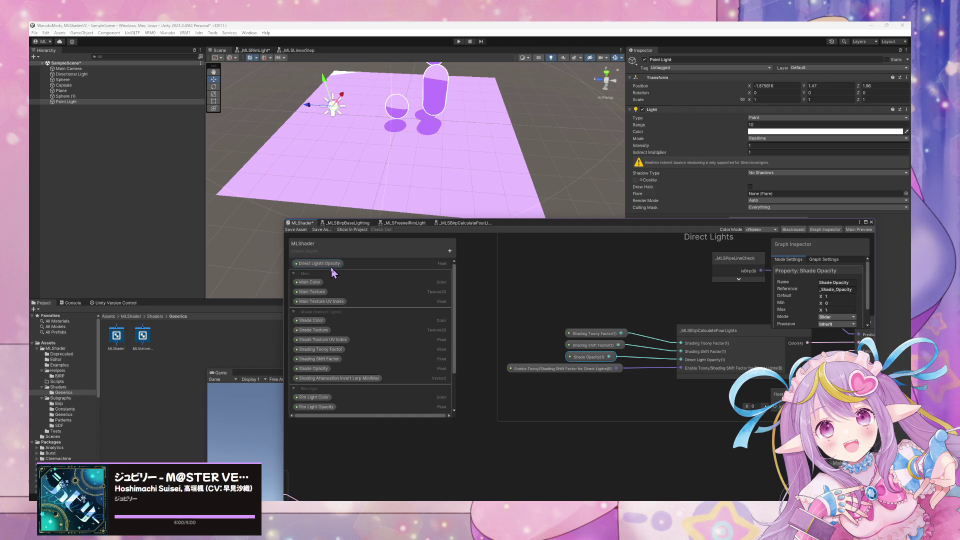
{"action": "mouse_move", "coordinate": [334, 269]}
{"action": "left_mouse_down"}
{"action": "mouse_move", "coordinate": [329, 424]}
{"action": "mouse_move", "coordinate": [338, 395]}
{"action": "mouse_move", "coordinate": [333, 414]}
{"action": "mouse_move", "coordinate": [579, 360]}
{"action": "mouse_move", "coordinate": [530, 349]}
{"action": "mouse_move", "coordinate": [587, 360]}
{"action": "left_mouse_up"}
{"action": "left_click", "coordinate": [297, 230]}
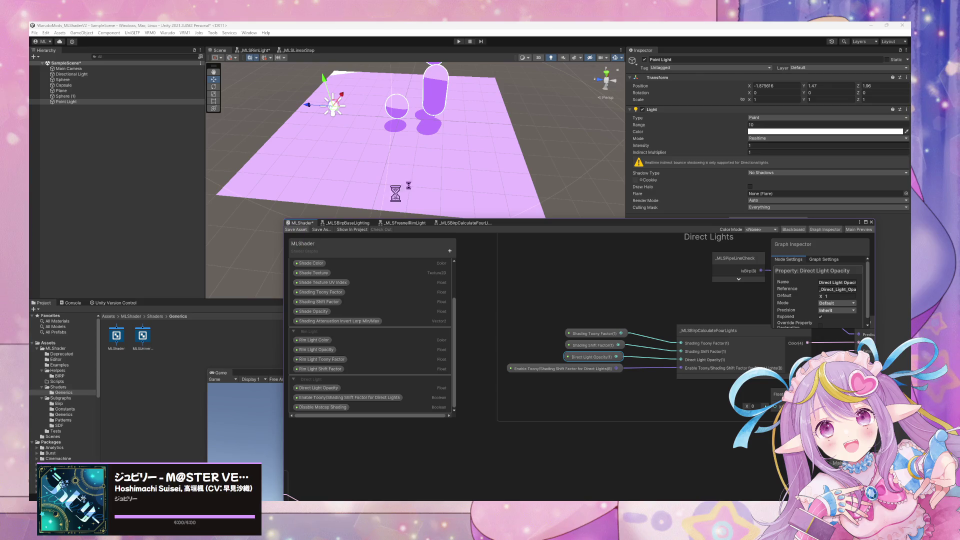
Step: Change the plane's ML Shader Test material Main Color to a deeper purple
{"action": "mouse_move", "coordinate": [503, 134]}
{"action": "left_mouse_down"}
{"action": "mouse_move", "coordinate": [491, 108]}
{"action": "mouse_move", "coordinate": [464, 115]}
{"action": "left_mouse_up"}
{"action": "left_click_drag", "start_coordinate": [744, 219], "coordinate": [743, 220]}
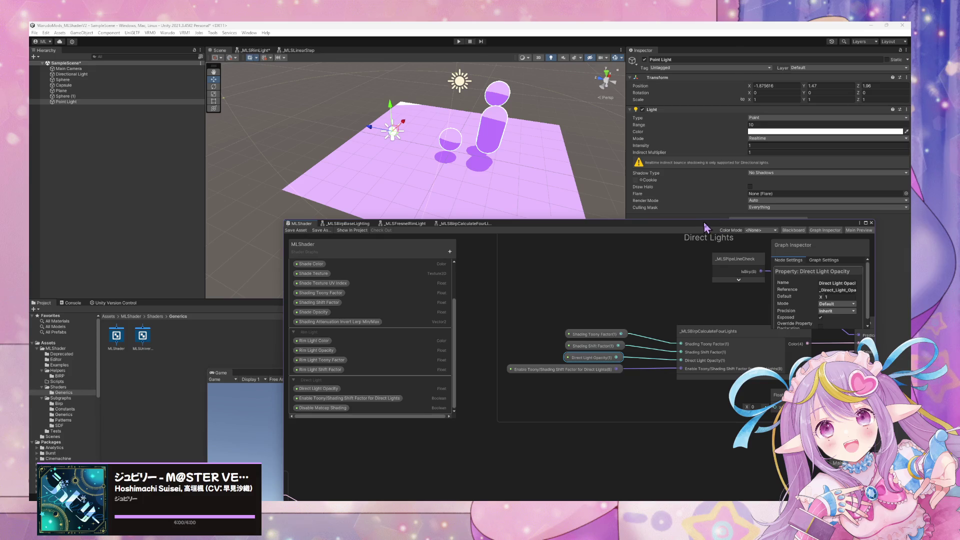
{"action": "left_click_drag", "start_coordinate": [684, 231], "coordinate": [599, 354]}
{"action": "left_click", "coordinate": [540, 219]}
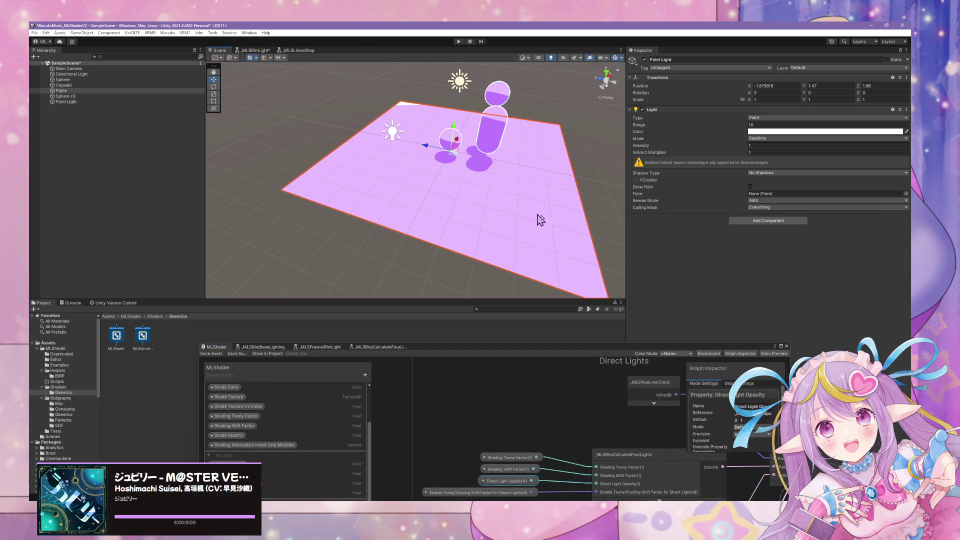
{"action": "left_click", "coordinate": [631, 254]}
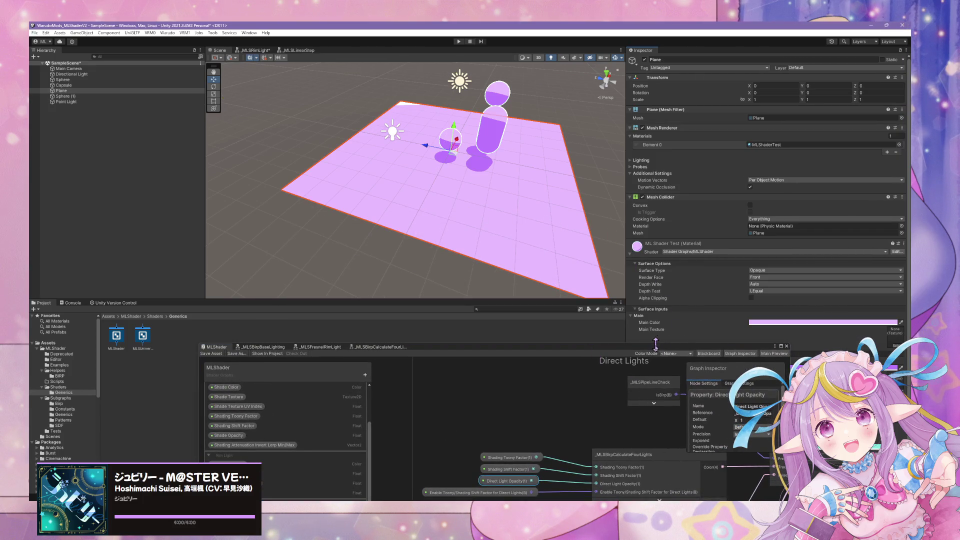
{"action": "left_click_drag", "start_coordinate": [656, 344], "coordinate": [495, 346]}
{"action": "left_click", "coordinate": [820, 322]}
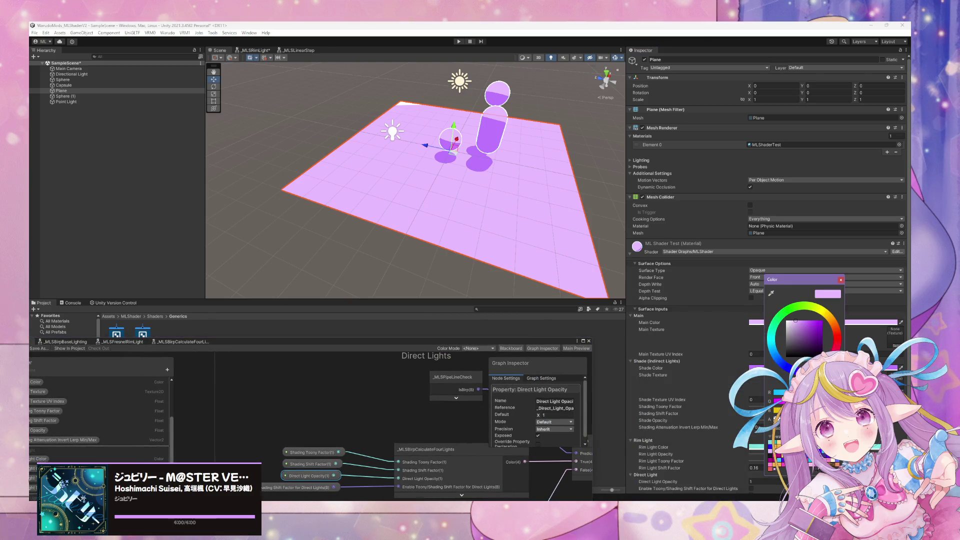
{"action": "left_click_drag", "start_coordinate": [795, 320], "coordinate": [811, 337]}
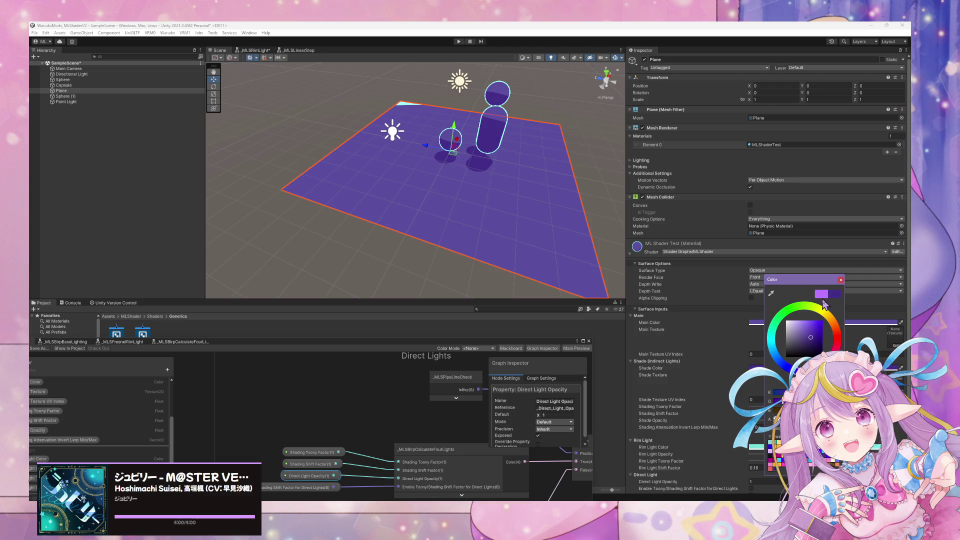
{"action": "left_click", "coordinate": [841, 279]}
Step: Enlarge the Shader Graph window and bring the four-lights node back into view
{"action": "scroll", "coordinate": [782, 373], "scroll_direction": "down", "scroll_amount": 3}
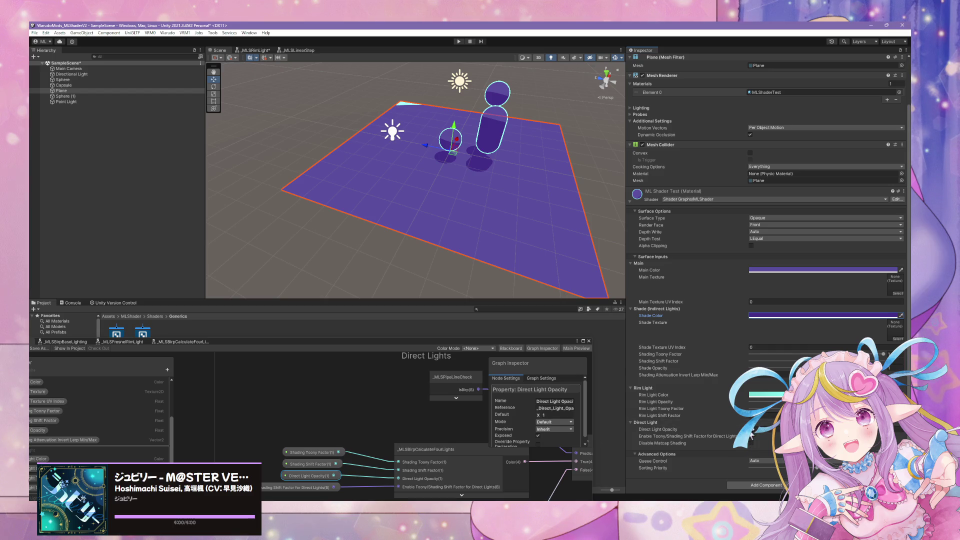
{"action": "left_click", "coordinate": [776, 432]}
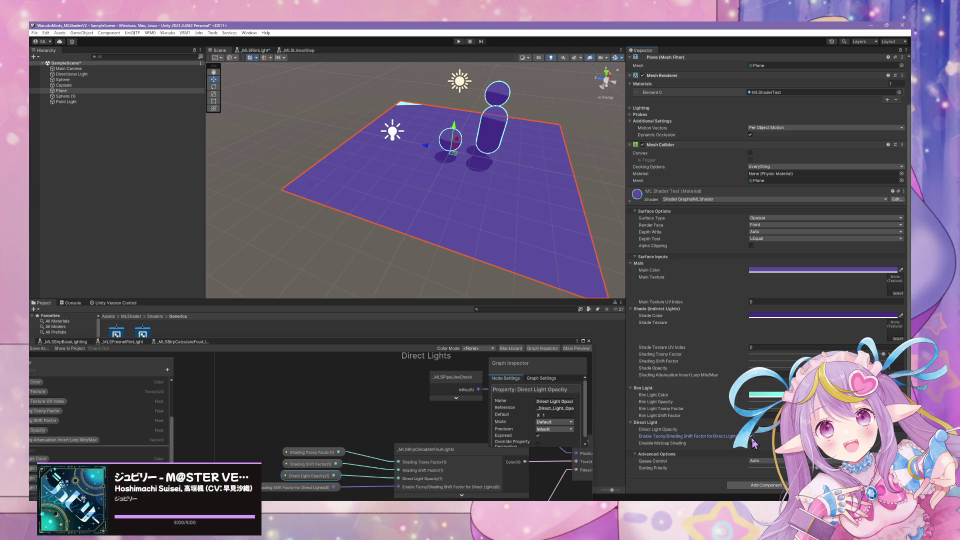
{"action": "left_click_drag", "start_coordinate": [477, 348], "coordinate": [477, 145]}
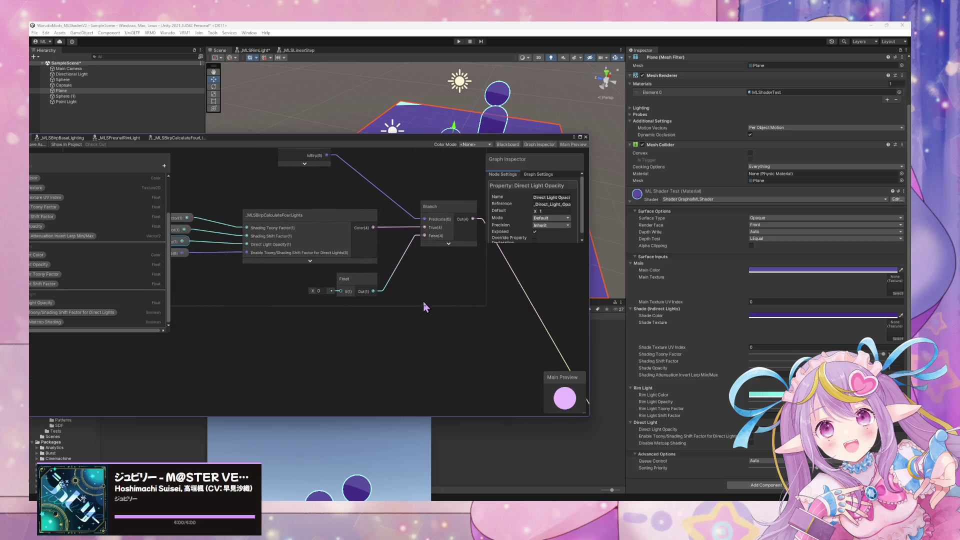
{"action": "left_click_drag", "start_coordinate": [424, 306], "coordinate": [475, 321]}
Step: Open the _MLSBirpCalculateFourLights subgraph, inspect its ToLight group, then return to the MLShader graph
{"action": "left_click", "coordinate": [349, 234]}
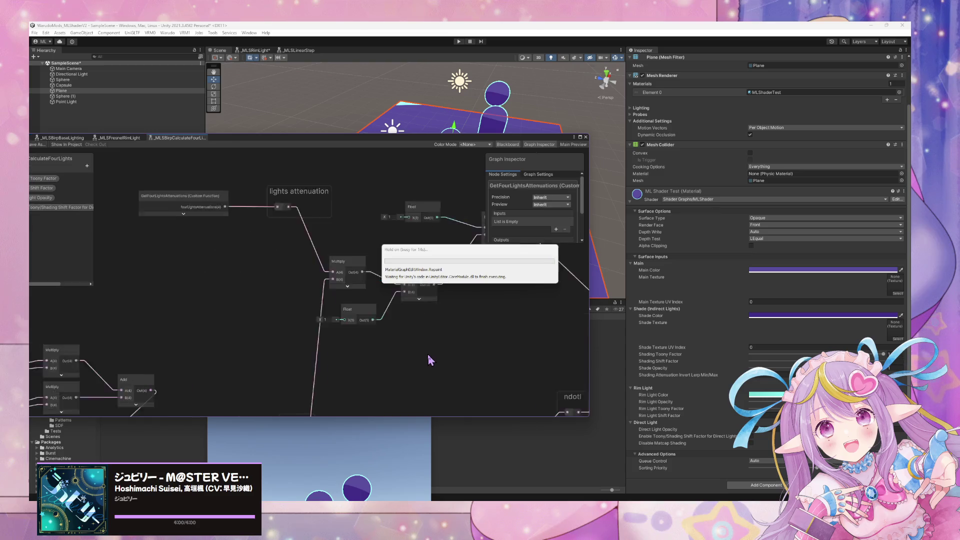
{"action": "scroll", "coordinate": [354, 299], "scroll_direction": "down", "scroll_amount": 3}
{"action": "scroll", "coordinate": [353, 299], "scroll_direction": "up", "scroll_amount": 5}
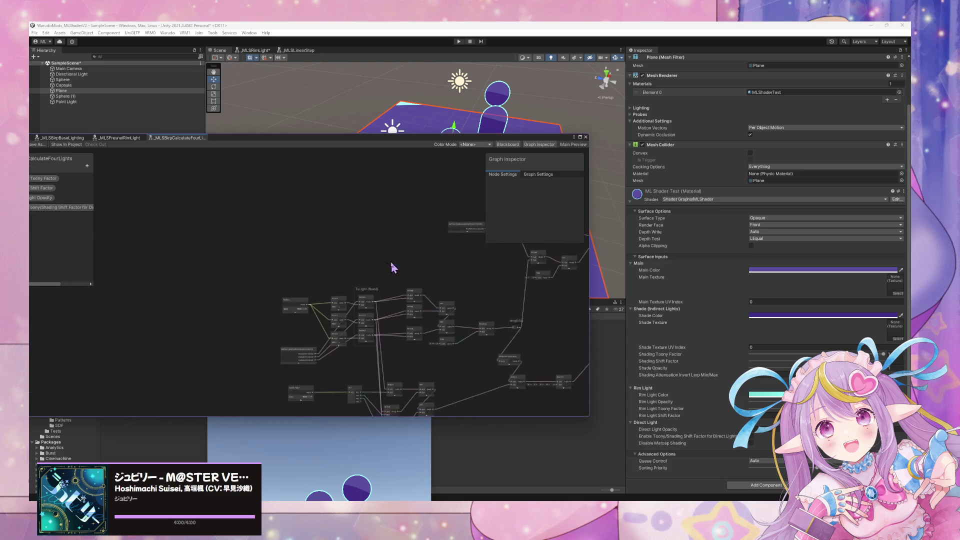
{"action": "scroll", "coordinate": [199, 207], "scroll_direction": "down", "scroll_amount": 3}
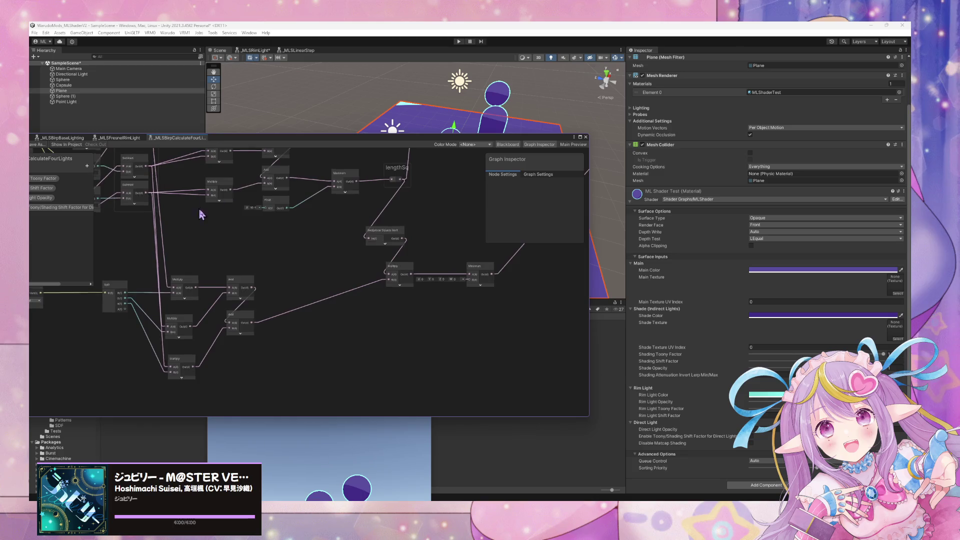
{"action": "scroll", "coordinate": [289, 253], "scroll_direction": "up", "scroll_amount": 2}
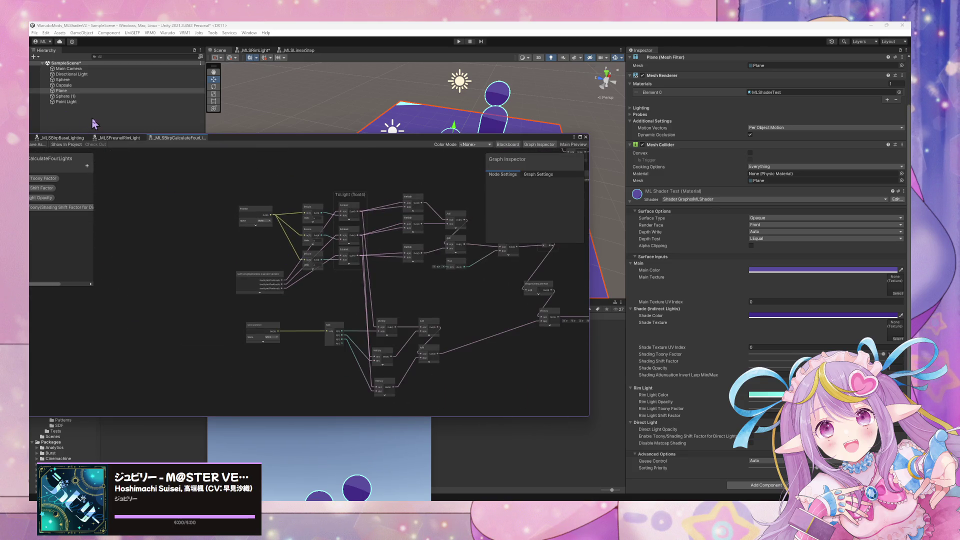
{"action": "left_click_drag", "start_coordinate": [280, 144], "coordinate": [410, 162]}
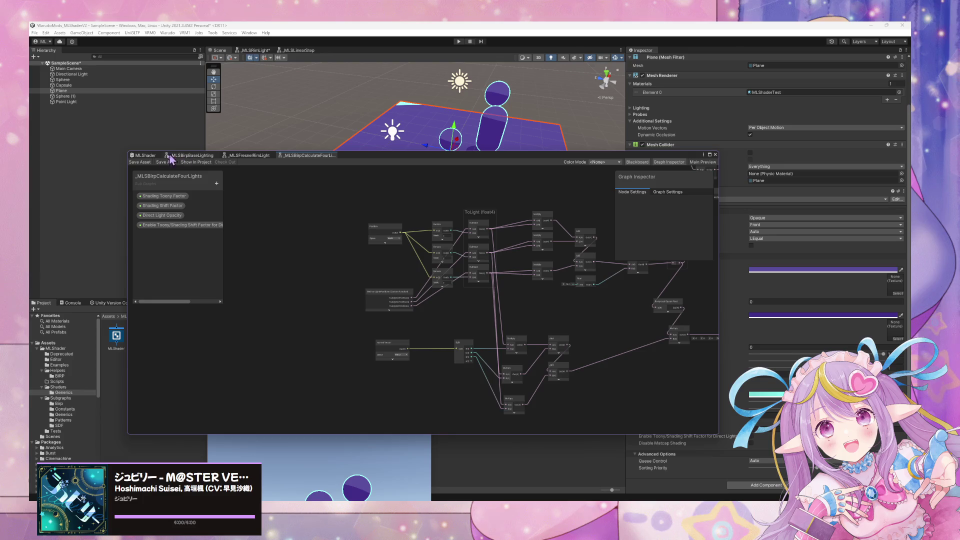
{"action": "left_click", "coordinate": [145, 155]}
Step: Connect the four-lights Color output to the Add node's A input and save MLShader
{"action": "scroll", "coordinate": [420, 306], "scroll_direction": "up", "scroll_amount": 3}
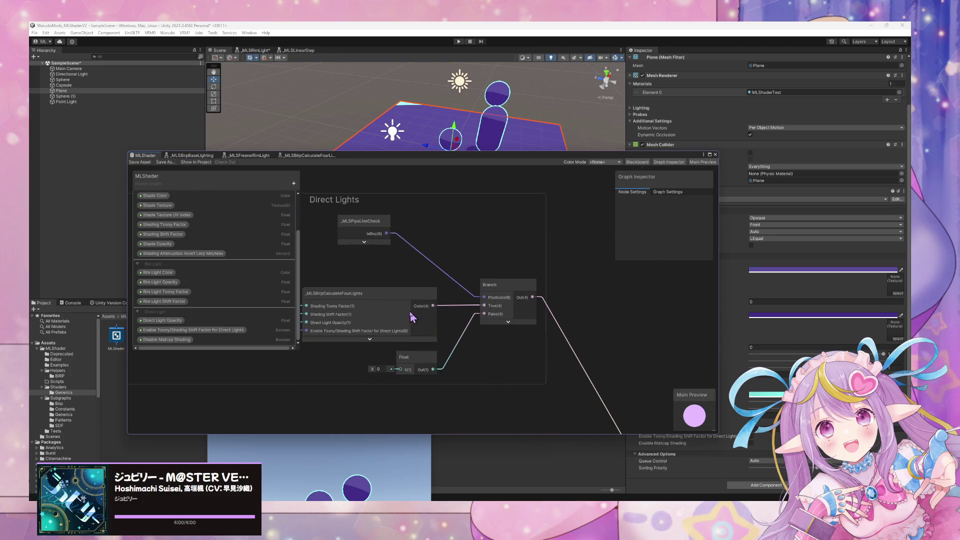
{"action": "scroll", "coordinate": [427, 306], "scroll_direction": "down", "scroll_amount": 3}
{"action": "scroll", "coordinate": [465, 242], "scroll_direction": "down", "scroll_amount": 1}
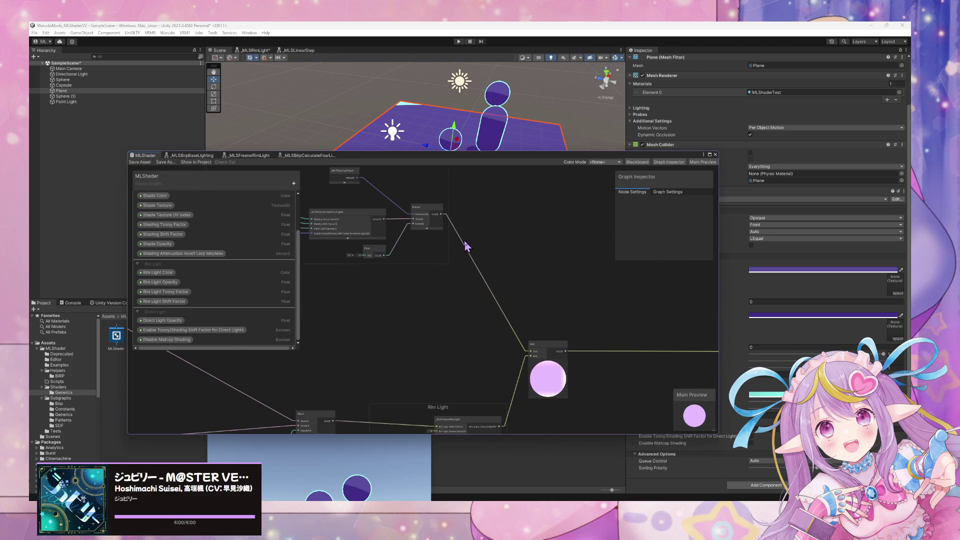
{"action": "left_click_drag", "start_coordinate": [388, 226], "coordinate": [531, 352]}
{"action": "scroll", "coordinate": [451, 310], "scroll_direction": "up", "scroll_amount": 1}
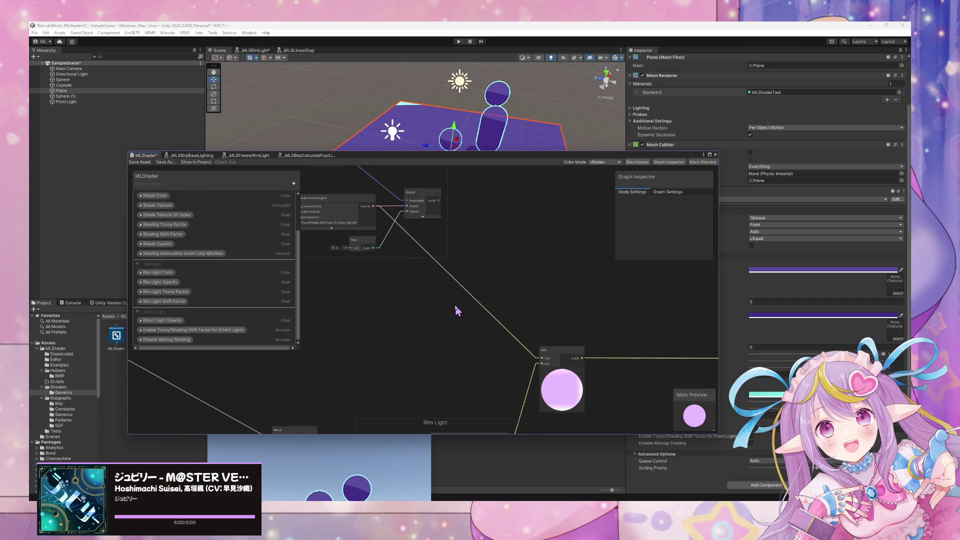
{"action": "left_click_drag", "start_coordinate": [333, 218], "coordinate": [489, 313]}
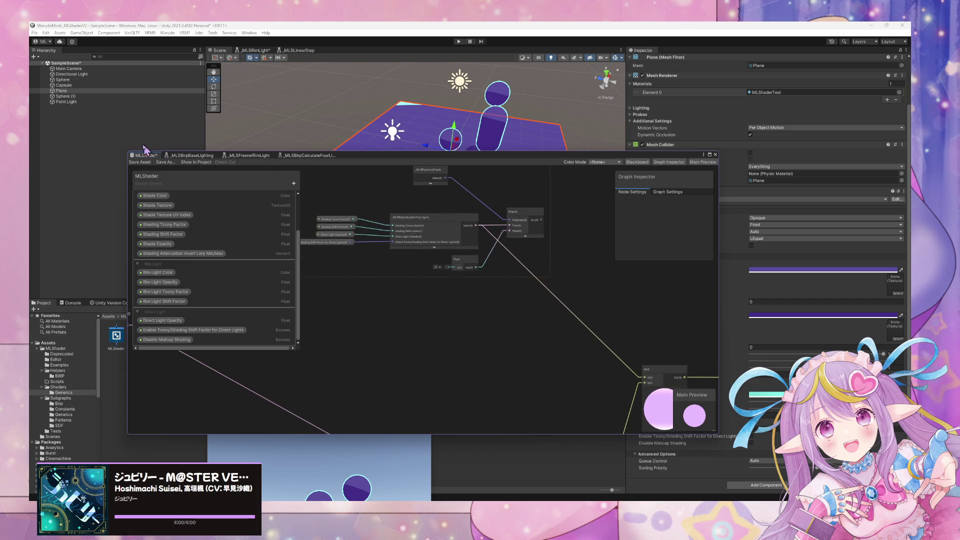
{"action": "left_click", "coordinate": [139, 162]}
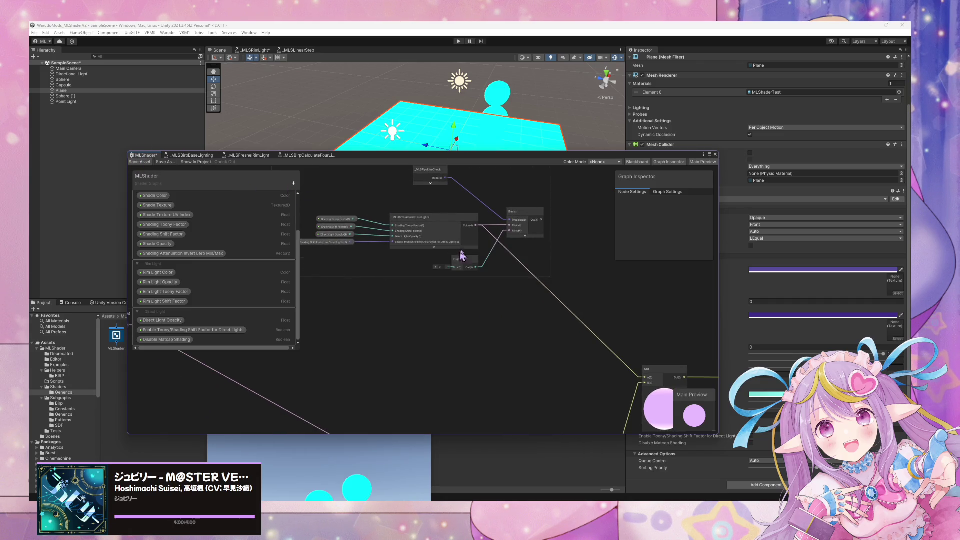
Step: Select the Point Light to show its settings: range 10, intensity 1, no shadows
{"action": "mouse_move", "coordinate": [520, 139]}
{"action": "left_mouse_down"}
{"action": "mouse_move", "coordinate": [290, 104]}
{"action": "mouse_move", "coordinate": [310, 120]}
{"action": "left_mouse_up"}
{"action": "left_click", "coordinate": [381, 114]}
{"action": "left_click_drag", "start_coordinate": [655, 156], "coordinate": [657, 225]}
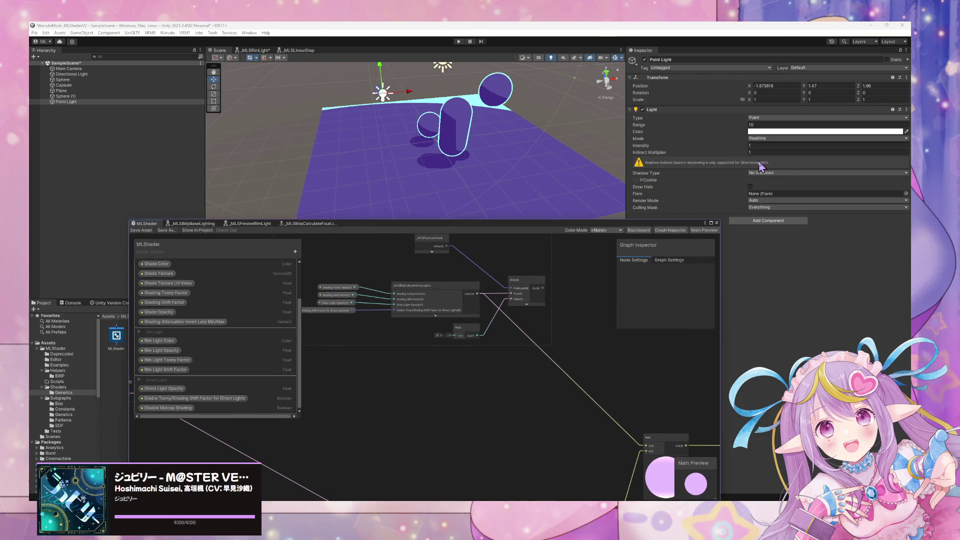
Step: Set the Point Light's shadow type to Hard Shadows
{"action": "left_click", "coordinate": [770, 172]}
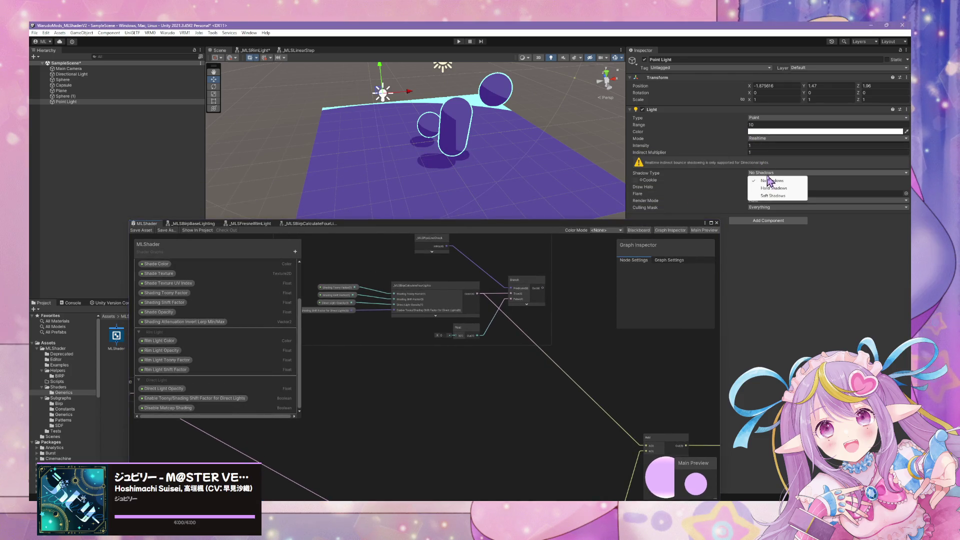
{"action": "left_click", "coordinate": [790, 195]}
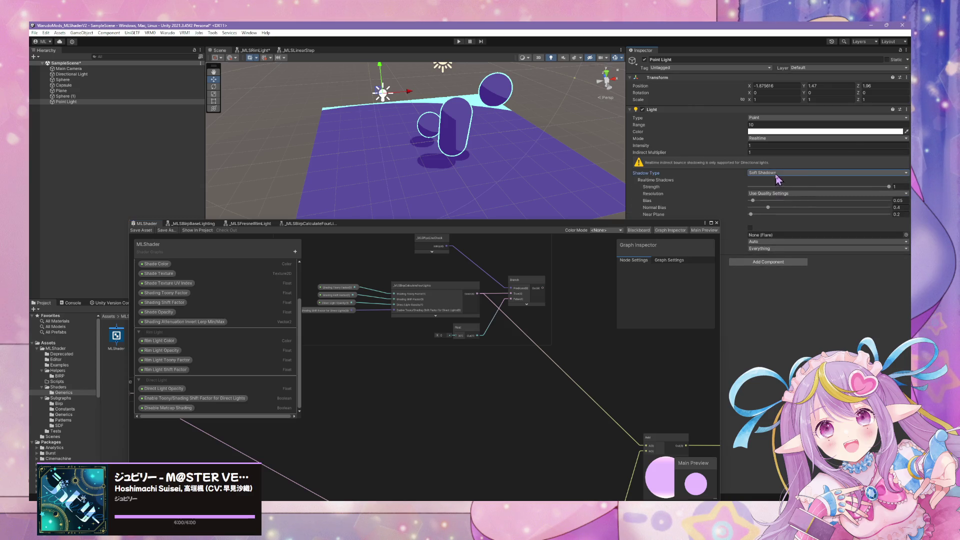
{"action": "left_click", "coordinate": [776, 175]}
{"action": "left_click", "coordinate": [780, 188]}
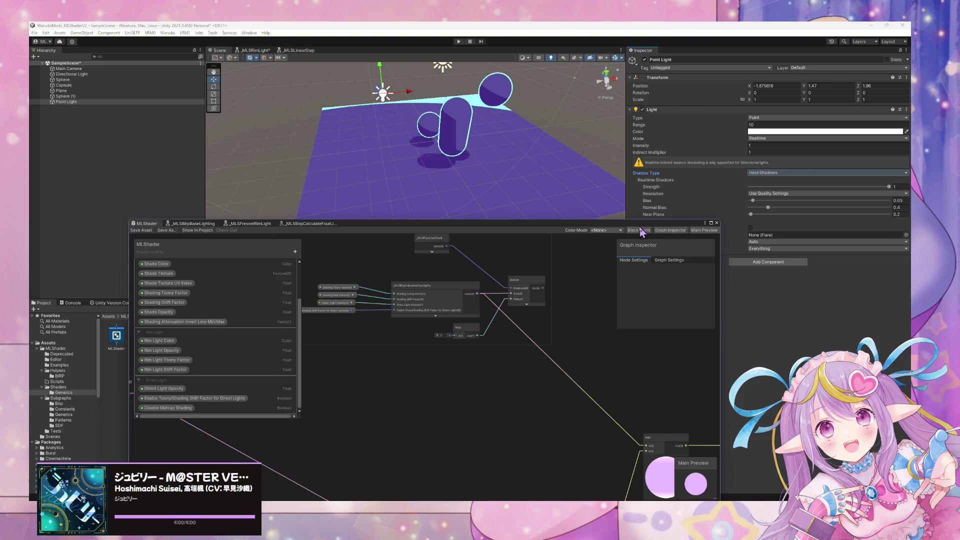
Step: Lower the Point Light's range to 6.29 and select the Shading Shift Factor property node
{"action": "left_click_drag", "start_coordinate": [649, 220], "coordinate": [646, 277]}
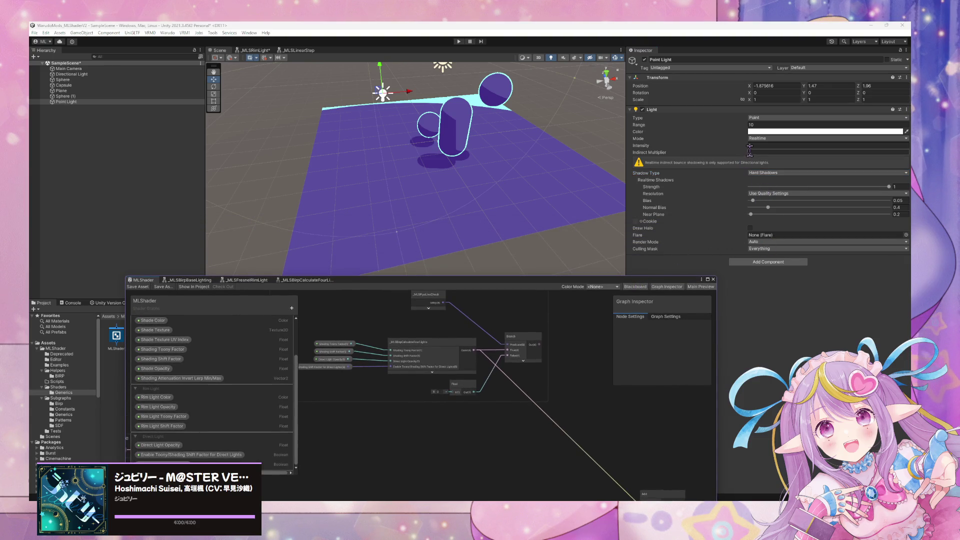
{"action": "left_click", "coordinate": [748, 126]}
{"action": "mouse_move", "coordinate": [748, 129]}
{"action": "left_mouse_down"}
{"action": "mouse_move", "coordinate": [778, 134]}
{"action": "mouse_move", "coordinate": [669, 135]}
{"action": "mouse_move", "coordinate": [799, 143]}
{"action": "left_mouse_up"}
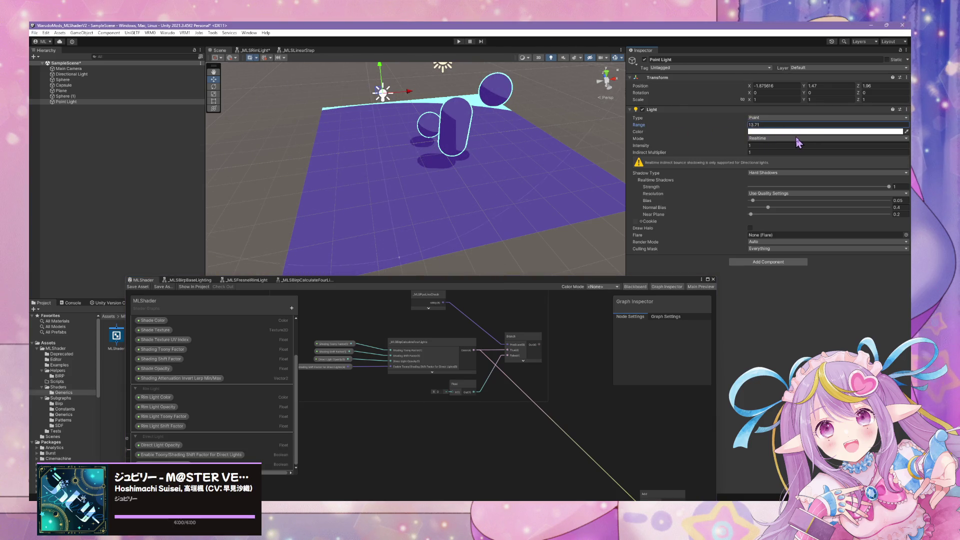
{"action": "left_click_drag", "start_coordinate": [735, 145], "coordinate": [647, 146]}
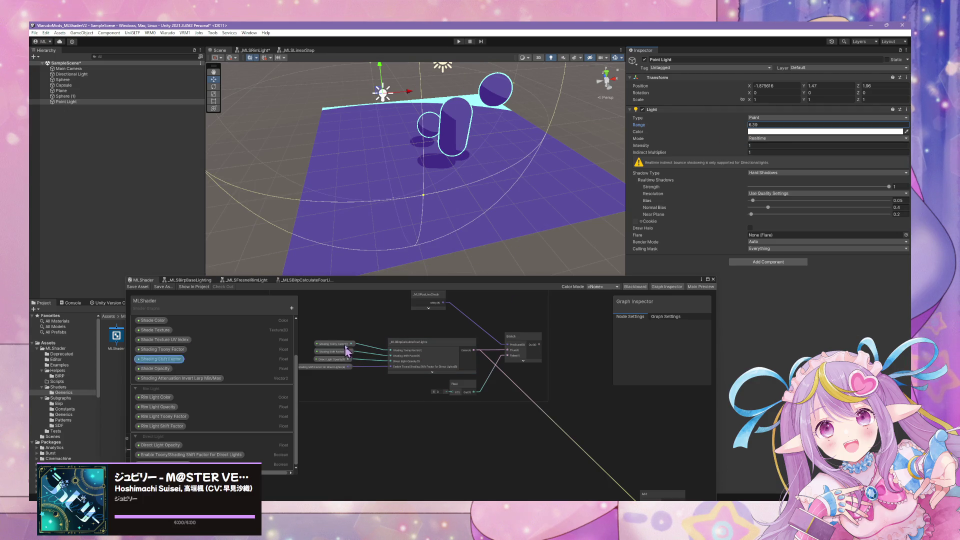
{"action": "scroll", "coordinate": [348, 351], "scroll_direction": "up", "scroll_amount": 3}
{"action": "left_click", "coordinate": [400, 353]}
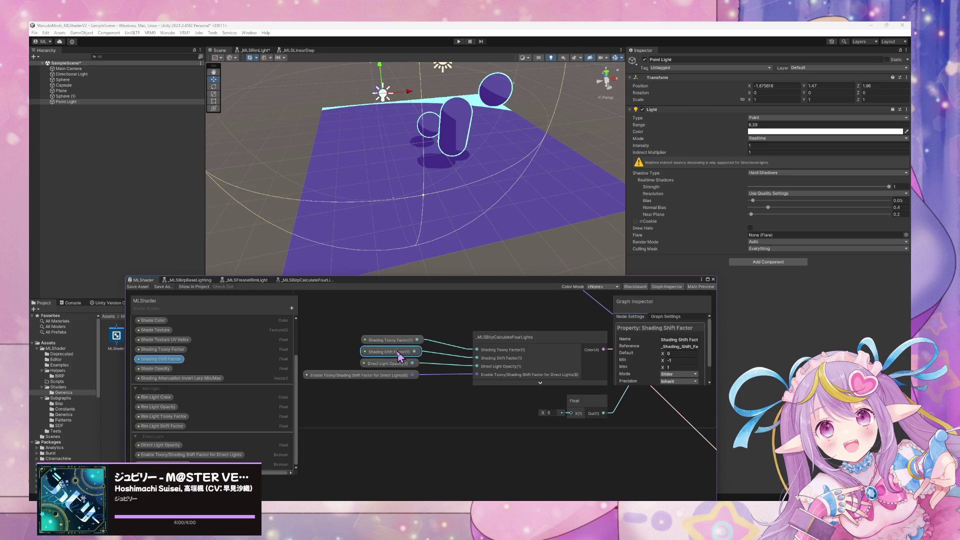
Step: Replace the shading factor property nodes with a 0 input and save the shader
{"action": "key", "text": "Delete"}
{"action": "key", "text": "Delete"}
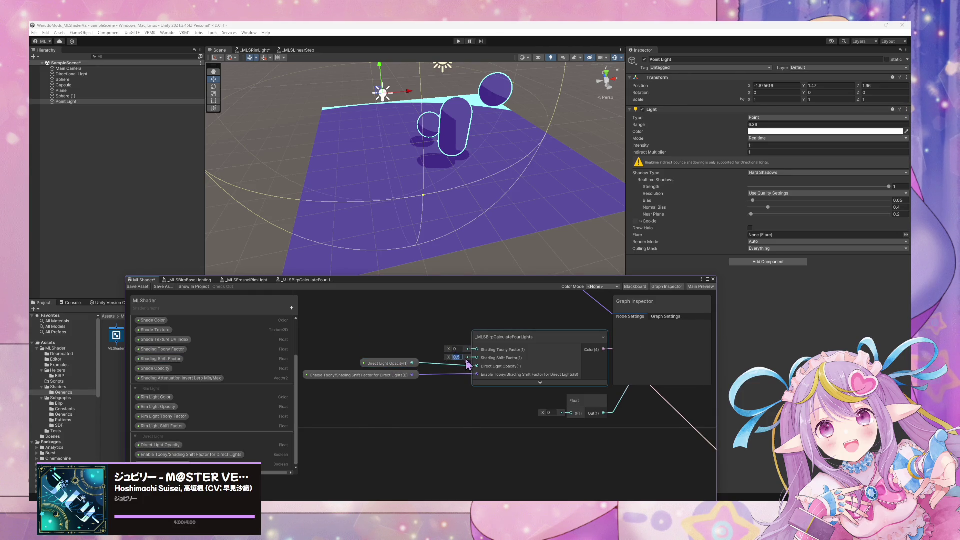
{"action": "type", "text": "0"}
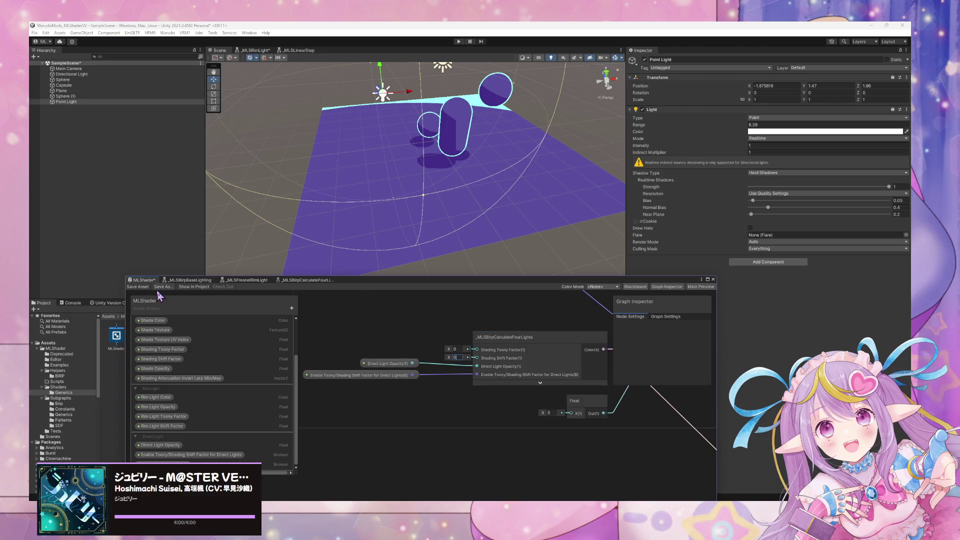
{"action": "left_click", "coordinate": [140, 287]}
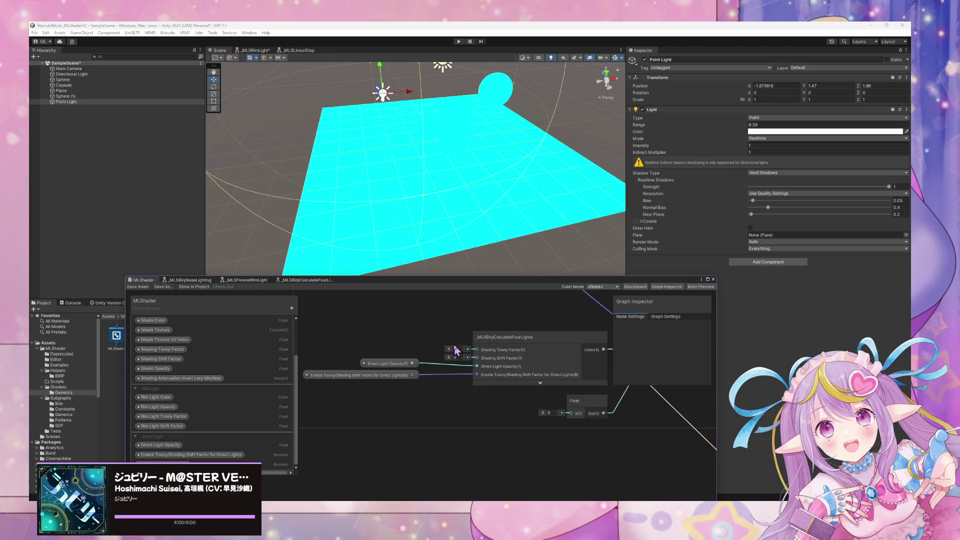
Step: Type a new Y position for the Point Light, dropping it below the floor
{"action": "mouse_move", "coordinate": [385, 85]}
{"action": "left_mouse_down"}
{"action": "mouse_move", "coordinate": [398, 172]}
{"action": "mouse_move", "coordinate": [408, 125]}
{"action": "left_mouse_up"}
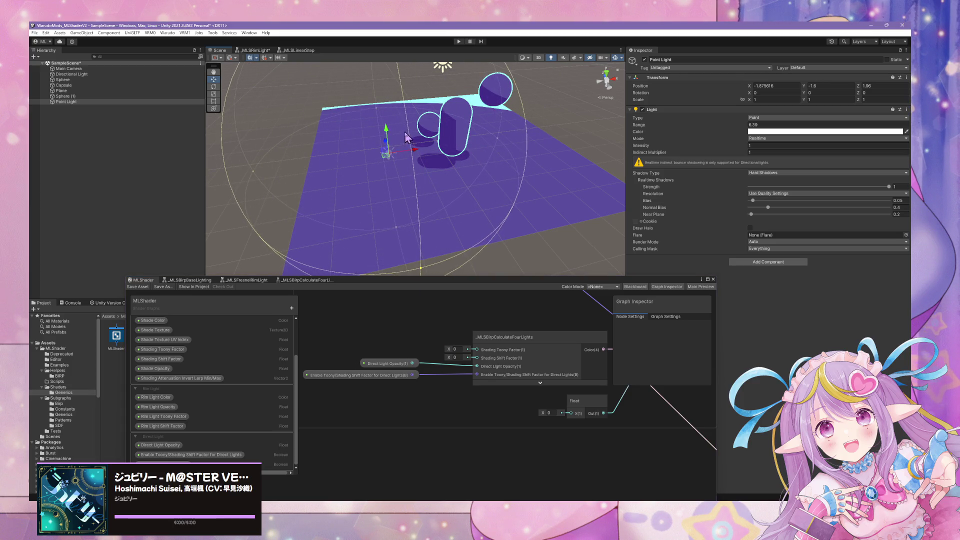
{"action": "type", "text": "0"}
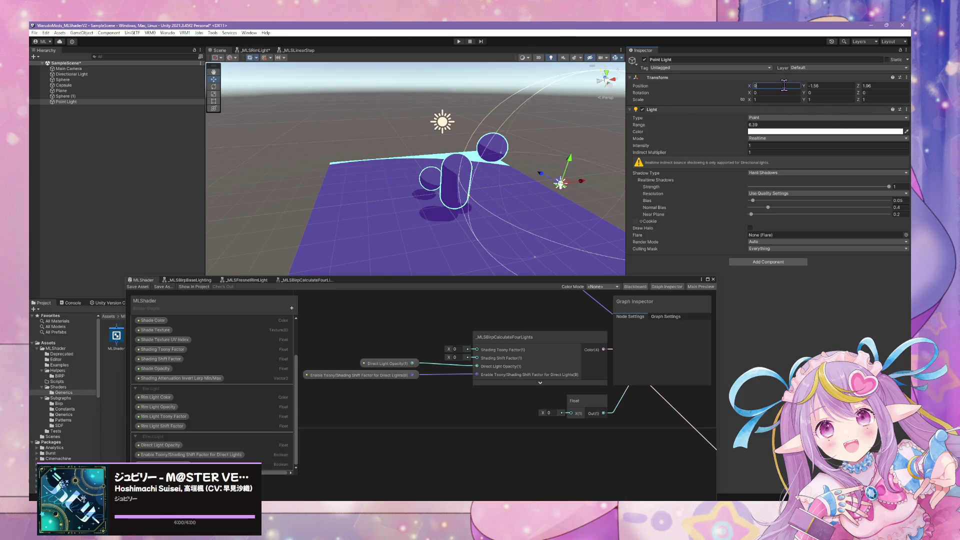
{"action": "type", "text": "0"}
{"action": "key", "text": "Tab"}
{"action": "type", "text": "0"}
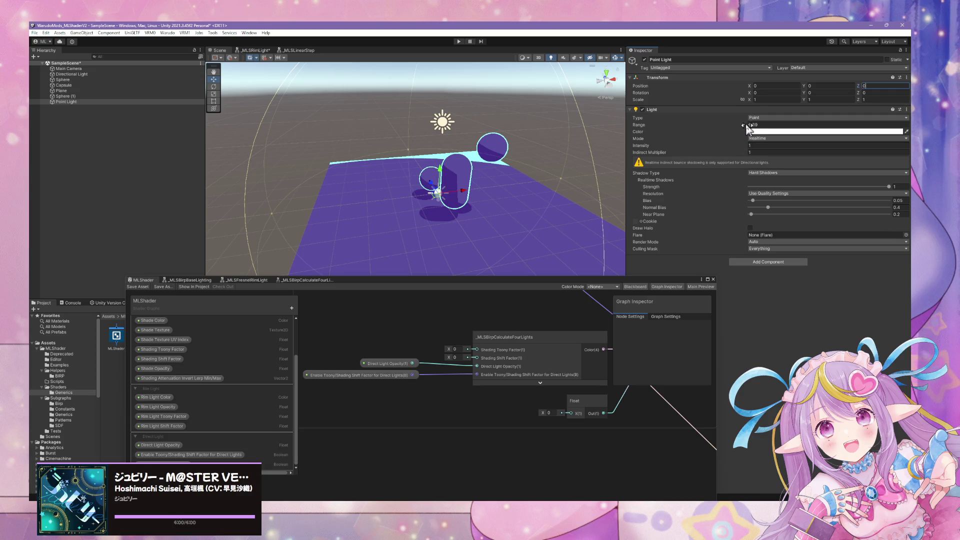
Step: Shrink the Point Light's range to 2.62 and move it above the floor to X 1.723
{"action": "mouse_move", "coordinate": [747, 128]}
{"action": "left_mouse_down"}
{"action": "mouse_move", "coordinate": [740, 137]}
{"action": "mouse_move", "coordinate": [782, 147]}
{"action": "mouse_move", "coordinate": [778, 156]}
{"action": "left_mouse_up"}
{"action": "scroll", "coordinate": [530, 227], "scroll_direction": "up", "scroll_amount": 8}
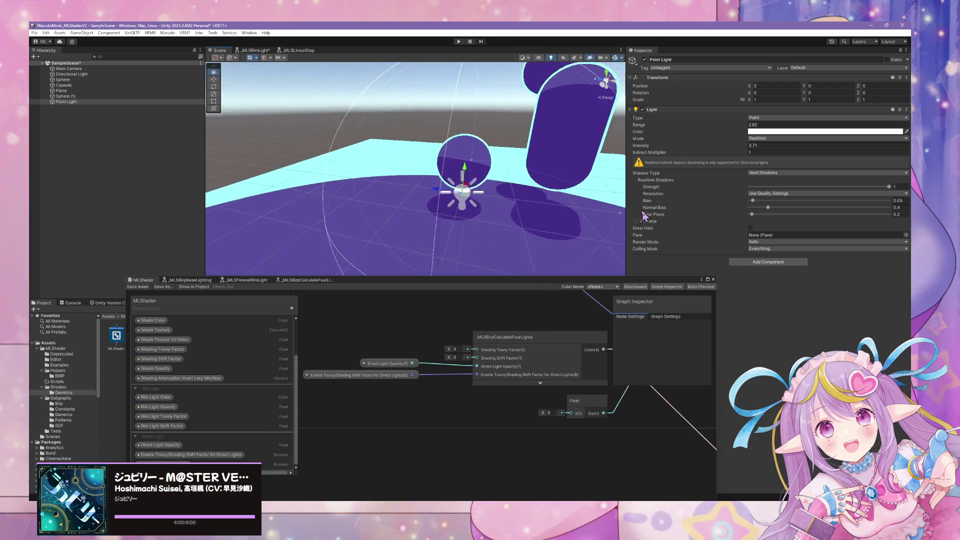
{"action": "left_click_drag", "start_coordinate": [465, 173], "coordinate": [466, 145]}
{"action": "mouse_move", "coordinate": [360, 187]}
{"action": "left_mouse_down"}
{"action": "mouse_move", "coordinate": [531, 148]}
{"action": "mouse_move", "coordinate": [573, 159]}
{"action": "left_mouse_up"}
{"action": "left_click_drag", "start_coordinate": [453, 195], "coordinate": [368, 210]}
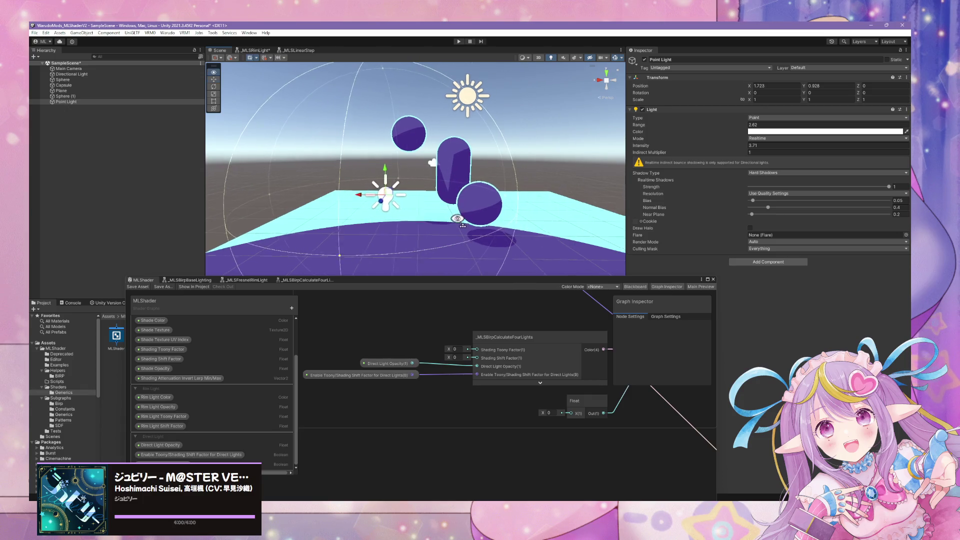
{"action": "mouse_move", "coordinate": [457, 219]}
{"action": "left_mouse_down"}
{"action": "mouse_move", "coordinate": [591, 231]}
{"action": "mouse_move", "coordinate": [557, 221]}
{"action": "mouse_move", "coordinate": [397, 227]}
{"action": "mouse_move", "coordinate": [407, 249]}
{"action": "mouse_move", "coordinate": [580, 215]}
{"action": "mouse_move", "coordinate": [648, 233]}
{"action": "left_mouse_up"}
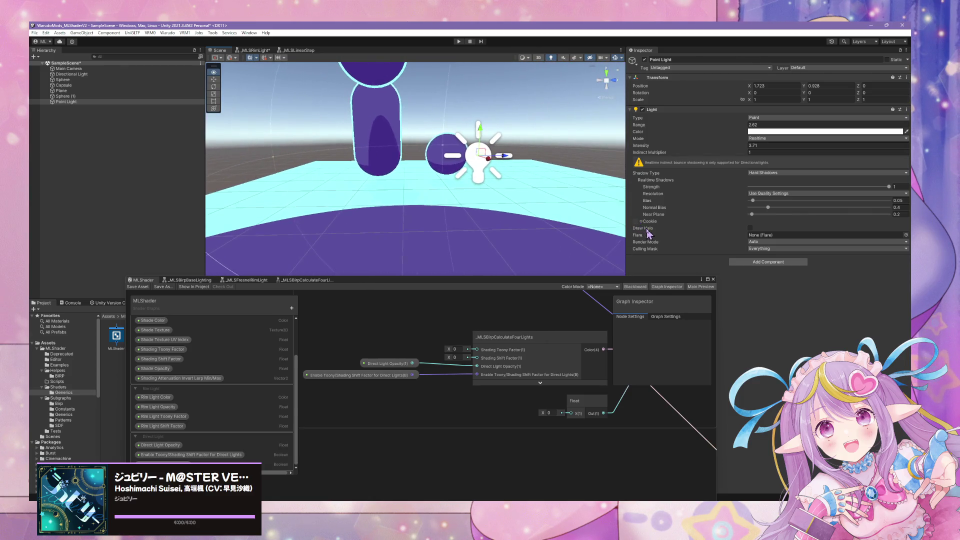
Step: Select the _MLSBirpCalculateFourLights node and pan the graph back to it
{"action": "left_click", "coordinate": [482, 351]}
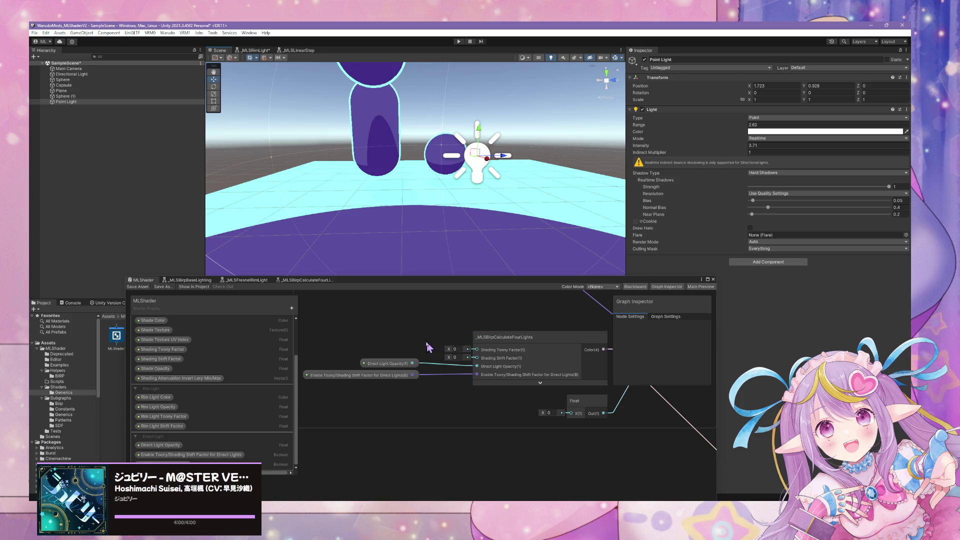
{"action": "scroll", "coordinate": [503, 342], "scroll_direction": "down", "scroll_amount": 5}
{"action": "scroll", "coordinate": [502, 343], "scroll_direction": "up", "scroll_amount": 5}
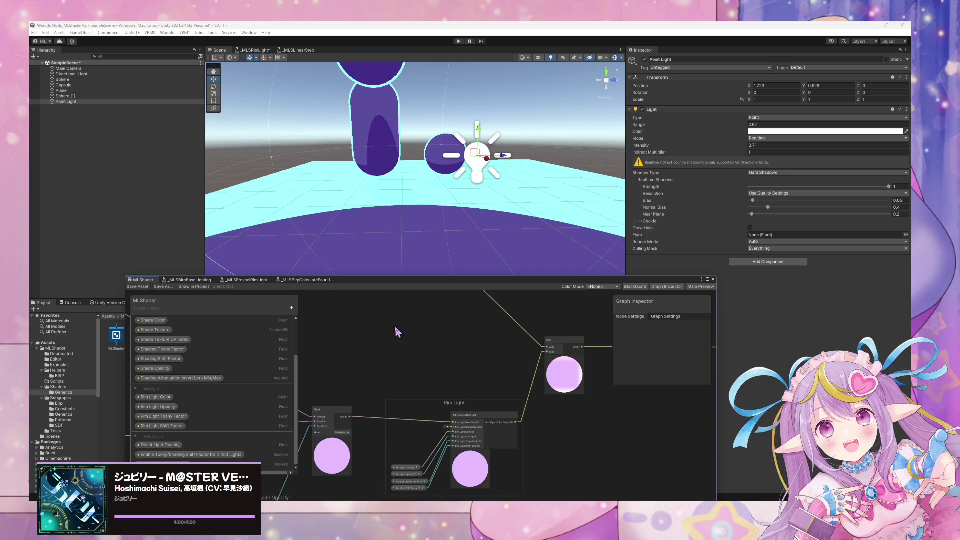
{"action": "mouse_move", "coordinate": [395, 333]}
{"action": "left_mouse_down"}
{"action": "mouse_move", "coordinate": [386, 326]}
{"action": "mouse_move", "coordinate": [465, 327]}
{"action": "left_mouse_up"}
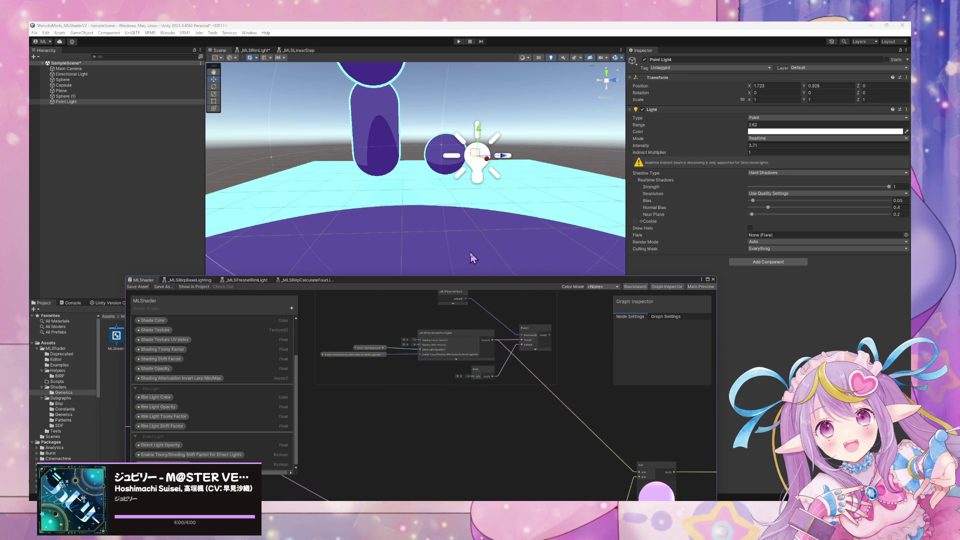
Step: Switch the Point Light to soft shadows, shrink its range, and lower it to Y 0.685
{"action": "left_click", "coordinate": [769, 175]}
{"action": "left_click", "coordinate": [760, 197]}
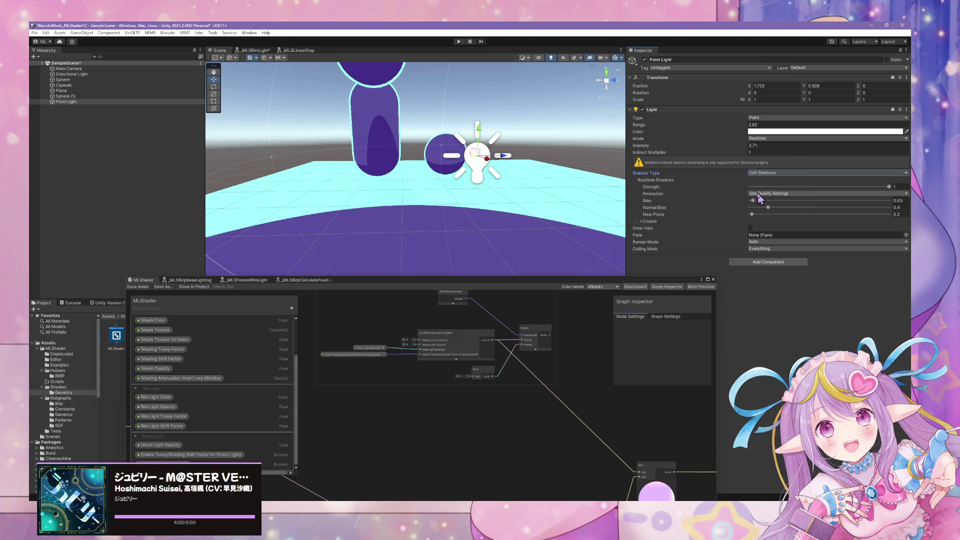
{"action": "left_click_drag", "start_coordinate": [889, 187], "coordinate": [887, 190]}
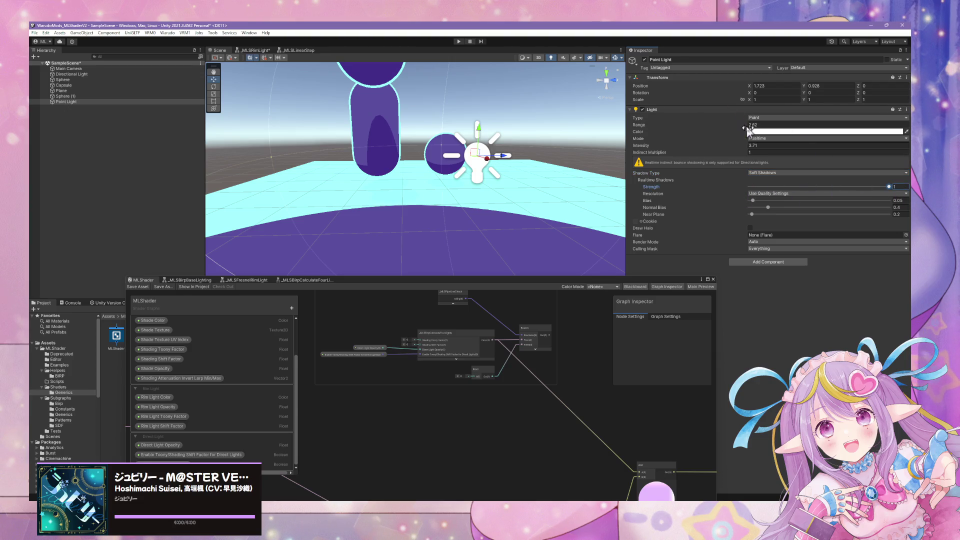
{"action": "left_click_drag", "start_coordinate": [748, 129], "coordinate": [727, 129]}
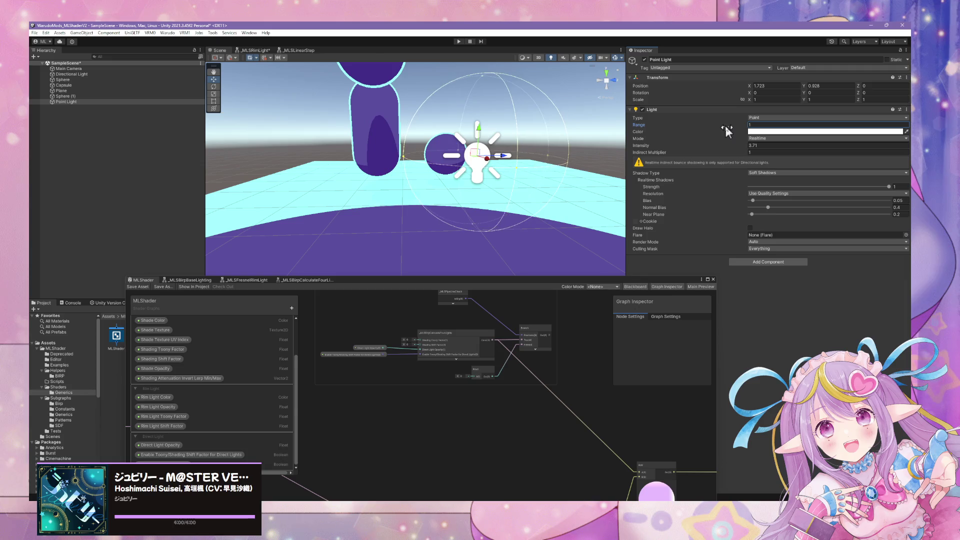
{"action": "mouse_move", "coordinate": [481, 136]}
{"action": "left_mouse_down"}
{"action": "mouse_move", "coordinate": [482, 165]}
{"action": "mouse_move", "coordinate": [481, 154]}
{"action": "left_mouse_up"}
Step: Reconnect the Rim Light result to the Add node's B input
{"action": "scroll", "coordinate": [576, 404], "scroll_direction": "up", "scroll_amount": 3}
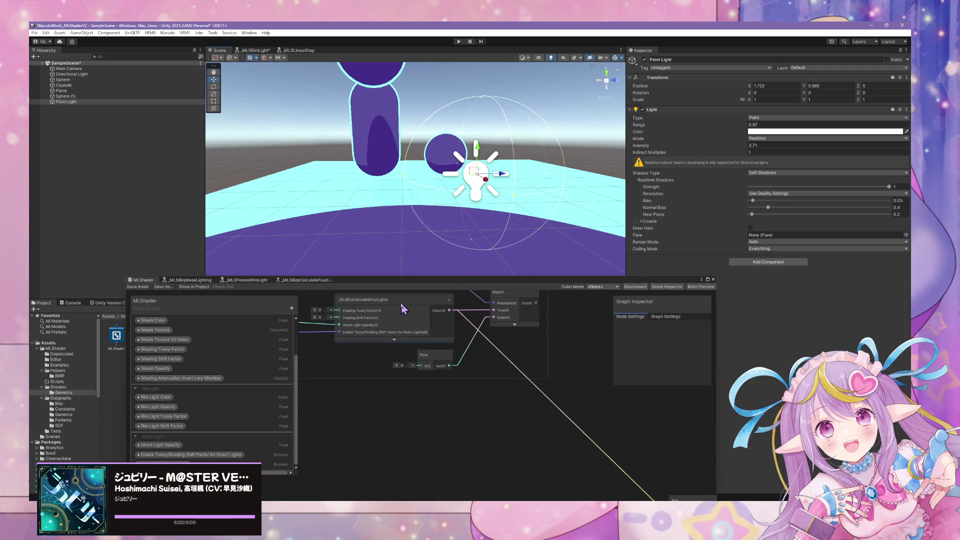
{"action": "mouse_move", "coordinate": [401, 303]}
{"action": "left_mouse_down"}
{"action": "mouse_move", "coordinate": [527, 330]}
{"action": "mouse_move", "coordinate": [484, 320]}
{"action": "left_mouse_up"}
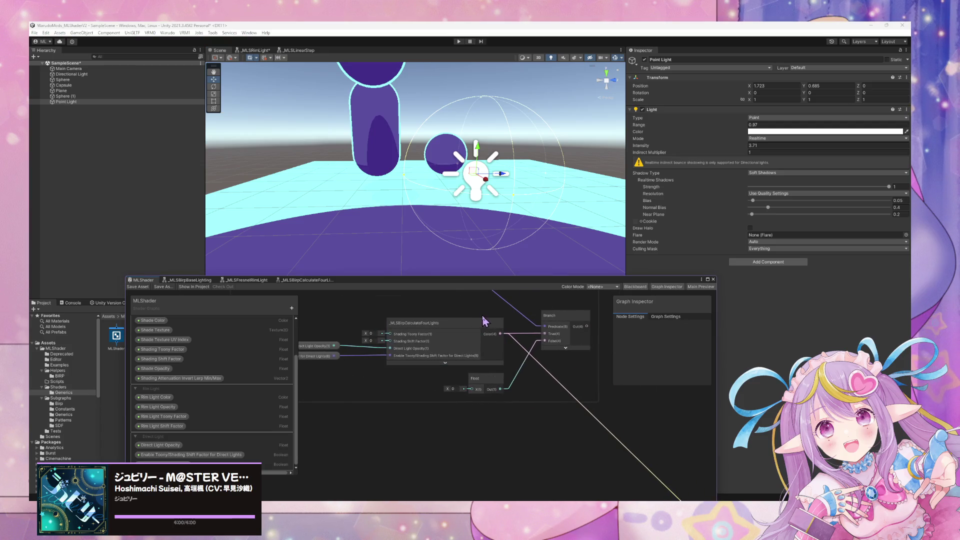
{"action": "scroll", "coordinate": [516, 325], "scroll_direction": "down", "scroll_amount": 4}
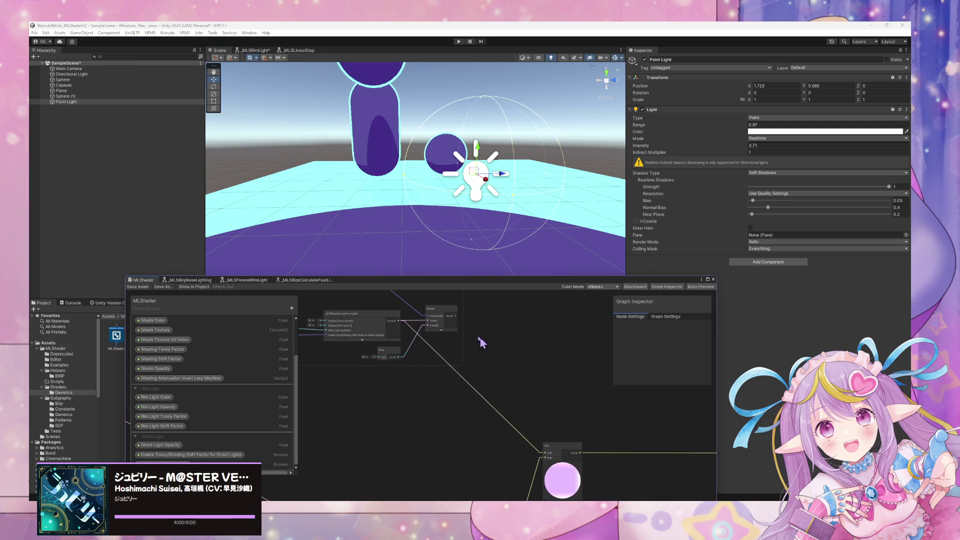
{"action": "left_click_drag", "start_coordinate": [457, 317], "coordinate": [548, 457]}
{"action": "left_click_drag", "start_coordinate": [552, 424], "coordinate": [559, 375]}
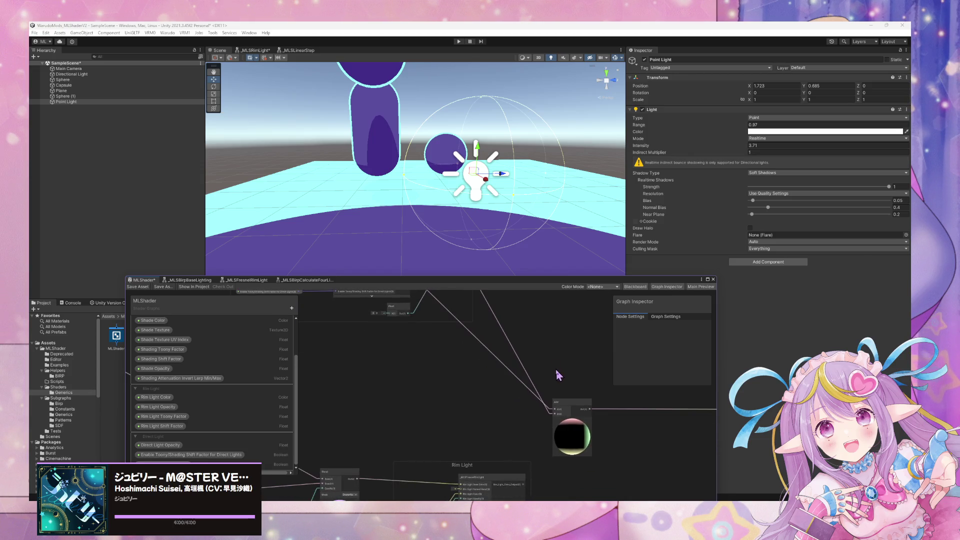
{"action": "left_click_drag", "start_coordinate": [526, 483], "coordinate": [556, 420]}
{"action": "left_click_drag", "start_coordinate": [467, 291], "coordinate": [473, 325]}
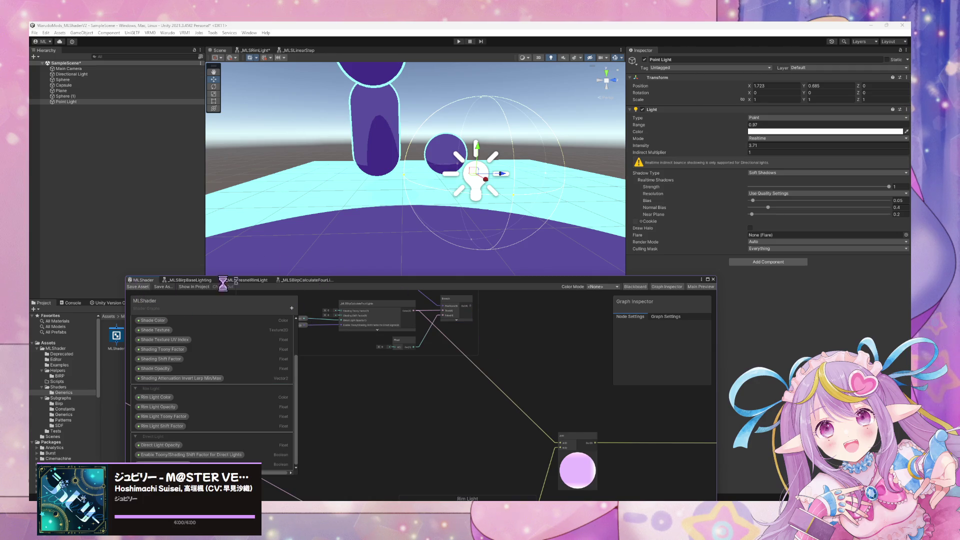
Step: Move the Point Light beside the capsule at Y 0.526, Z -1.078
{"action": "mouse_move", "coordinate": [503, 178]}
{"action": "left_mouse_down"}
{"action": "mouse_move", "coordinate": [415, 198]}
{"action": "mouse_move", "coordinate": [424, 200]}
{"action": "left_mouse_up"}
{"action": "mouse_move", "coordinate": [398, 153]}
{"action": "left_mouse_down"}
{"action": "mouse_move", "coordinate": [393, 118]}
{"action": "mouse_move", "coordinate": [399, 257]}
{"action": "mouse_move", "coordinate": [438, 166]}
{"action": "mouse_move", "coordinate": [393, 163]}
{"action": "mouse_move", "coordinate": [421, 205]}
{"action": "mouse_move", "coordinate": [500, 184]}
{"action": "mouse_move", "coordinate": [493, 203]}
{"action": "mouse_move", "coordinate": [445, 241]}
{"action": "mouse_move", "coordinate": [386, 212]}
{"action": "mouse_move", "coordinate": [508, 210]}
{"action": "left_mouse_up"}
{"action": "left_click", "coordinate": [508, 210]}
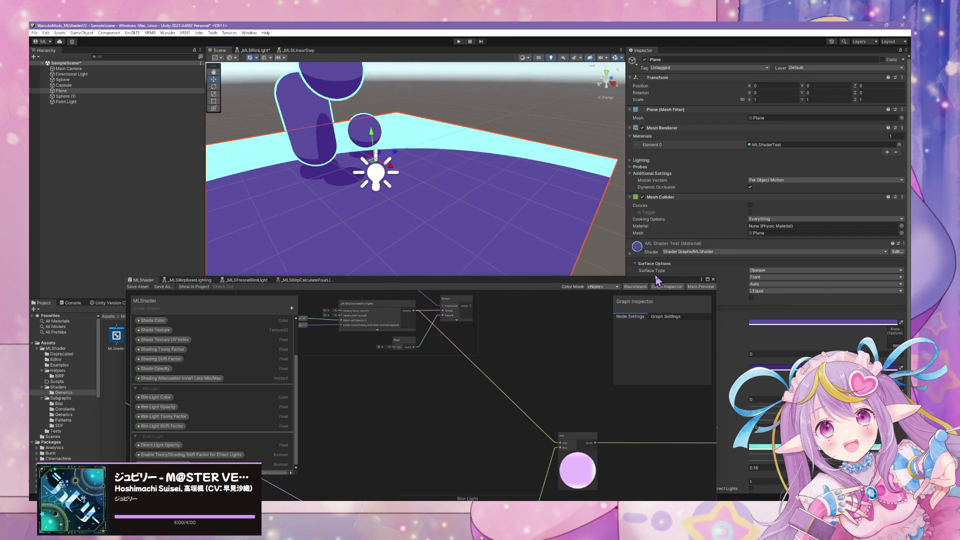
Step: Set the plane material's Rim Light Opacity to 0
{"action": "left_click_drag", "start_coordinate": [656, 280], "coordinate": [490, 270]}
{"action": "scroll", "coordinate": [757, 302], "scroll_direction": "down", "scroll_amount": 3}
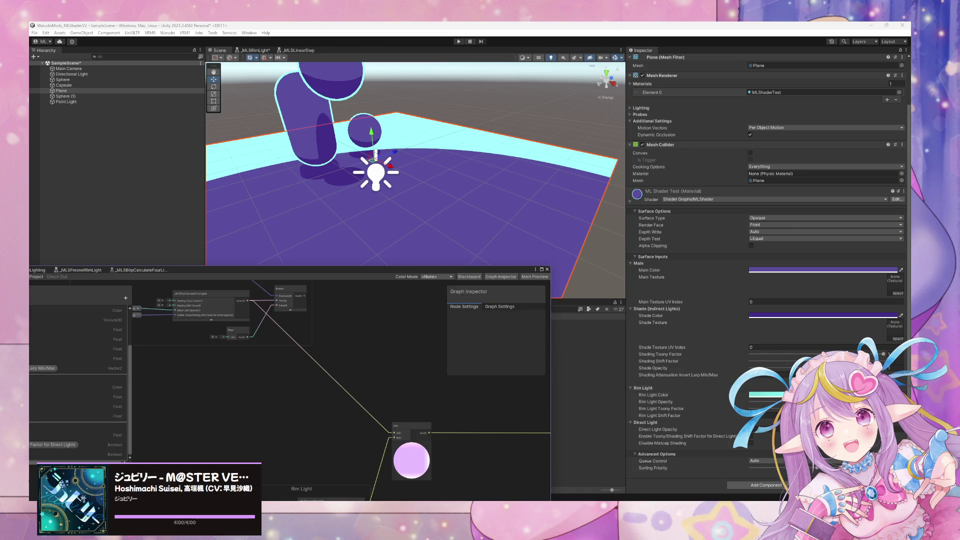
{"action": "left_click_drag", "start_coordinate": [710, 402], "coordinate": [686, 398]}
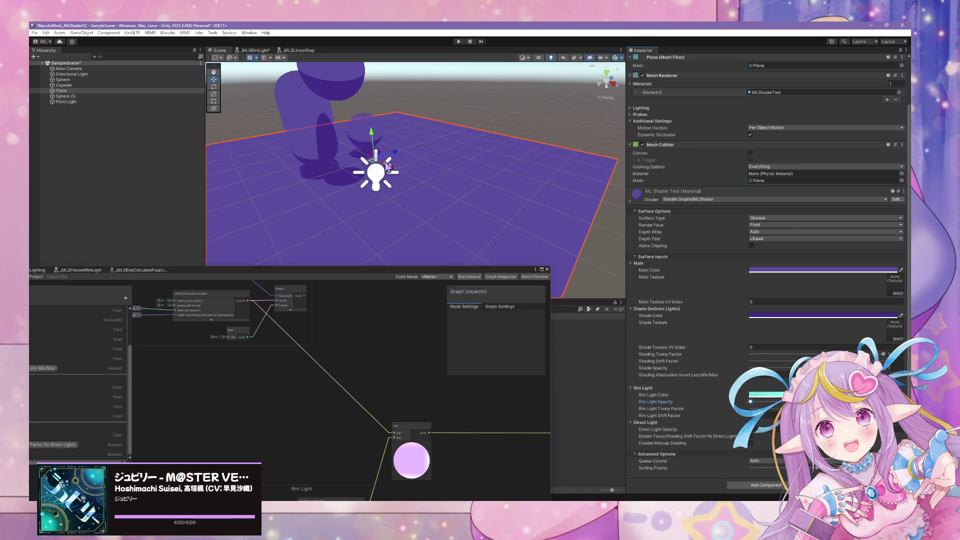
Step: Trim the Point Light's range from 0.87 to 0.81
{"action": "mouse_move", "coordinate": [387, 167]}
{"action": "left_mouse_down"}
{"action": "mouse_move", "coordinate": [454, 111]}
{"action": "mouse_move", "coordinate": [429, 154]}
{"action": "mouse_move", "coordinate": [279, 163]}
{"action": "mouse_move", "coordinate": [297, 152]}
{"action": "left_mouse_up"}
{"action": "left_click", "coordinate": [66, 102]}
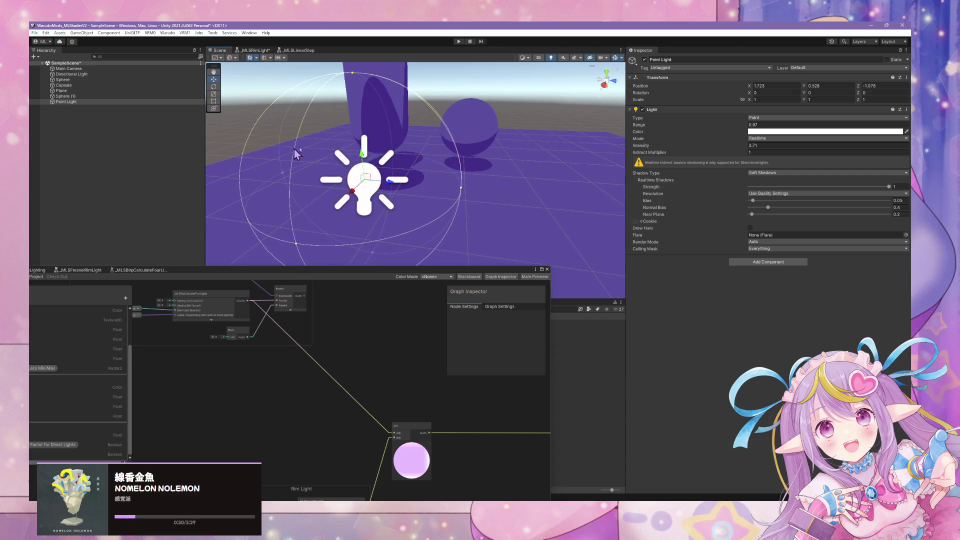
{"action": "left_click_drag", "start_coordinate": [744, 128], "coordinate": [744, 134]}
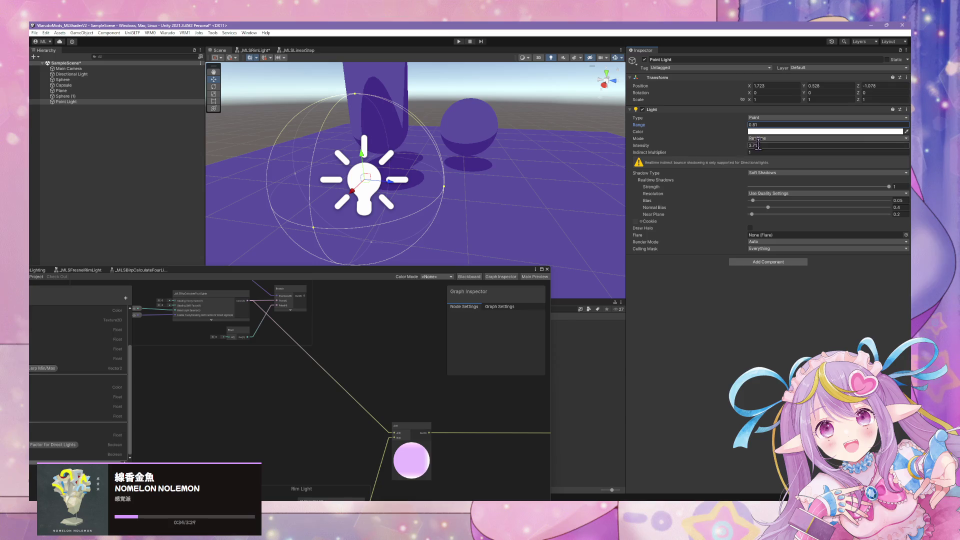
Step: Toggle the Directional Light off and on, then raise the Point Light's intensity to 9.27
{"action": "left_click", "coordinate": [145, 75]}
{"action": "left_click", "coordinate": [645, 60]}
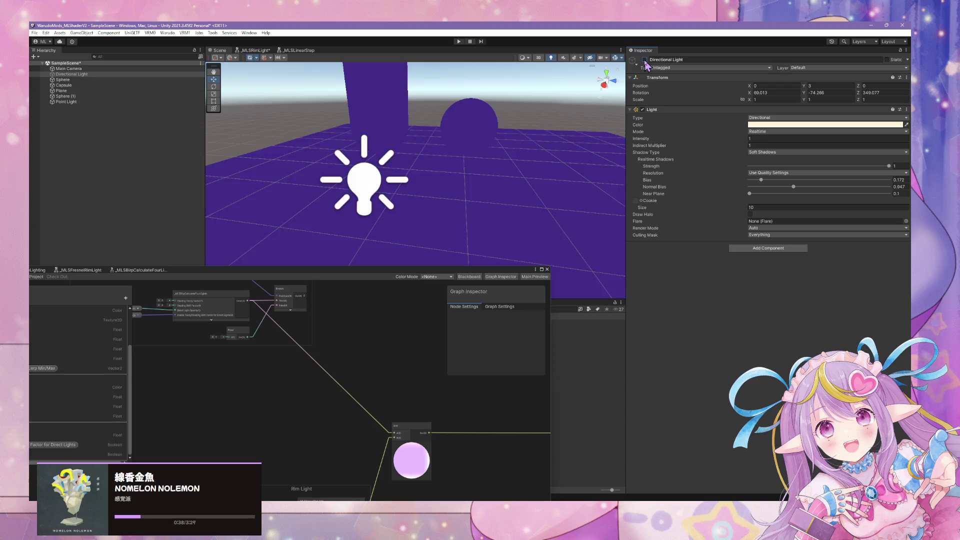
{"action": "left_click", "coordinate": [644, 60]}
{"action": "left_click", "coordinate": [80, 101]}
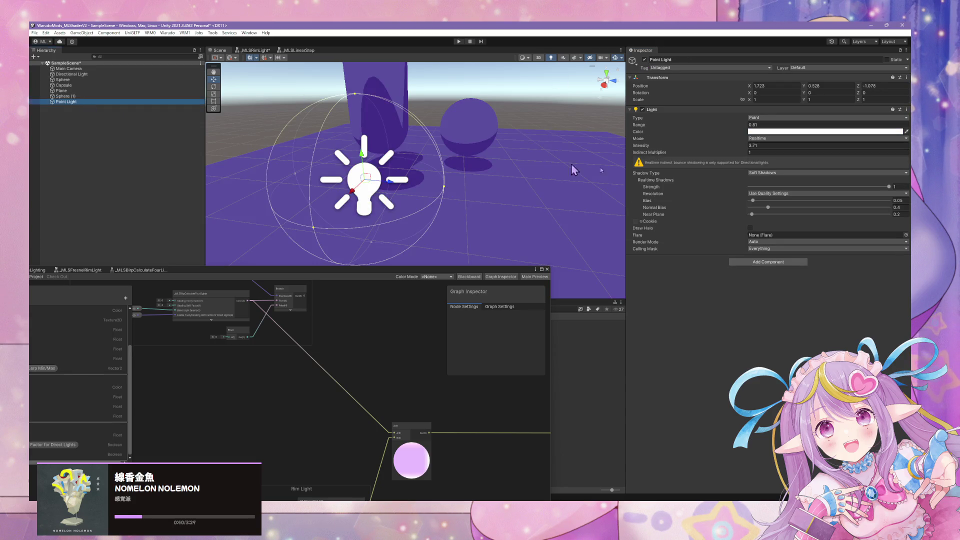
{"action": "left_click", "coordinate": [750, 153]}
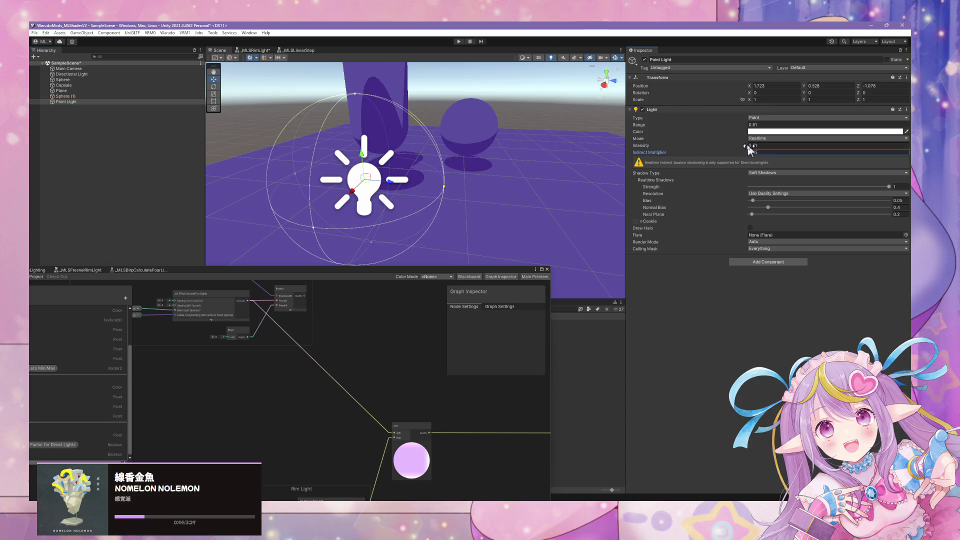
{"action": "left_click", "coordinate": [750, 146]}
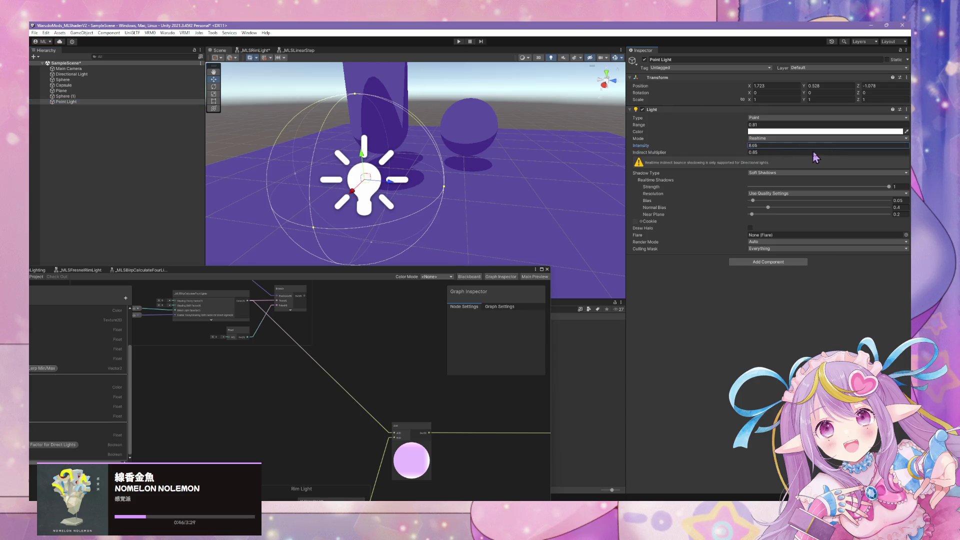
Step: Try several light colours and settle on orange for the Point Light
{"action": "left_click", "coordinate": [813, 132]}
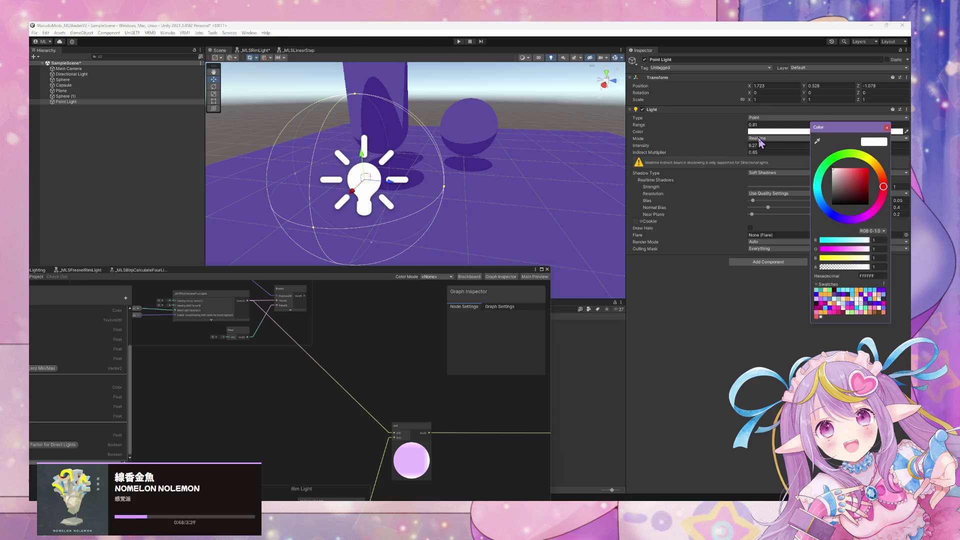
{"action": "key", "text": "Tab"}
{"action": "left_click", "coordinate": [832, 298]}
{"action": "left_click", "coordinate": [842, 303]}
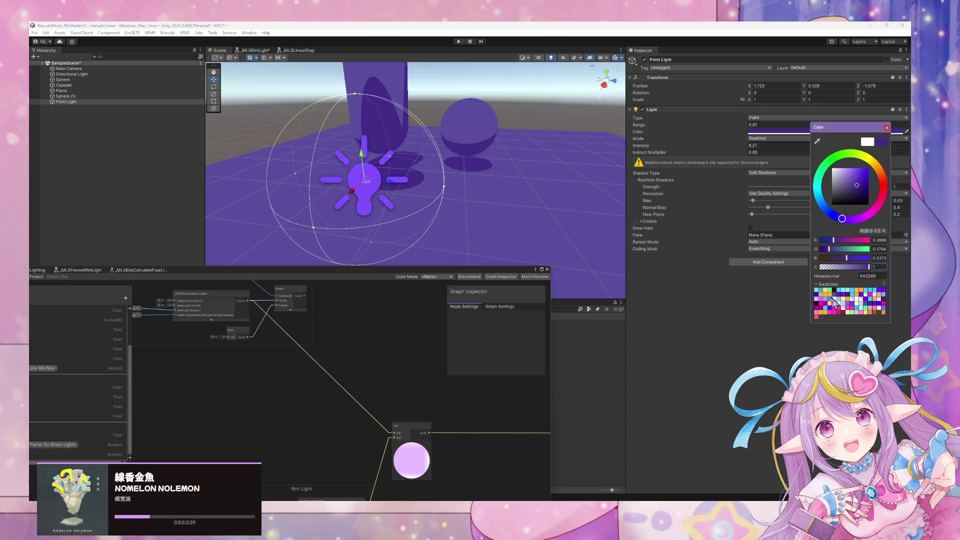
{"action": "left_click", "coordinate": [835, 302]}
{"action": "left_click", "coordinate": [830, 305]}
{"action": "left_click", "coordinate": [818, 309]}
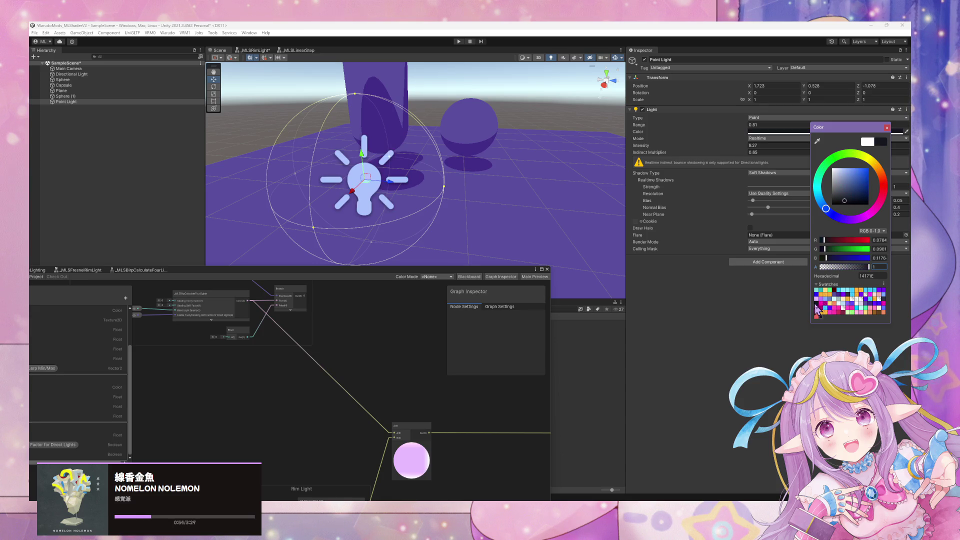
{"action": "left_click", "coordinate": [836, 300]}
{"action": "left_click", "coordinate": [826, 310]}
{"action": "left_click", "coordinate": [828, 316]}
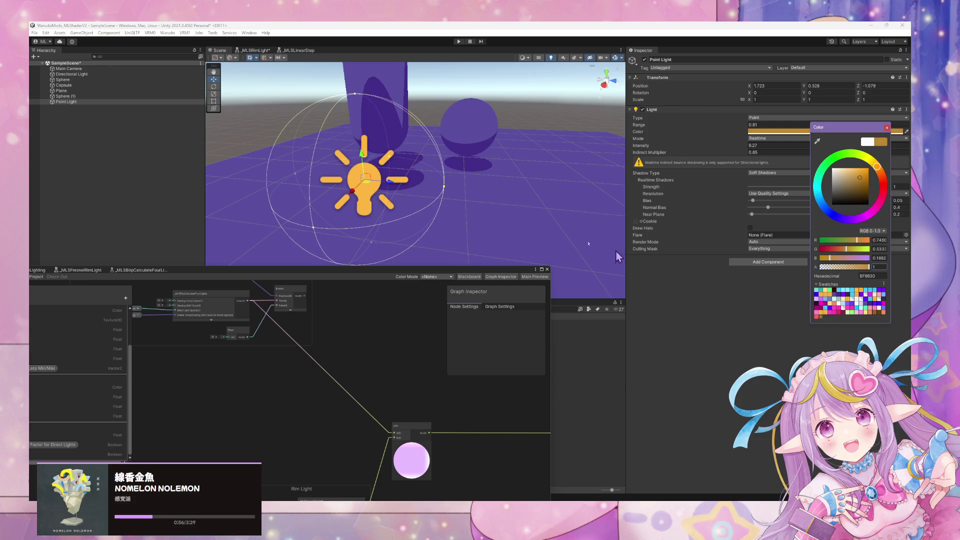
{"action": "left_click_drag", "start_coordinate": [450, 165], "coordinate": [433, 163], "text": "alt"}
{"action": "mouse_move", "coordinate": [236, 420]}
{"action": "left_mouse_down"}
{"action": "mouse_move", "coordinate": [440, 375]}
{"action": "mouse_move", "coordinate": [371, 364]}
{"action": "left_mouse_up"}
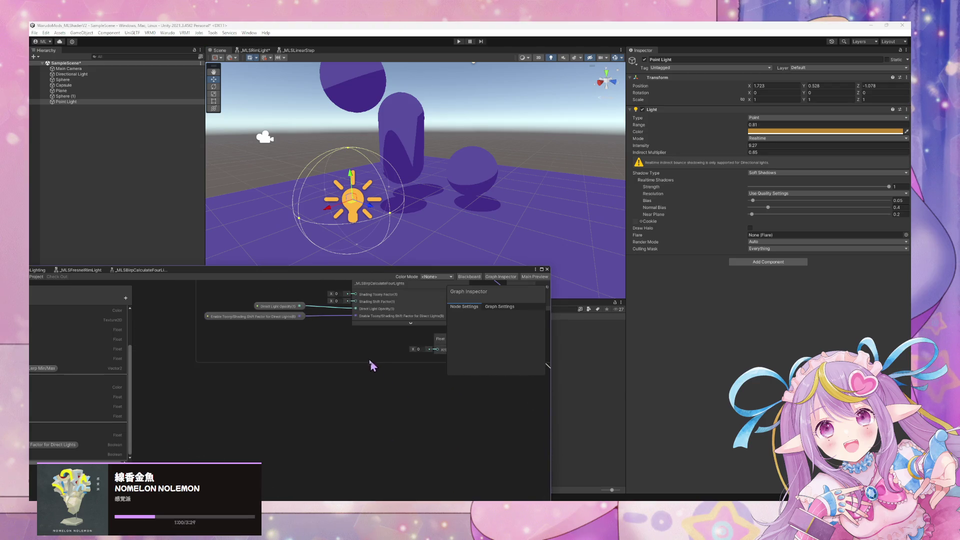
Step: Float the graph window out and open the _MLSBirpCalculateFourLights subgraph
{"action": "scroll", "coordinate": [242, 397], "scroll_direction": "up", "scroll_amount": 3}
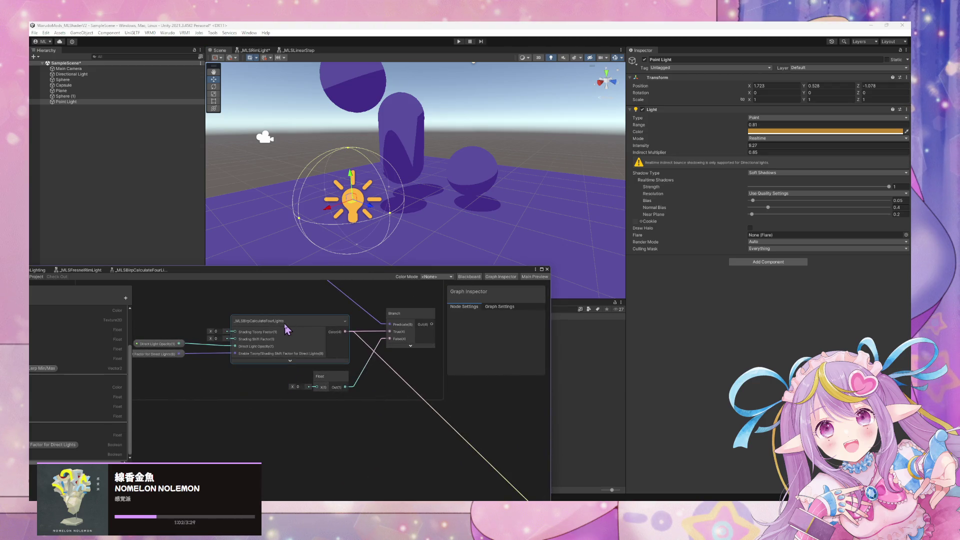
{"action": "mouse_move", "coordinate": [321, 278]}
{"action": "left_mouse_down"}
{"action": "mouse_move", "coordinate": [670, 161]}
{"action": "mouse_move", "coordinate": [614, 183]}
{"action": "left_mouse_up"}
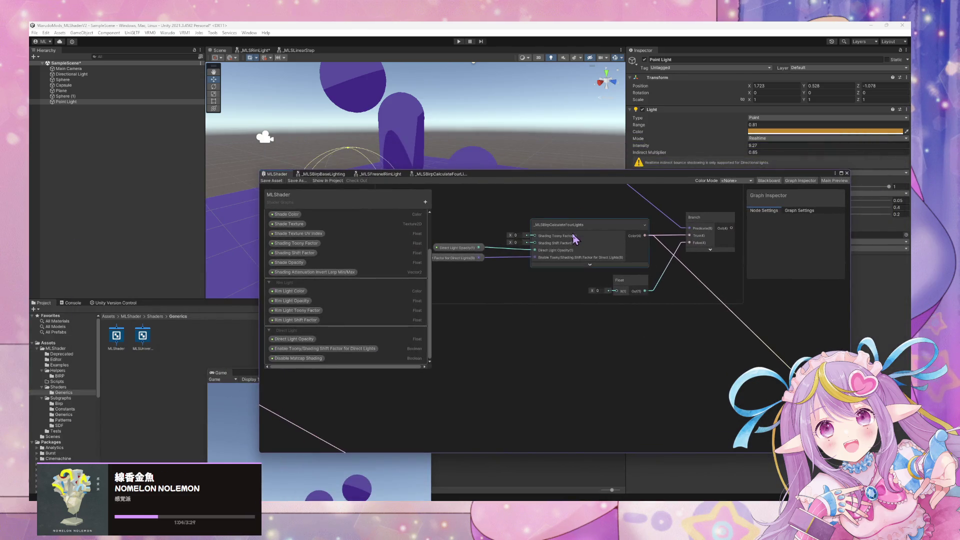
{"action": "double_click", "coordinate": [574, 238]}
{"action": "scroll", "coordinate": [513, 323], "scroll_direction": "up", "scroll_amount": 3}
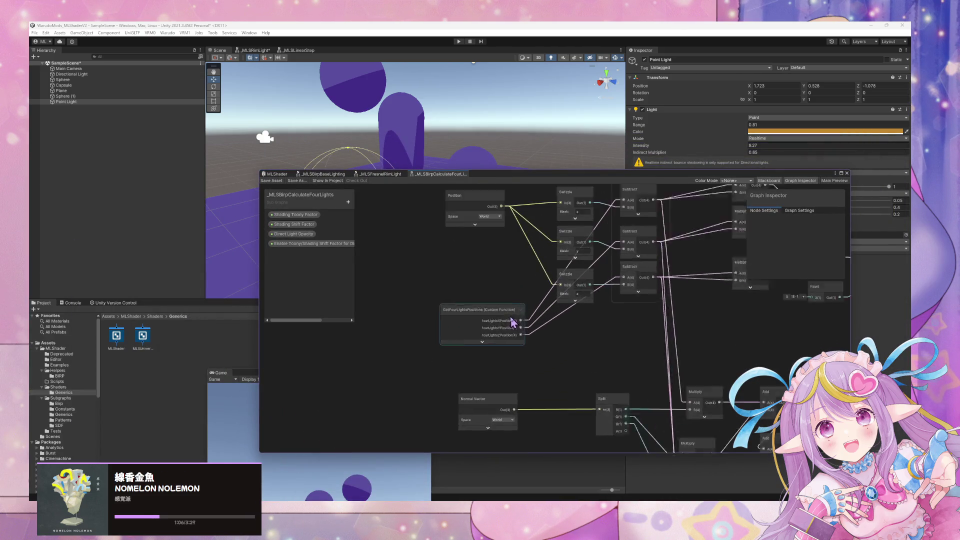
{"action": "scroll", "coordinate": [581, 317], "scroll_direction": "down", "scroll_amount": 5}
{"action": "scroll", "coordinate": [610, 322], "scroll_direction": "up", "scroll_amount": 2}
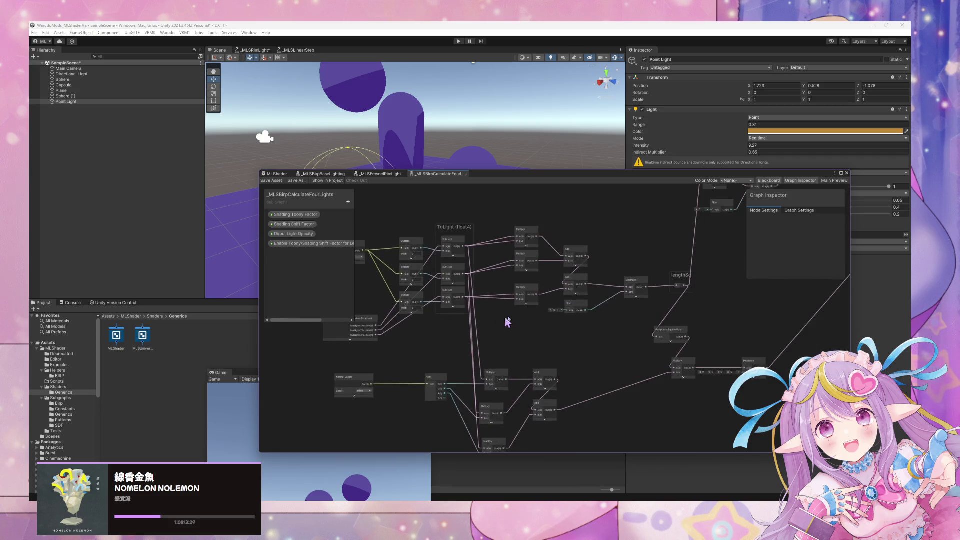
{"action": "scroll", "coordinate": [508, 322], "scroll_direction": "down", "scroll_amount": 2}
{"action": "scroll", "coordinate": [403, 358], "scroll_direction": "up", "scroll_amount": 2}
Step: Select the GetFourLightsPositions node and locate its source file from the enlarged Graph Inspector
{"action": "left_click", "coordinate": [467, 338]}
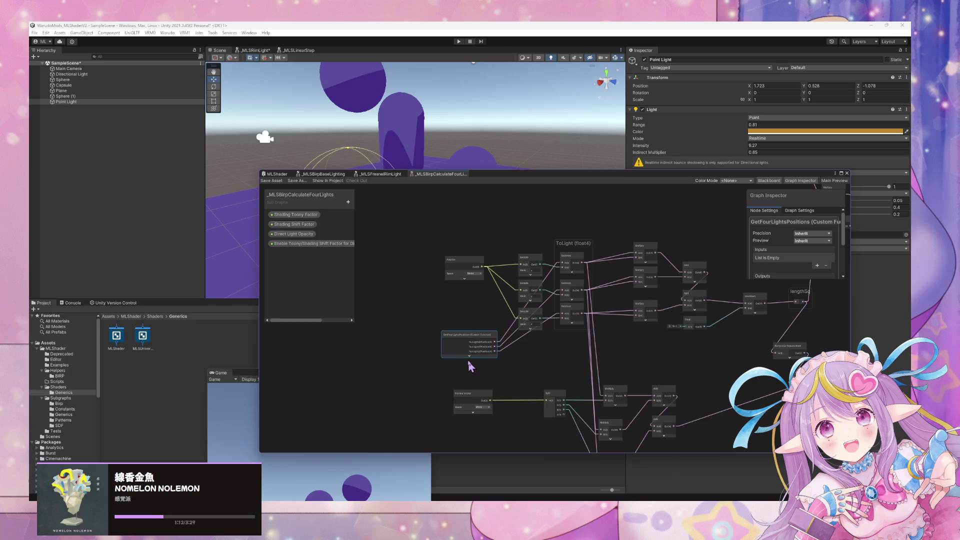
{"action": "left_click_drag", "start_coordinate": [787, 281], "coordinate": [787, 396]}
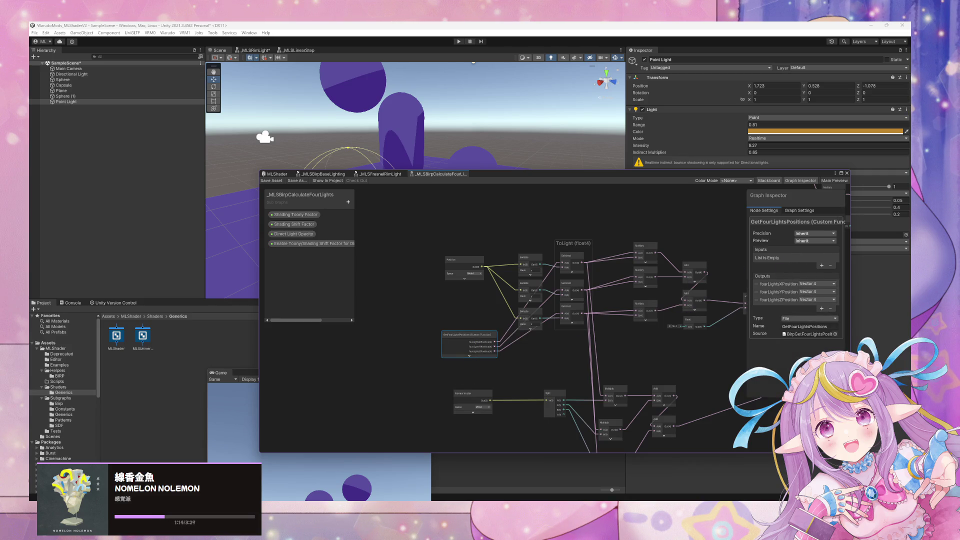
{"action": "left_click", "coordinate": [823, 334]}
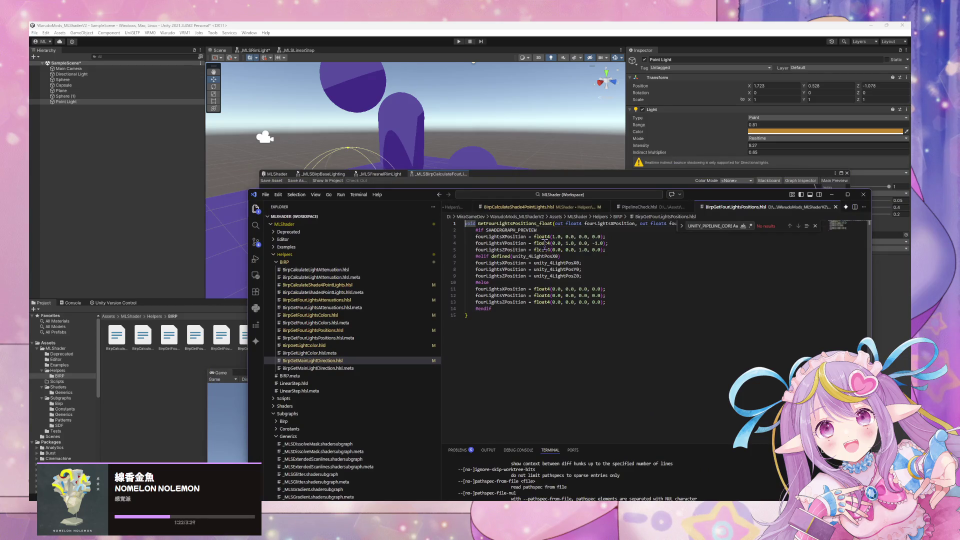
Step: In BirpCalculateLightAttenuation.hlsl, replace the UNITY_LIGHT_ATTENUATION check with BUILTIN_TARGET_API
{"action": "double_click", "coordinate": [537, 257]}
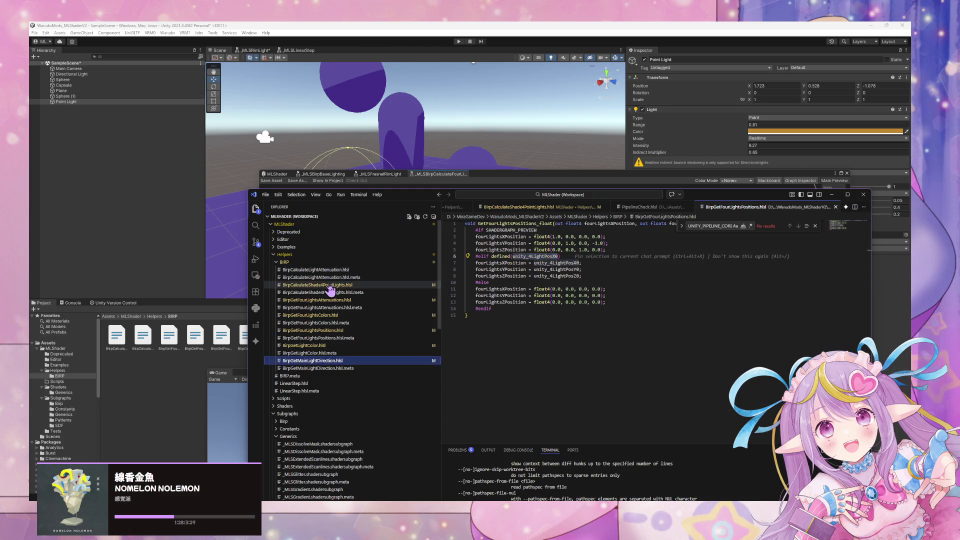
{"action": "left_click", "coordinate": [341, 270]}
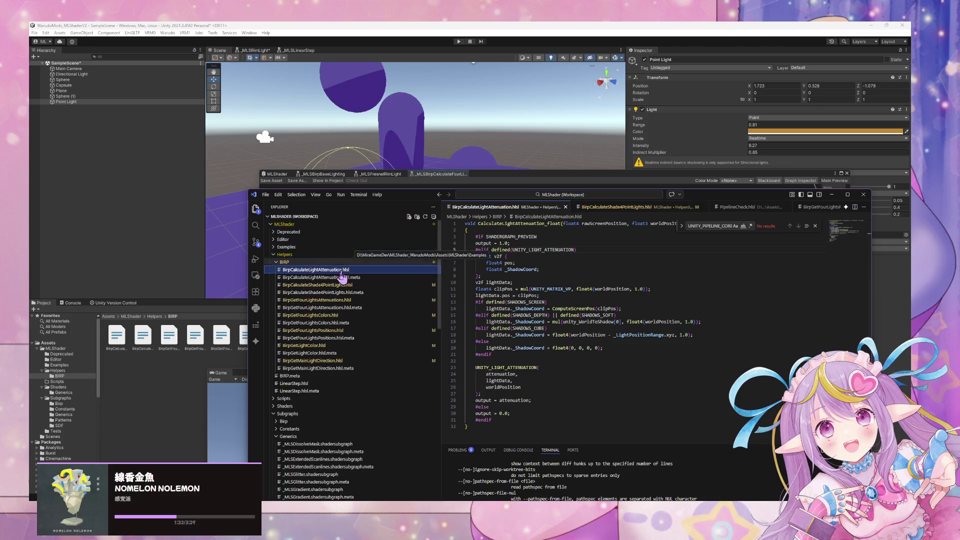
{"action": "left_click", "coordinate": [350, 285]}
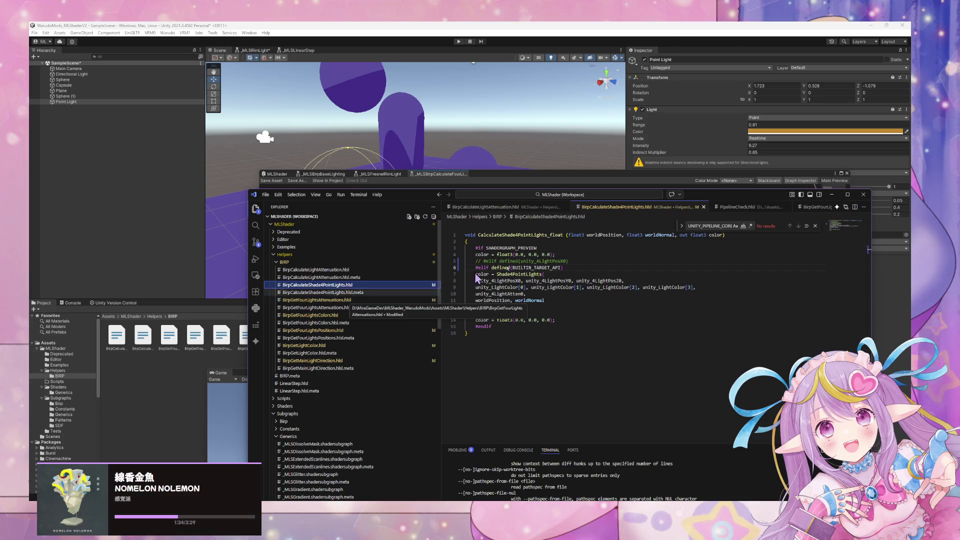
{"action": "left_click", "coordinate": [311, 270]}
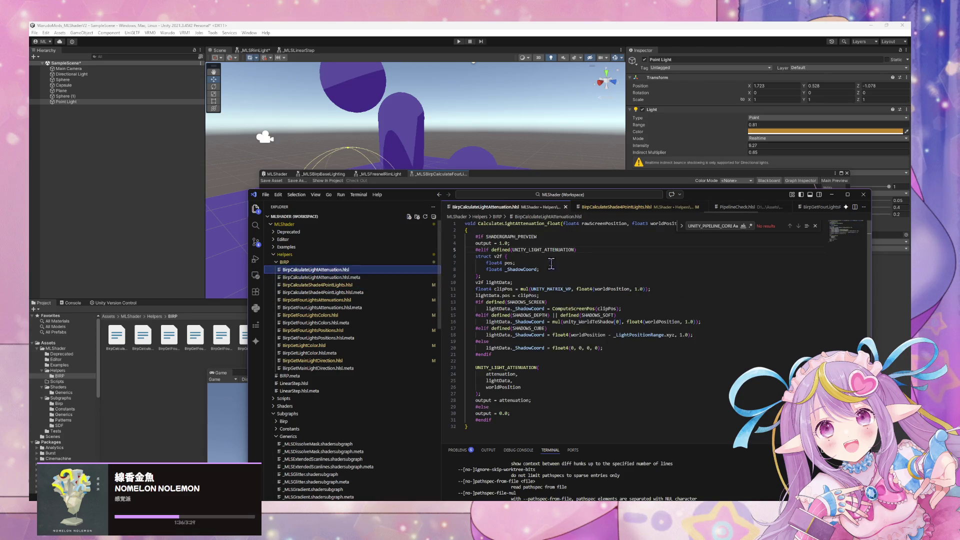
{"action": "key", "text": "ctrl+slash"}
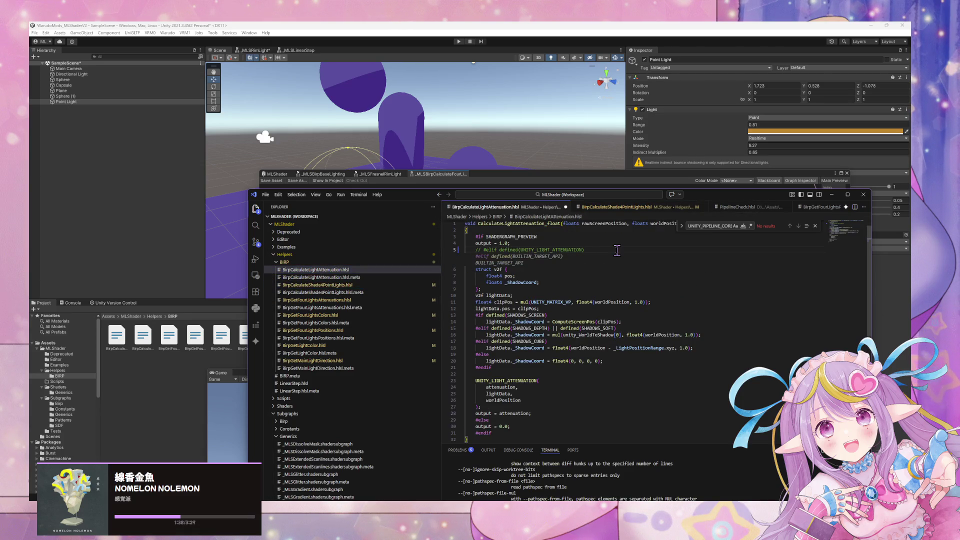
{"action": "key", "text": "Tab"}
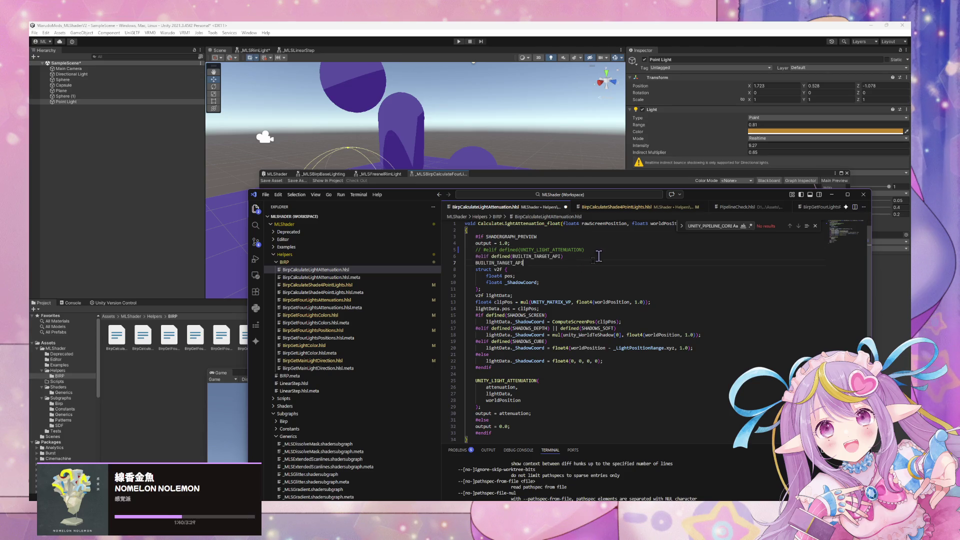
{"action": "key", "text": "shift+Home"}
{"action": "key", "text": "shift+Home"}
{"action": "key", "text": "BackSpace"}
{"action": "key", "text": "BackSpace"}
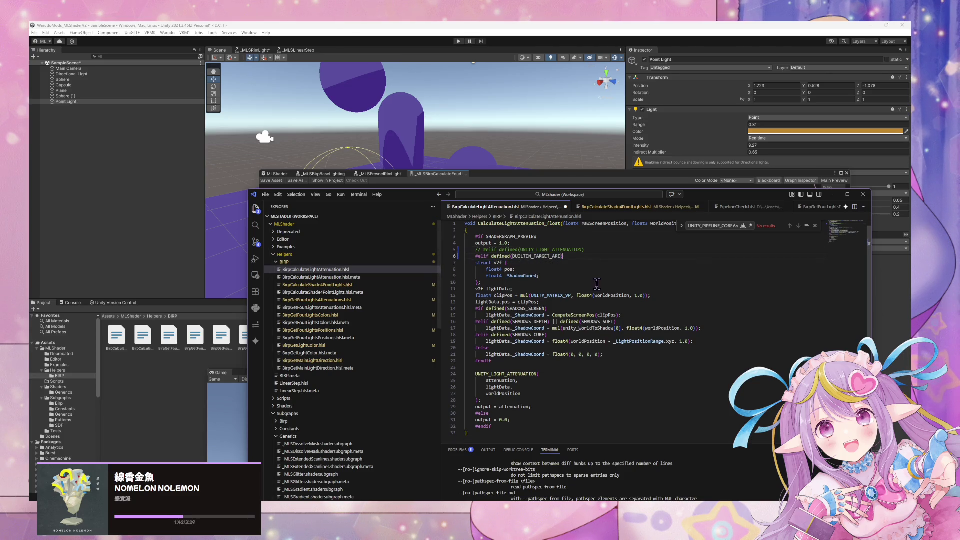
Step: Review the remaining BIRP helpers, from Shade4PointLights through GetMainLightDirection, then return to Unity
{"action": "left_click", "coordinate": [350, 285]}
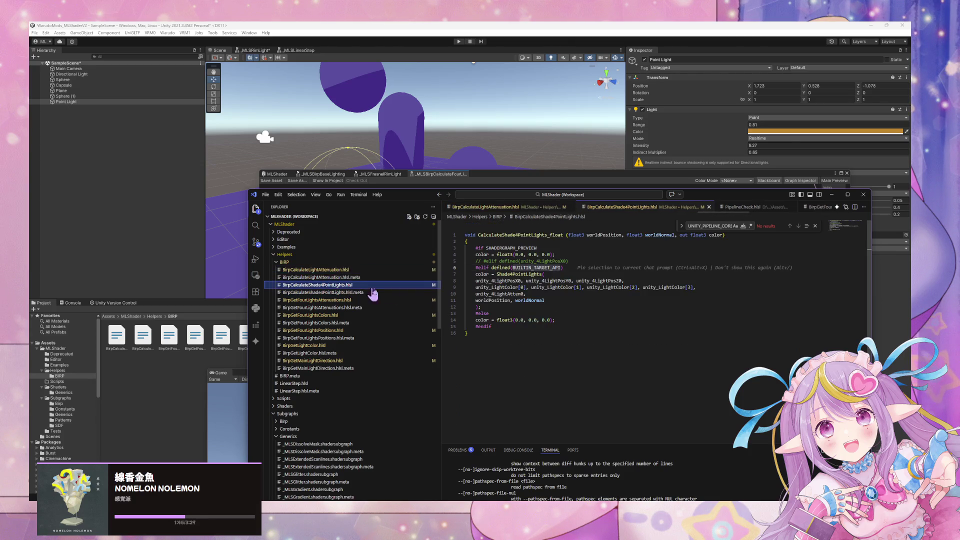
{"action": "left_click", "coordinate": [363, 300]}
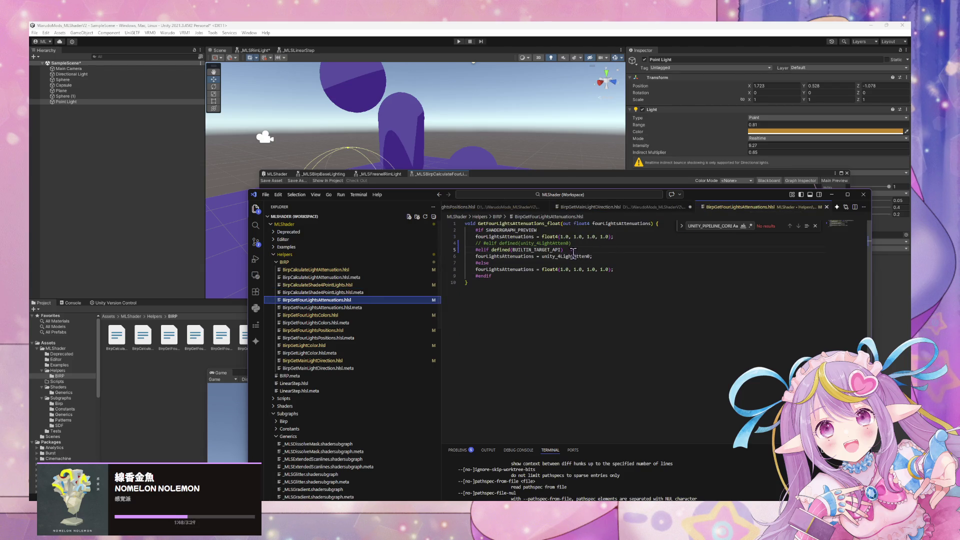
{"action": "left_click", "coordinate": [355, 316]}
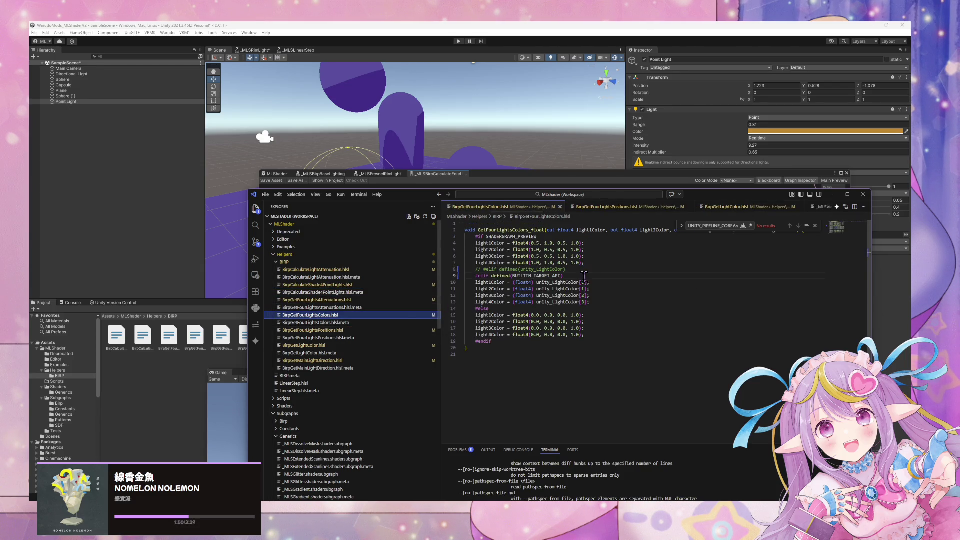
{"action": "left_click", "coordinate": [350, 331]}
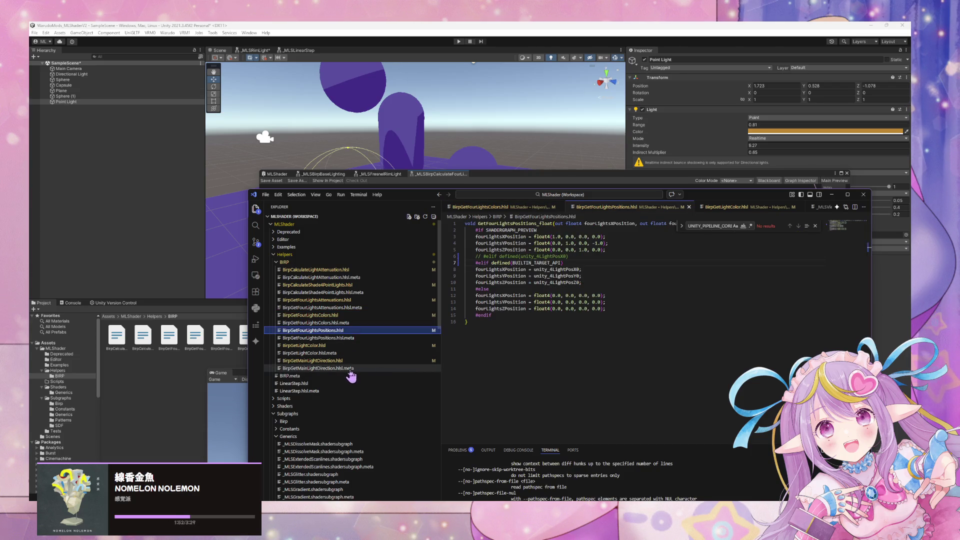
{"action": "left_click", "coordinate": [358, 346]}
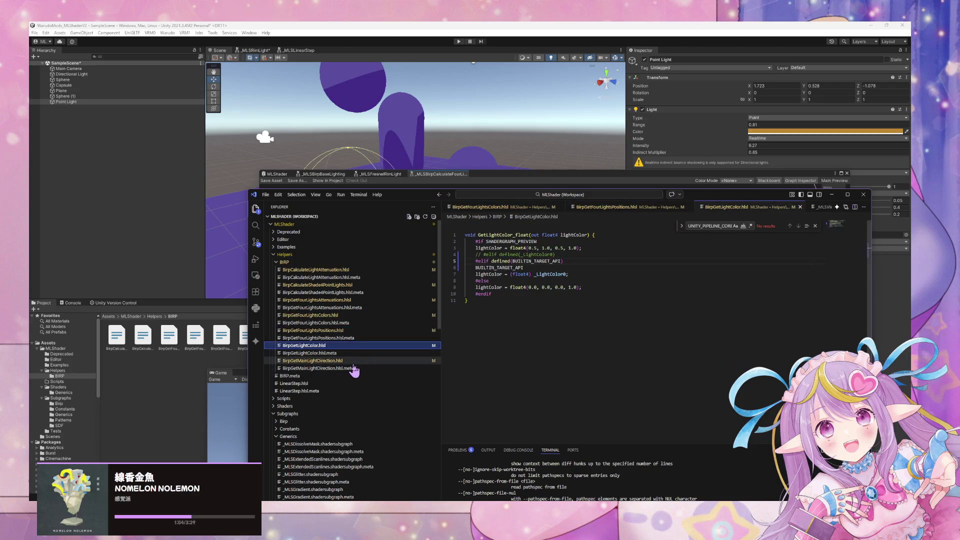
{"action": "left_click", "coordinate": [356, 360]}
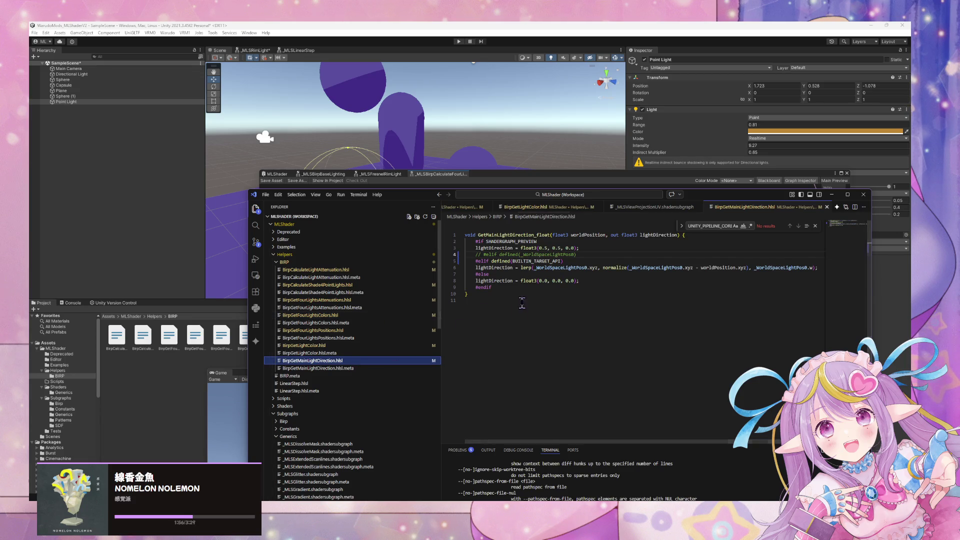
{"action": "left_click", "coordinate": [531, 133]}
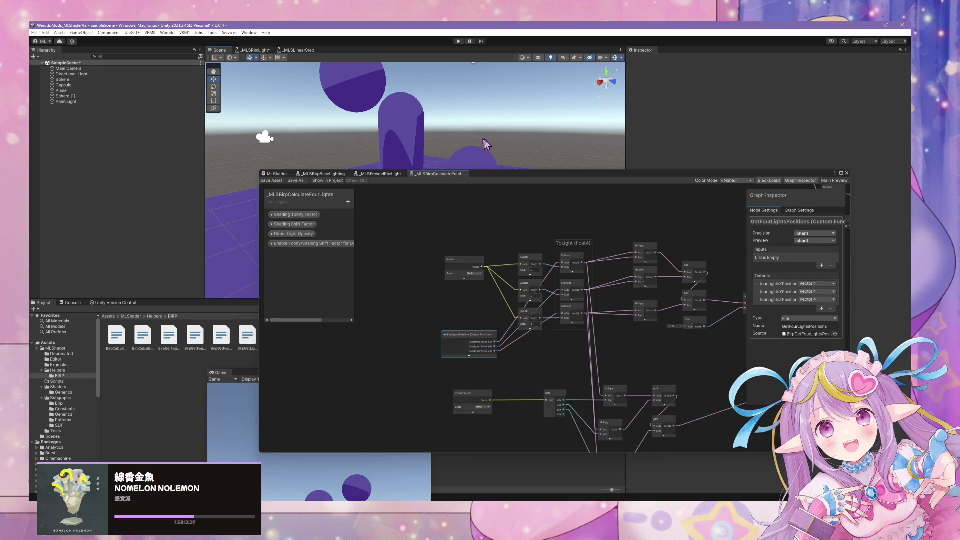
Step: Swap UNITY_LIGHT_ATTENUATION on line 5 of the project's attenuation helper for BUILTIN_TARGET_API
{"action": "mouse_move", "coordinate": [532, 180]}
{"action": "left_mouse_down"}
{"action": "mouse_move", "coordinate": [639, 202]}
{"action": "mouse_move", "coordinate": [615, 200]}
{"action": "left_mouse_up"}
{"action": "left_click", "coordinate": [123, 334]}
{"action": "double_click", "coordinate": [123, 334]}
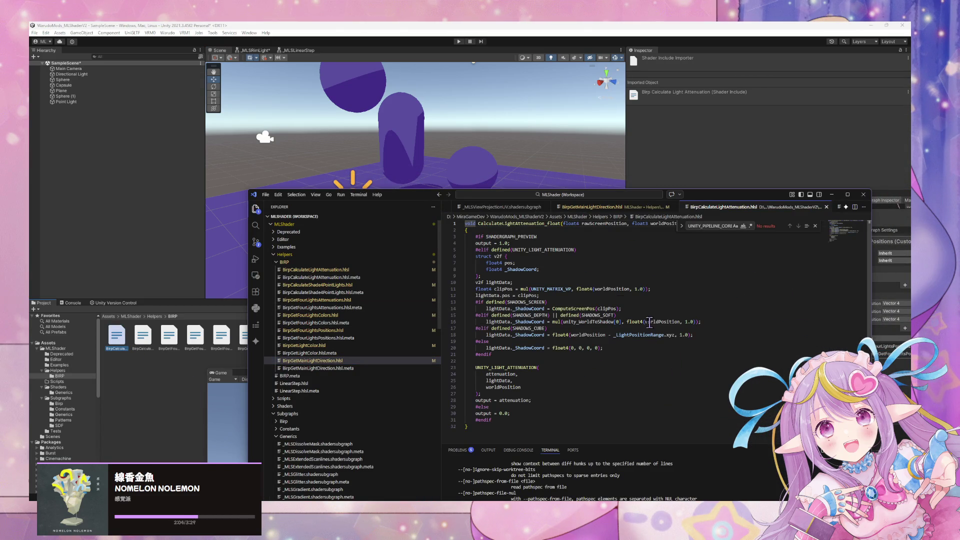
{"action": "double_click", "coordinate": [552, 250]}
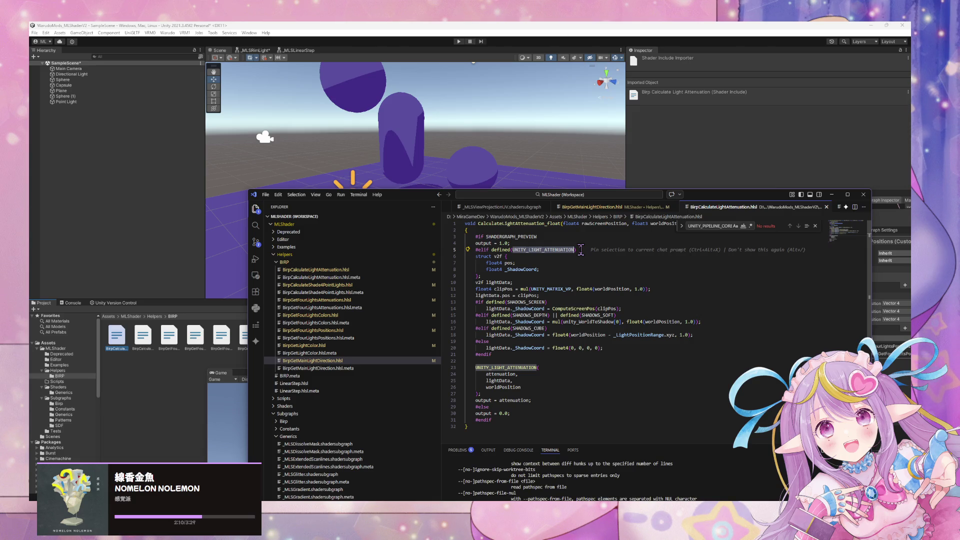
{"action": "type", "text": "BUILTIN_TARGET_API"}
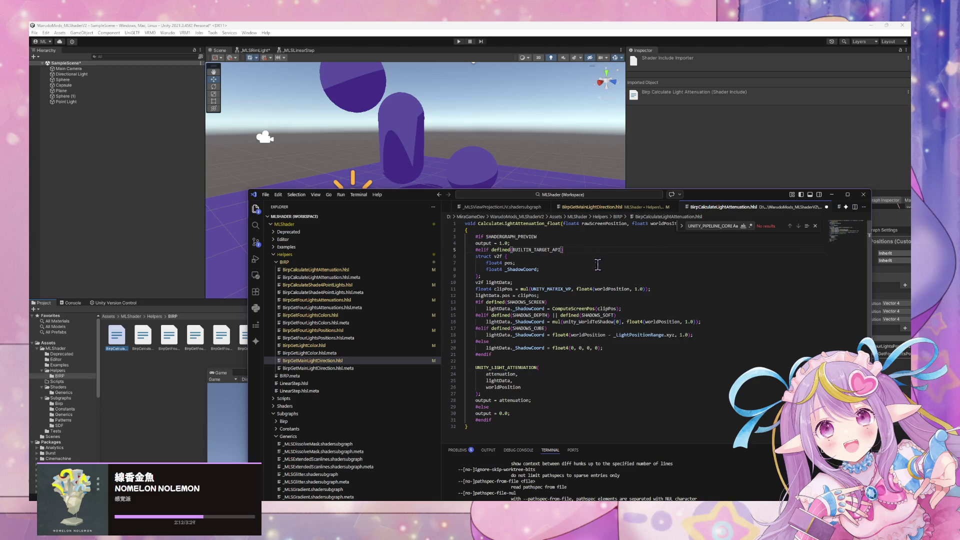
{"action": "key", "text": "alt+Tab"}
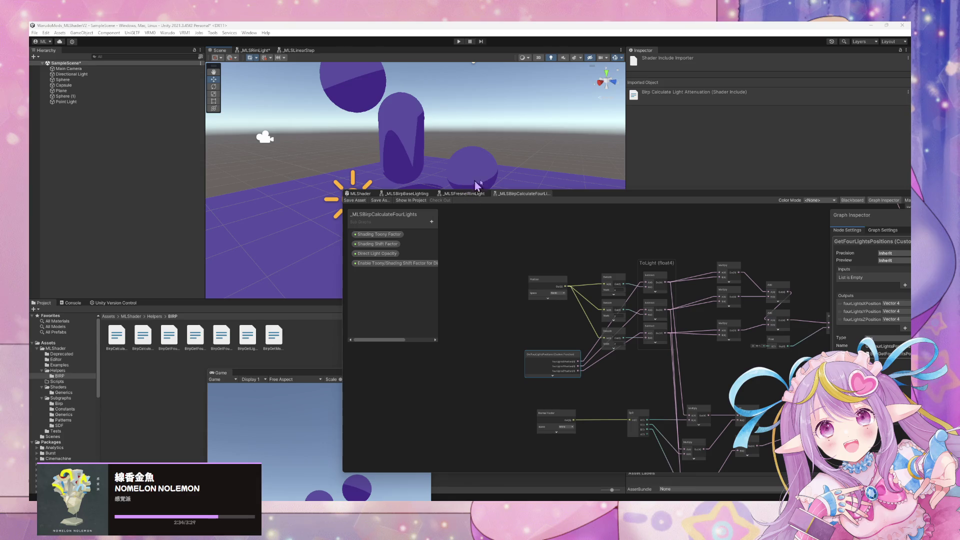
{"action": "mouse_move", "coordinate": [579, 200]}
{"action": "left_mouse_down"}
{"action": "mouse_move", "coordinate": [668, 236]}
{"action": "mouse_move", "coordinate": [576, 247]}
{"action": "left_mouse_up"}
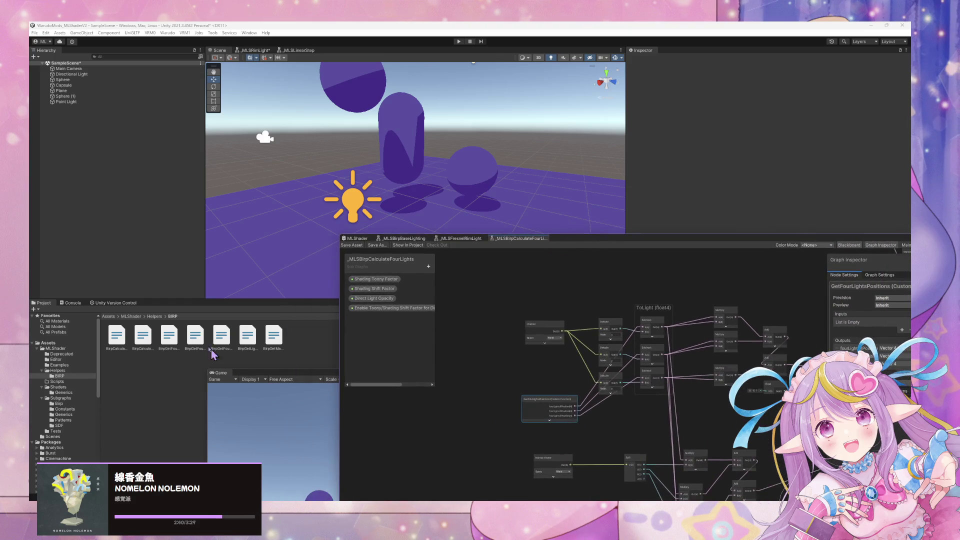
Step: Comment out the unity_4LightAtten0 guard in BirpGetFourLightsAttenuations.hlsl, save, and return to Unity
{"action": "double_click", "coordinate": [168, 338]}
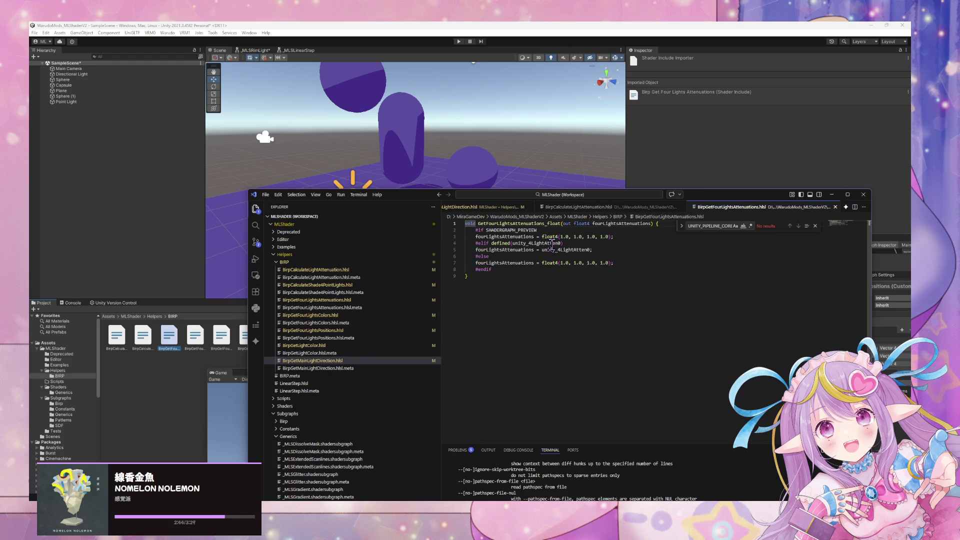
{"action": "left_click", "coordinate": [552, 244]}
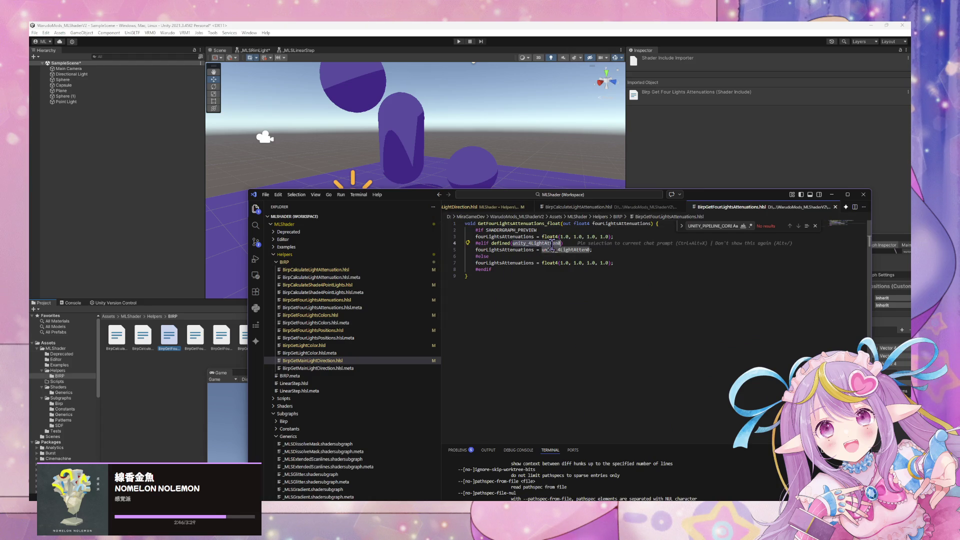
{"action": "key", "text": "ctrl+slash"}
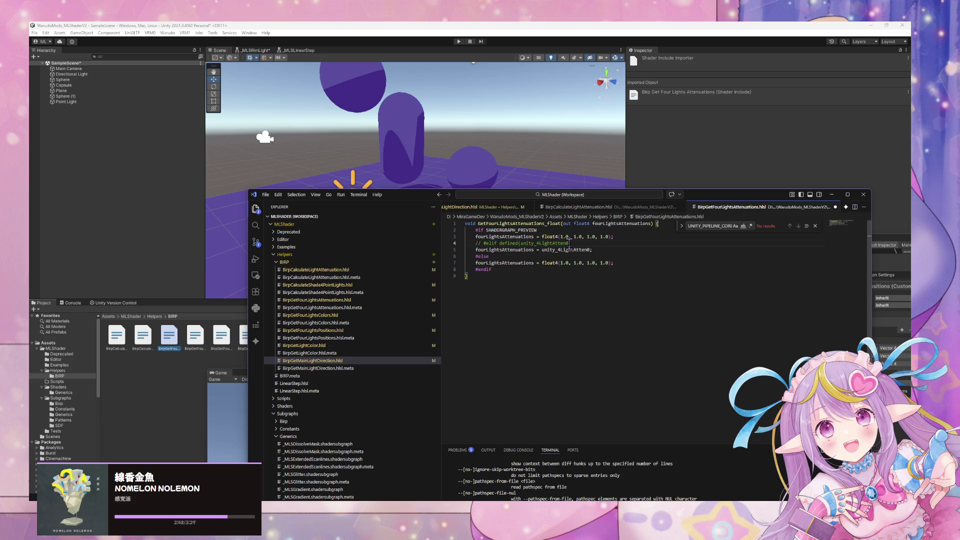
{"action": "key", "text": "ctrl+s"}
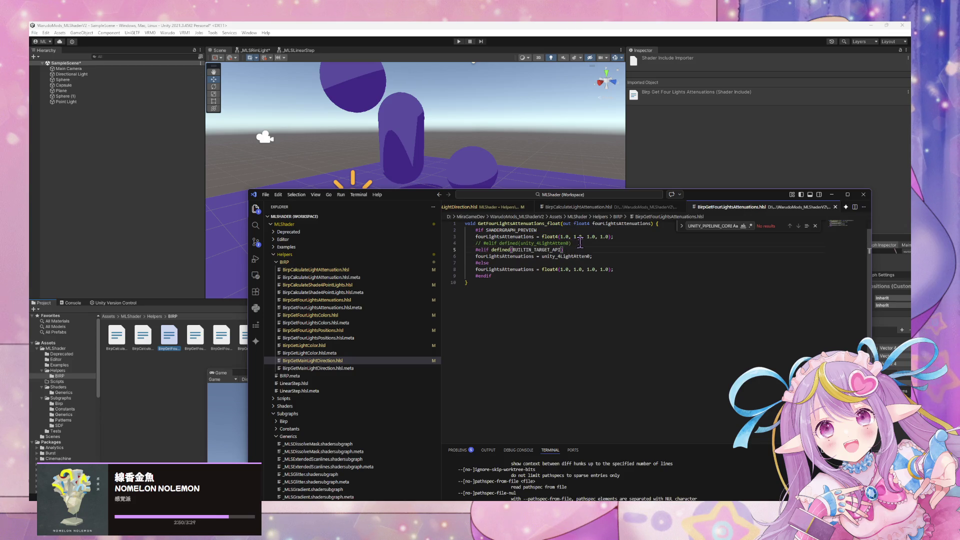
{"action": "left_click", "coordinate": [498, 176]}
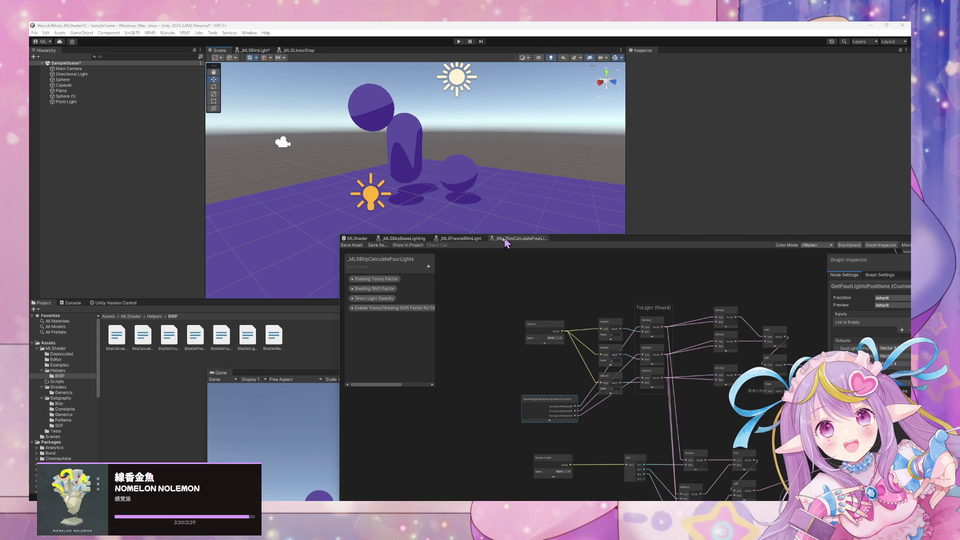
{"action": "mouse_move", "coordinate": [524, 498]}
{"action": "mouse_move", "coordinate": [587, 485]}
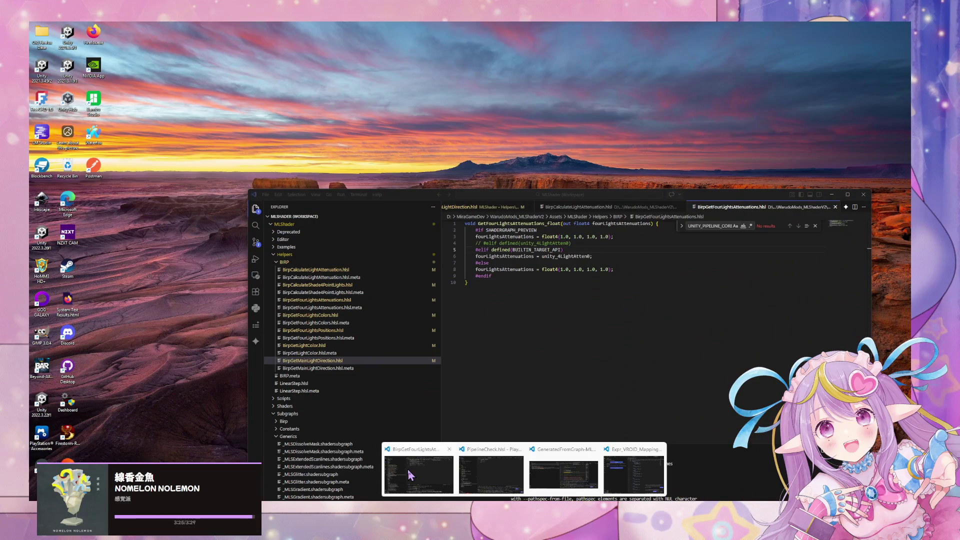
{"action": "left_click", "coordinate": [410, 475]}
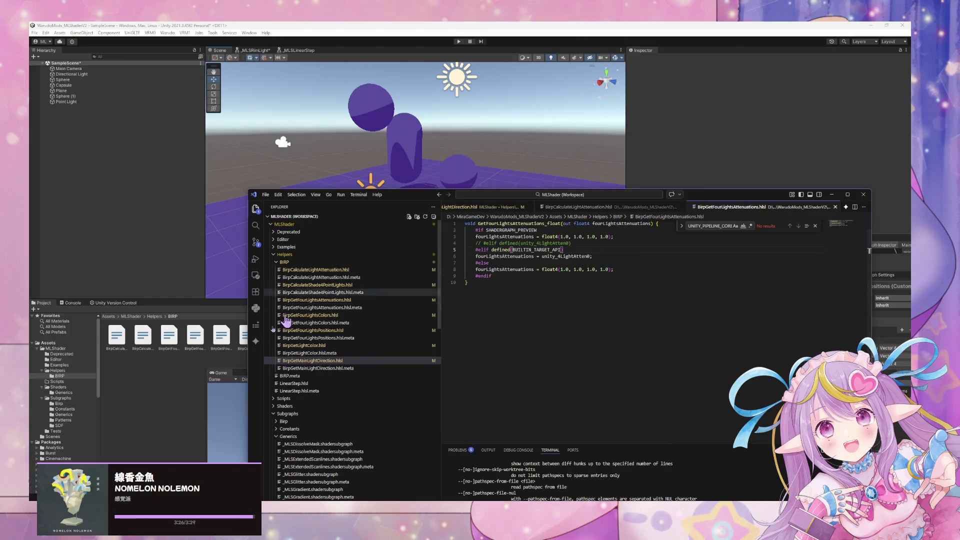
{"action": "left_click", "coordinate": [182, 364]}
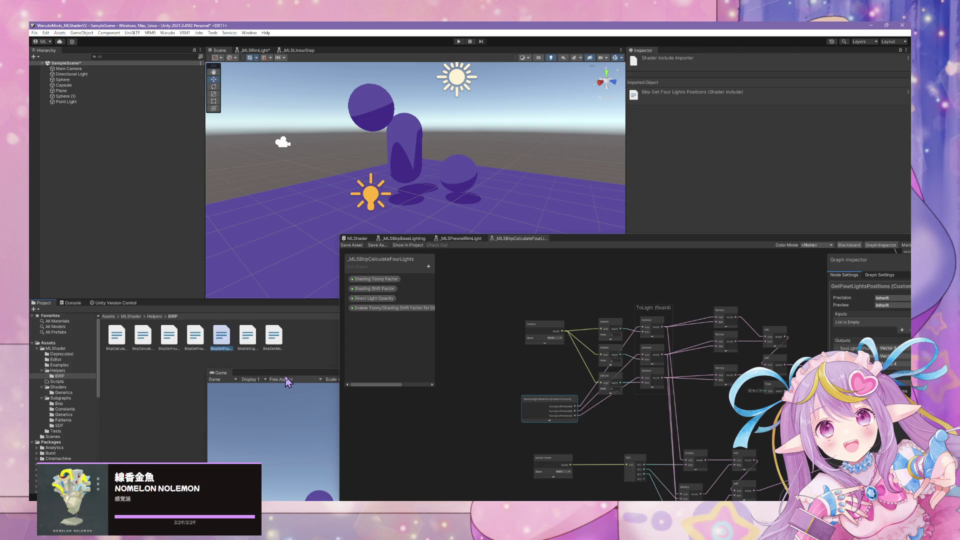
Step: Replace the unity_LightColor condition on line 8 of BirpGetFourLightsColors with BUILTIN_TARGET_API and save
{"action": "left_click", "coordinate": [274, 343]}
{"action": "left_click", "coordinate": [222, 339]}
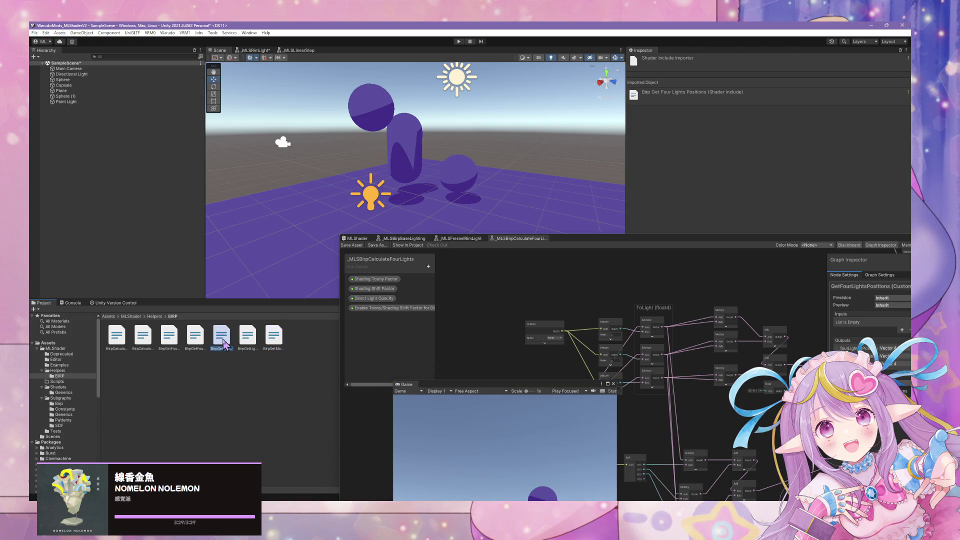
{"action": "double_click", "coordinate": [195, 339]}
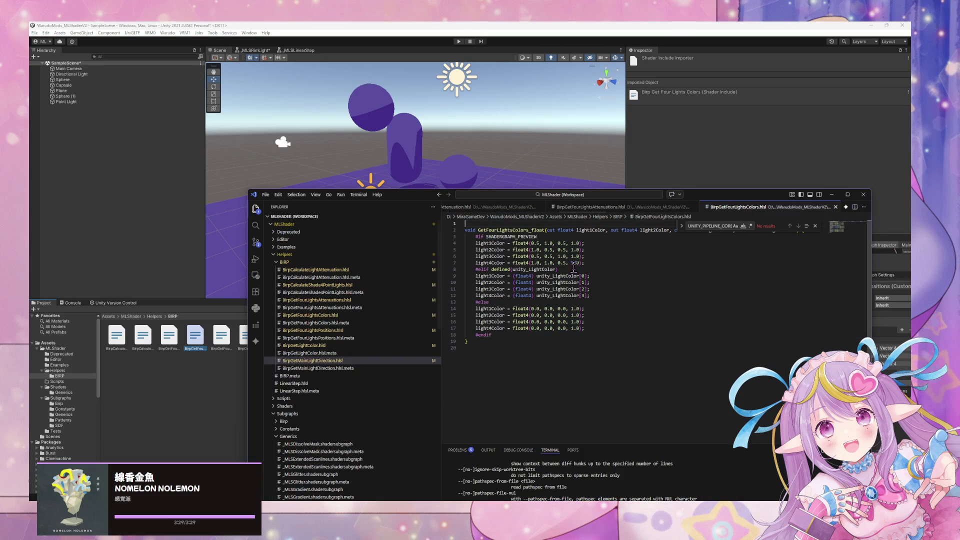
{"action": "double_click", "coordinate": [539, 270]}
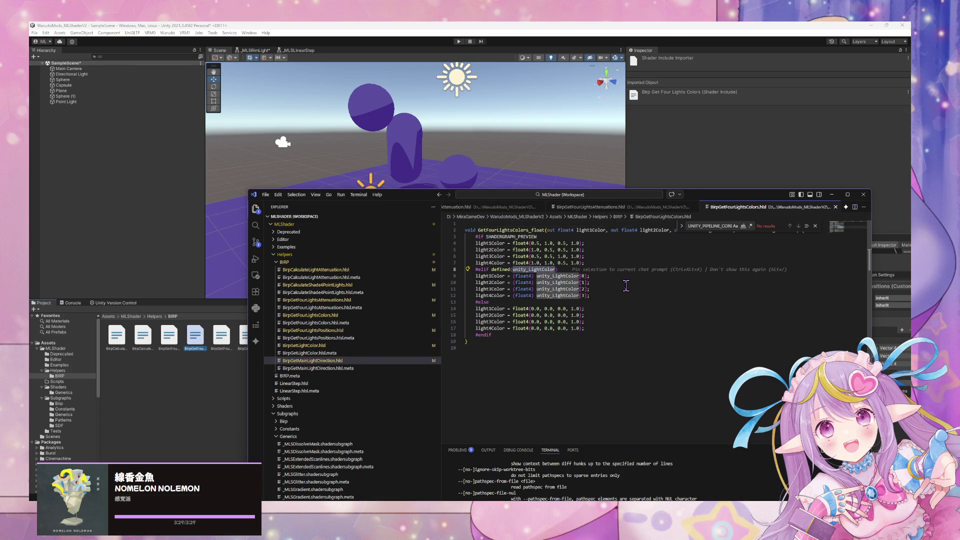
{"action": "type", "text": "BUILTIN_TARGET_API"}
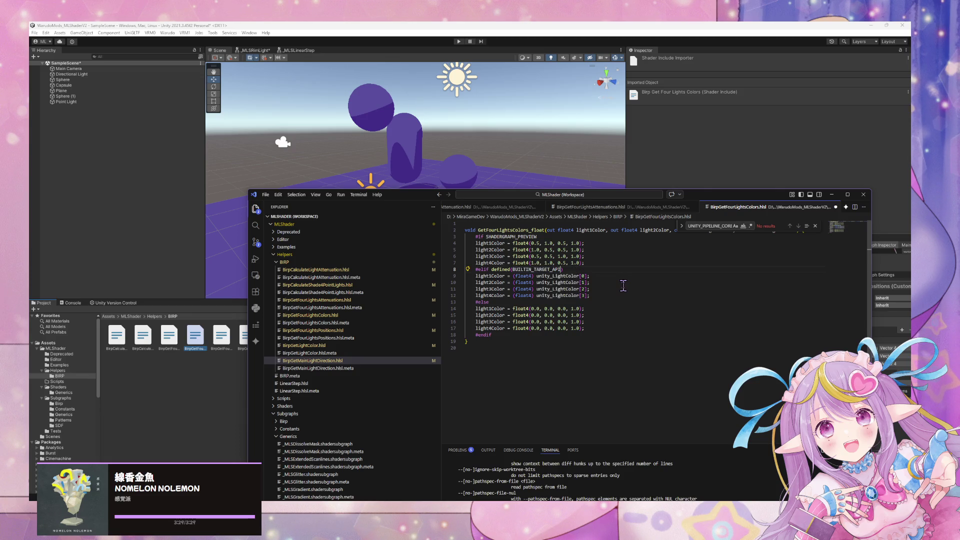
{"action": "key", "text": "ctrl+s"}
{"action": "left_click", "coordinate": [208, 386]}
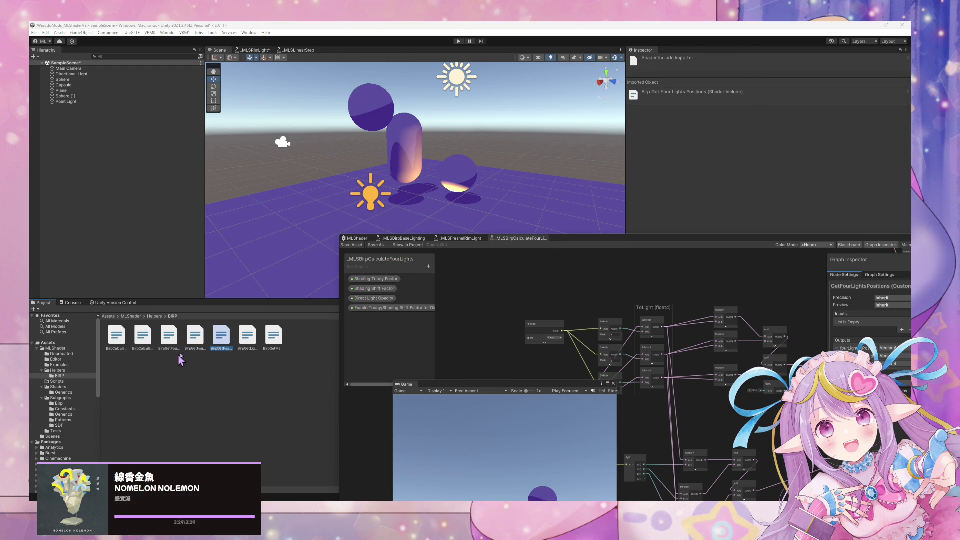
{"action": "left_click", "coordinate": [195, 344]}
Step: Open BirpGetFourLightsPositions.hlsl to check its unity_4LightPosX0 #elif branch, then return to Unity
{"action": "left_click", "coordinate": [222, 344]}
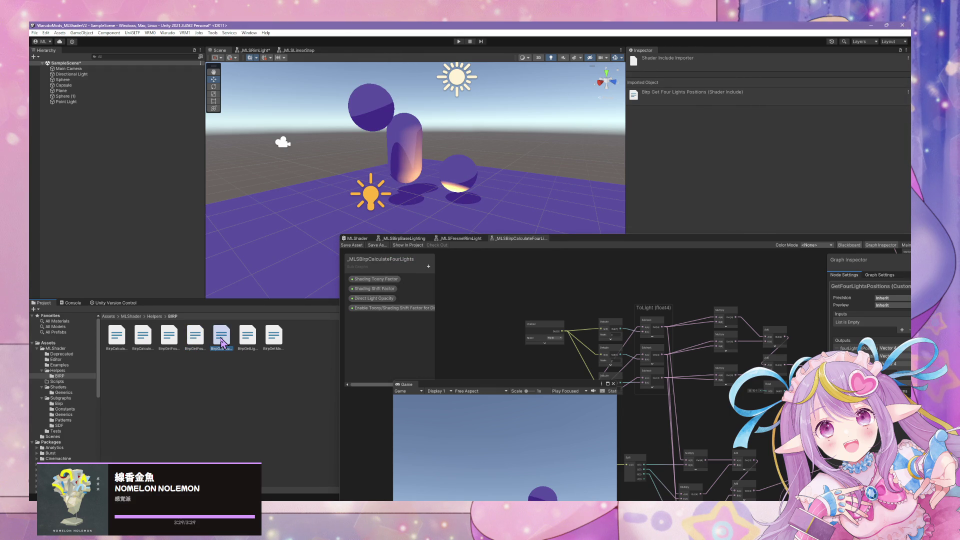
{"action": "double_click", "coordinate": [222, 344]}
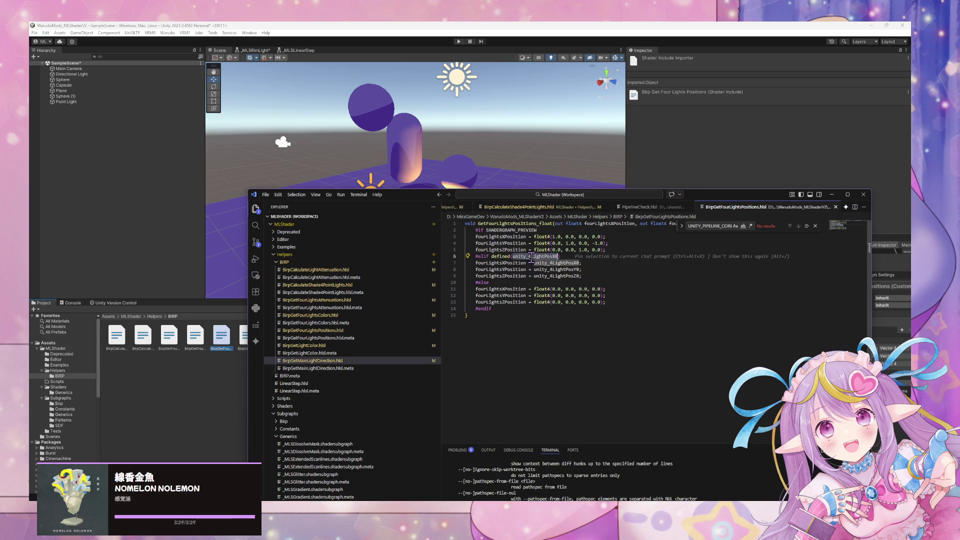
{"action": "left_click", "coordinate": [219, 401]}
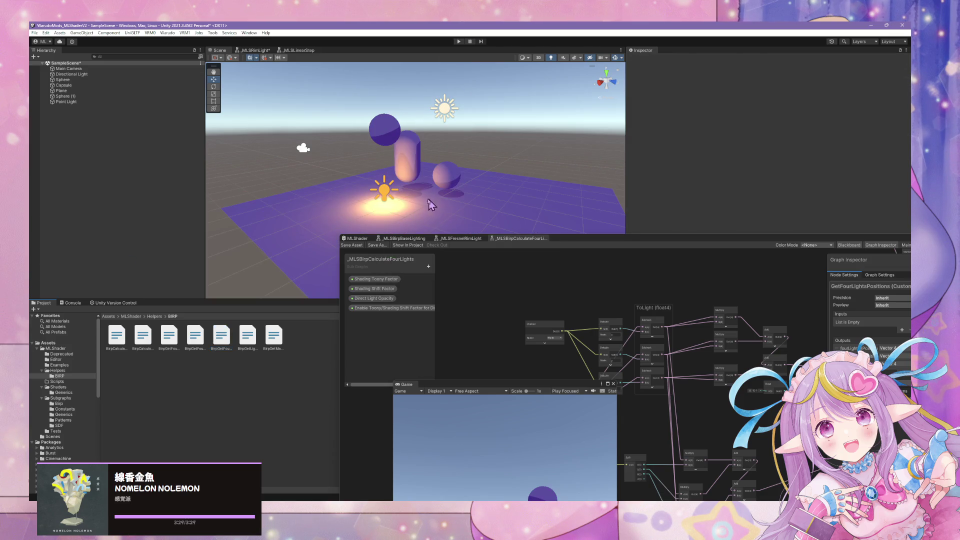
Step: Raise the Point Light above the floor and shift it slightly sideways
{"action": "left_click_drag", "start_coordinate": [568, 243], "coordinate": [642, 300]}
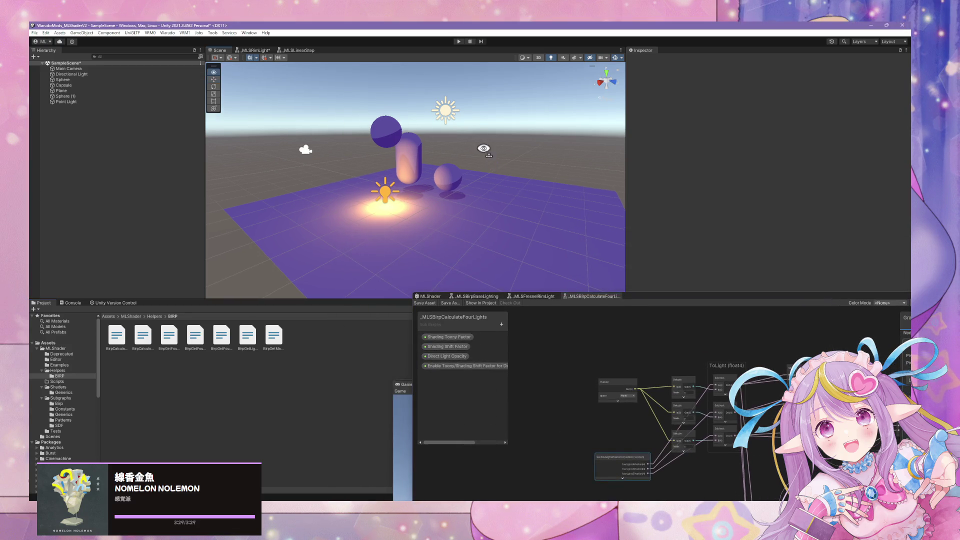
{"action": "mouse_move", "coordinate": [483, 148]}
{"action": "left_mouse_down"}
{"action": "mouse_move", "coordinate": [379, 144]}
{"action": "mouse_move", "coordinate": [488, 133]}
{"action": "mouse_move", "coordinate": [617, 148]}
{"action": "mouse_move", "coordinate": [529, 150]}
{"action": "mouse_move", "coordinate": [298, 203]}
{"action": "mouse_move", "coordinate": [118, 188]}
{"action": "mouse_move", "coordinate": [782, 172]}
{"action": "mouse_move", "coordinate": [718, 182]}
{"action": "mouse_move", "coordinate": [614, 123]}
{"action": "mouse_move", "coordinate": [753, 156]}
{"action": "mouse_move", "coordinate": [628, 169]}
{"action": "mouse_move", "coordinate": [596, 150]}
{"action": "mouse_move", "coordinate": [589, 162]}
{"action": "left_mouse_up"}
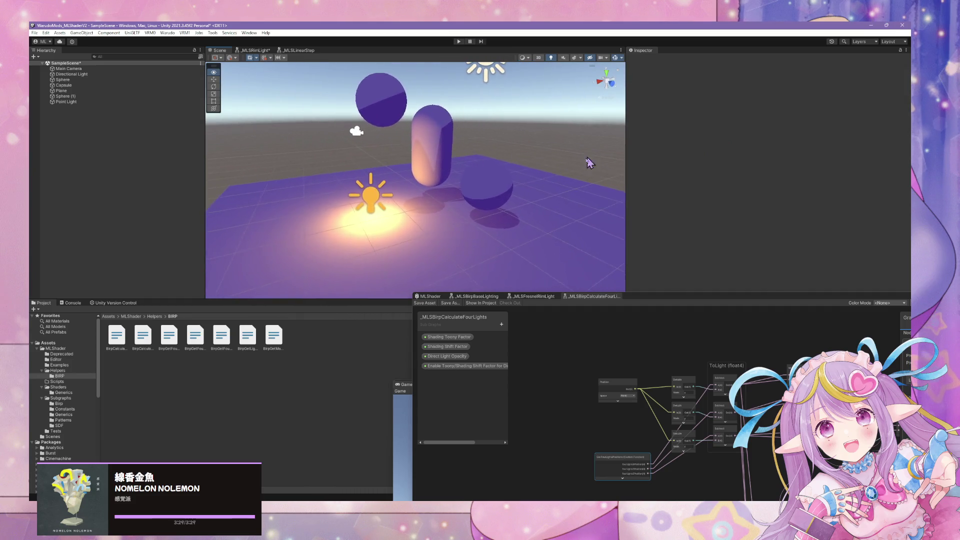
{"action": "left_click", "coordinate": [388, 199]}
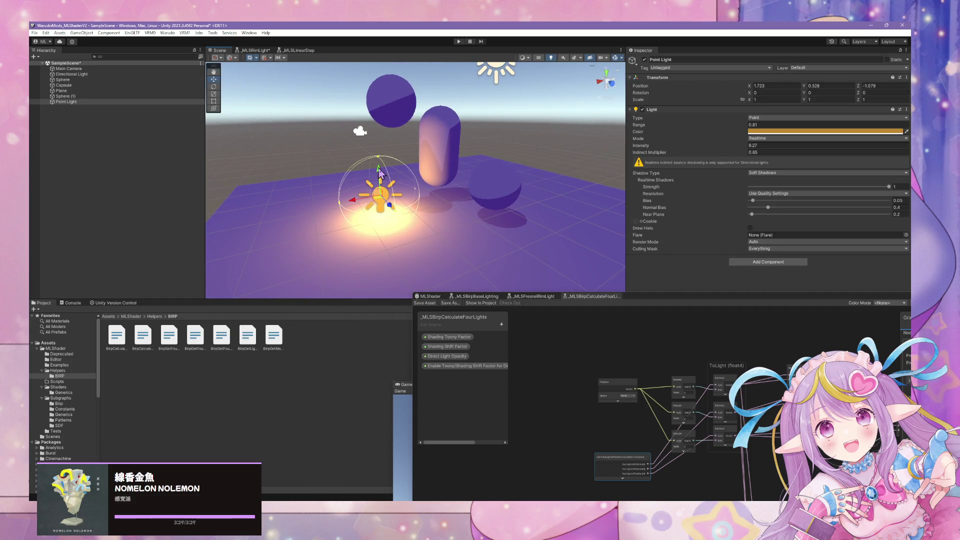
{"action": "mouse_move", "coordinate": [379, 173]}
{"action": "left_mouse_down"}
{"action": "mouse_move", "coordinate": [385, 138]}
{"action": "mouse_move", "coordinate": [393, 171]}
{"action": "mouse_move", "coordinate": [400, 148]}
{"action": "left_mouse_up"}
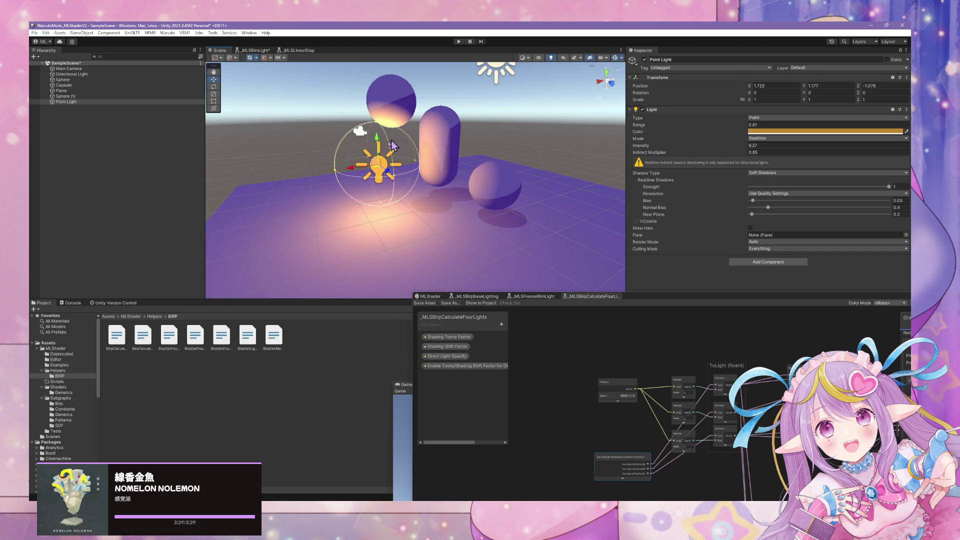
{"action": "mouse_move", "coordinate": [354, 172]}
{"action": "left_mouse_down"}
{"action": "mouse_move", "coordinate": [261, 194]}
{"action": "mouse_move", "coordinate": [350, 192]}
{"action": "mouse_move", "coordinate": [511, 152]}
{"action": "mouse_move", "coordinate": [520, 165]}
{"action": "left_mouse_up"}
{"action": "left_click", "coordinate": [214, 86]}
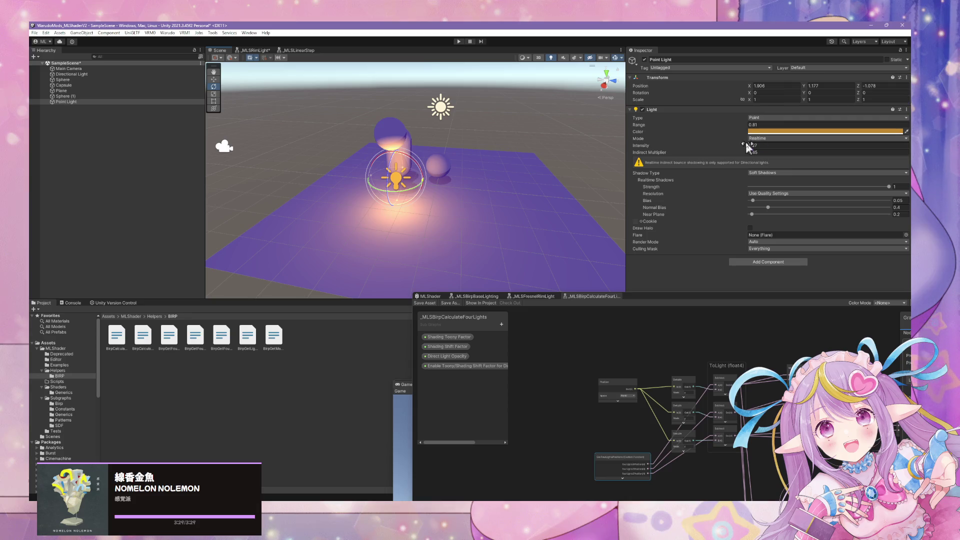
Step: Adjust the Point Light range, entering 2.18 then dragging it down to 1.5
{"action": "double_click", "coordinate": [756, 125]}
{"action": "type", "text": "2.18"}
{"action": "key", "text": "Return"}
{"action": "left_click_drag", "start_coordinate": [760, 128], "coordinate": [757, 127]}
{"action": "left_click_drag", "start_coordinate": [752, 128], "coordinate": [757, 128]}
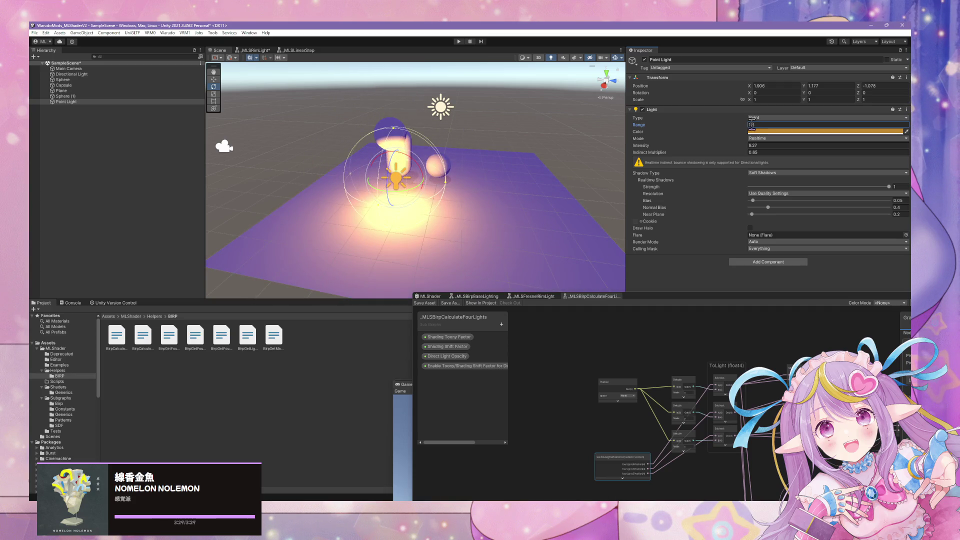
{"action": "left_click", "coordinate": [433, 298]}
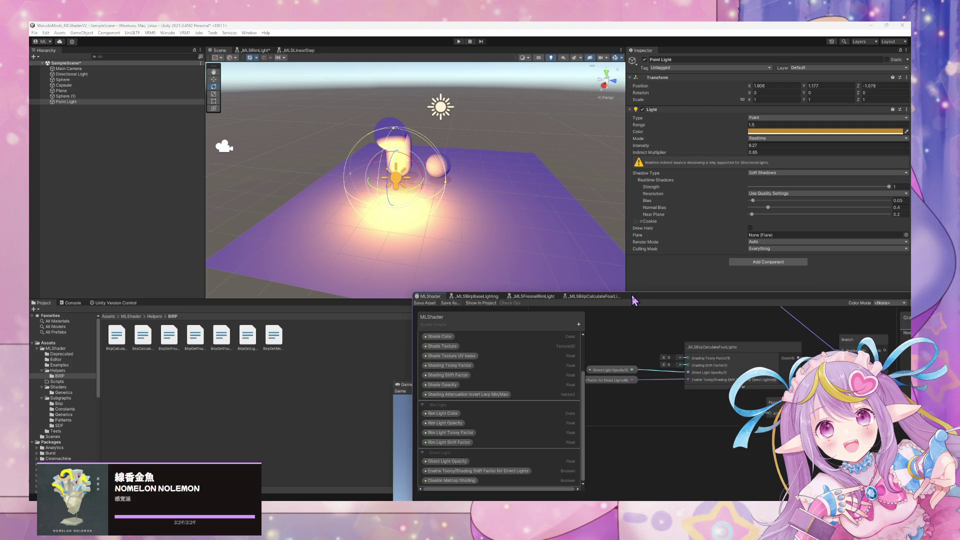
Step: Enlarge the Shader Graph window and switch to the _MLSBirpCalculateFourLights subgraph
{"action": "mouse_move", "coordinate": [634, 300]}
{"action": "left_mouse_down"}
{"action": "mouse_move", "coordinate": [480, 161]}
{"action": "mouse_move", "coordinate": [539, 184]}
{"action": "left_mouse_up"}
{"action": "scroll", "coordinate": [662, 242], "scroll_direction": "up", "scroll_amount": 3}
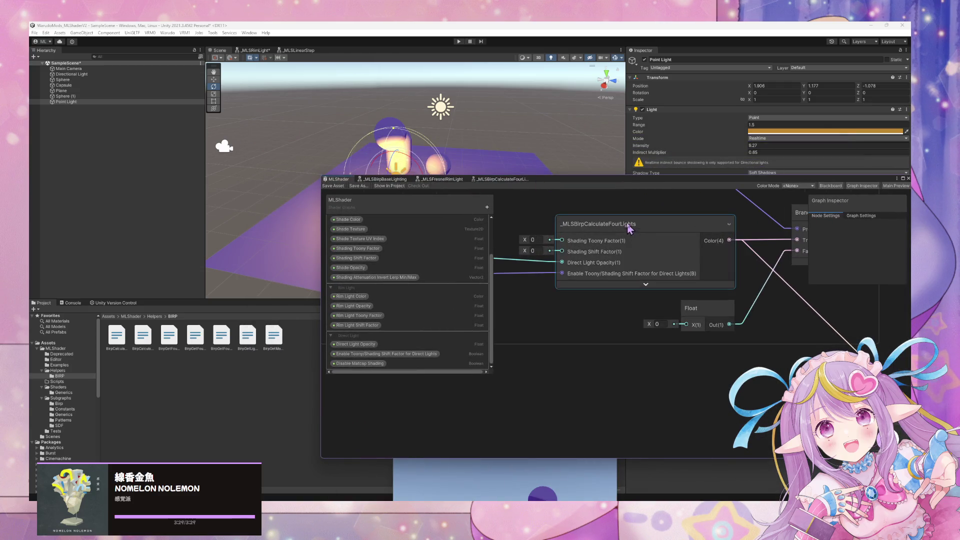
{"action": "left_click_drag", "start_coordinate": [551, 262], "coordinate": [644, 278]}
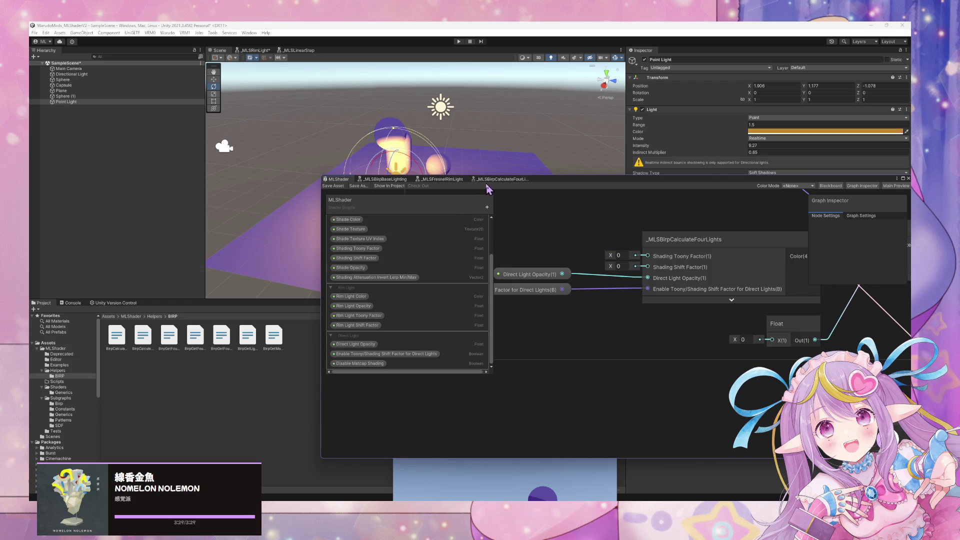
{"action": "left_click", "coordinate": [497, 180]}
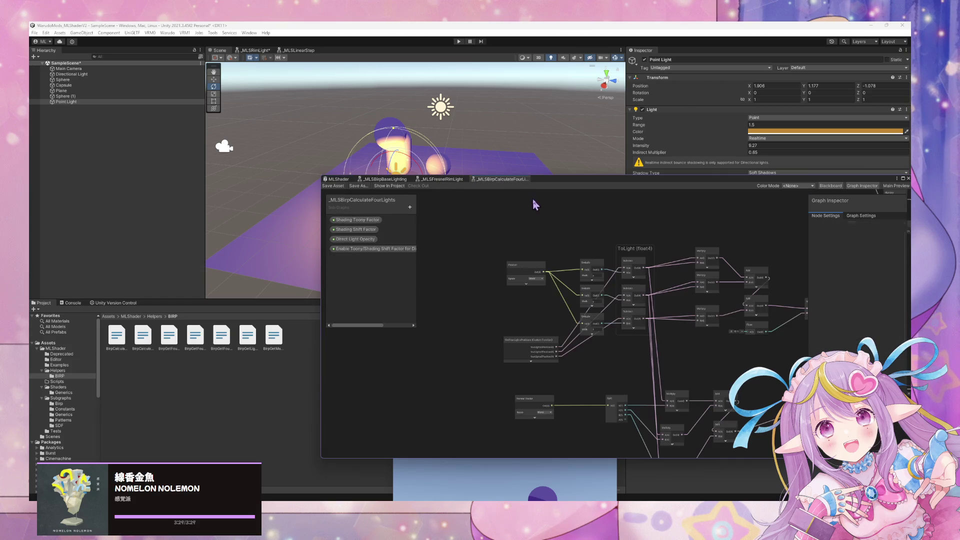
{"action": "scroll", "coordinate": [471, 249], "scroll_direction": "up", "scroll_amount": 5}
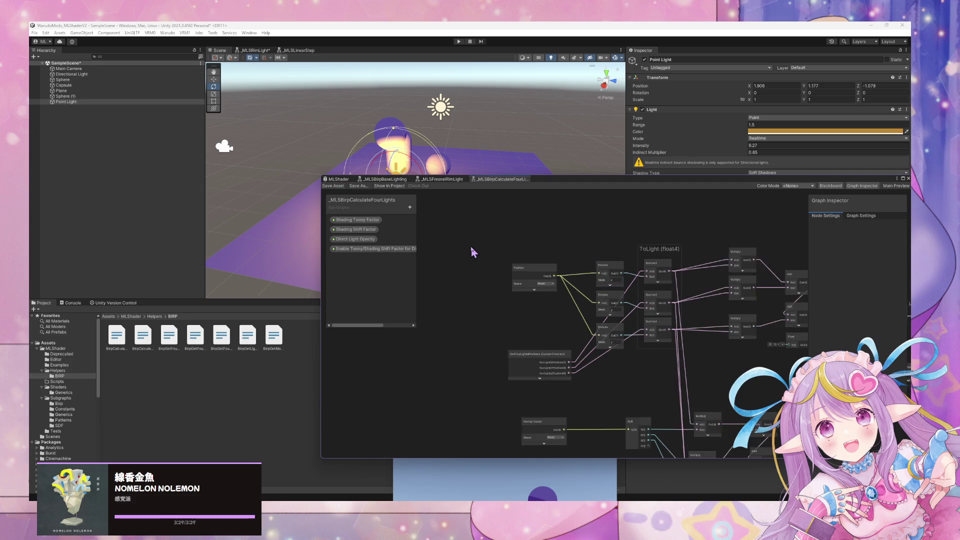
Step: Rename the Shading Toony Factor property to Direct Light Toony Factor
{"action": "left_click", "coordinate": [356, 223]}
{"action": "double_click", "coordinate": [348, 221]}
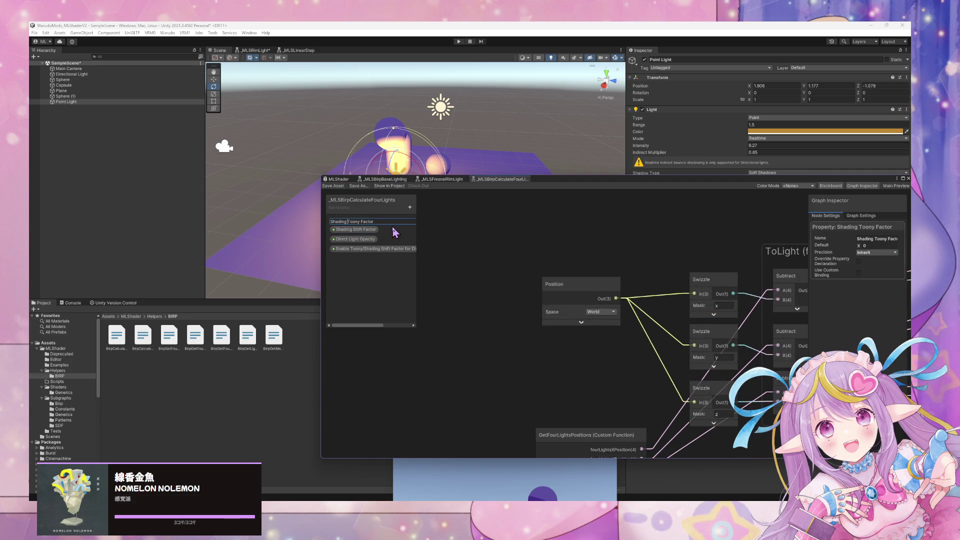
{"action": "key", "text": "BackSpace"}
{"action": "key", "text": "BackSpace"}
{"action": "type", "text": "Li"}
{"action": "key", "text": "Return"}
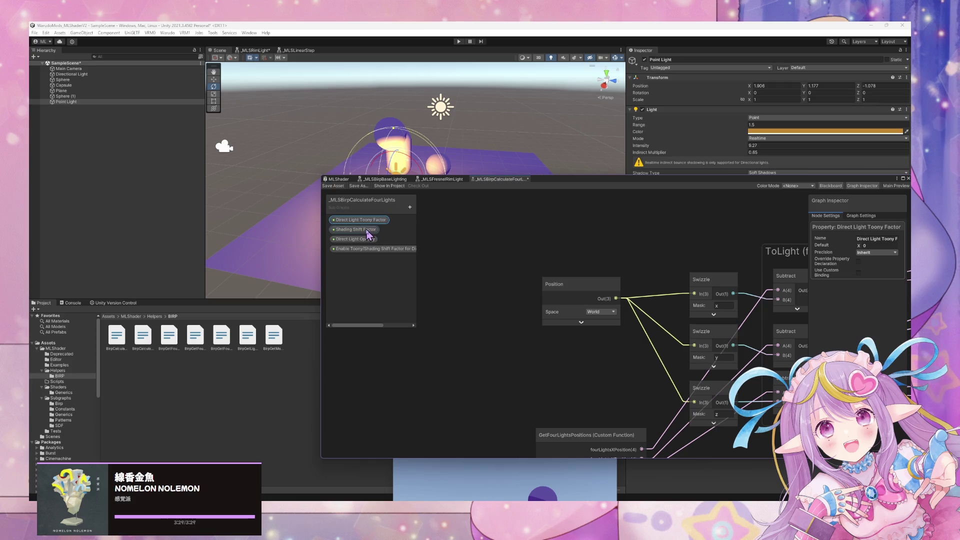
Step: Rename the Shading Shift Factor property to Direct Light Shift Factor
{"action": "double_click", "coordinate": [349, 230]}
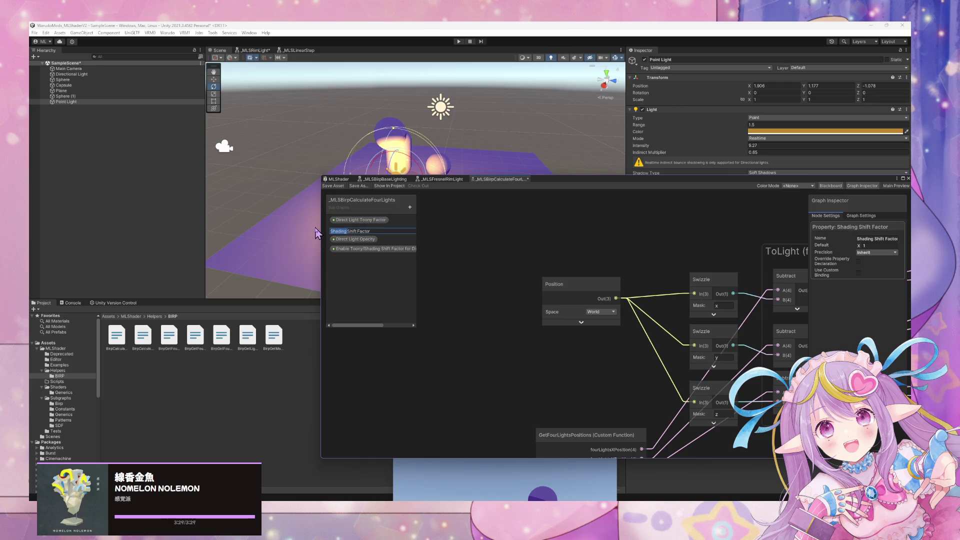
{"action": "type", "text": "Direct Light"}
{"action": "key", "text": "Return"}
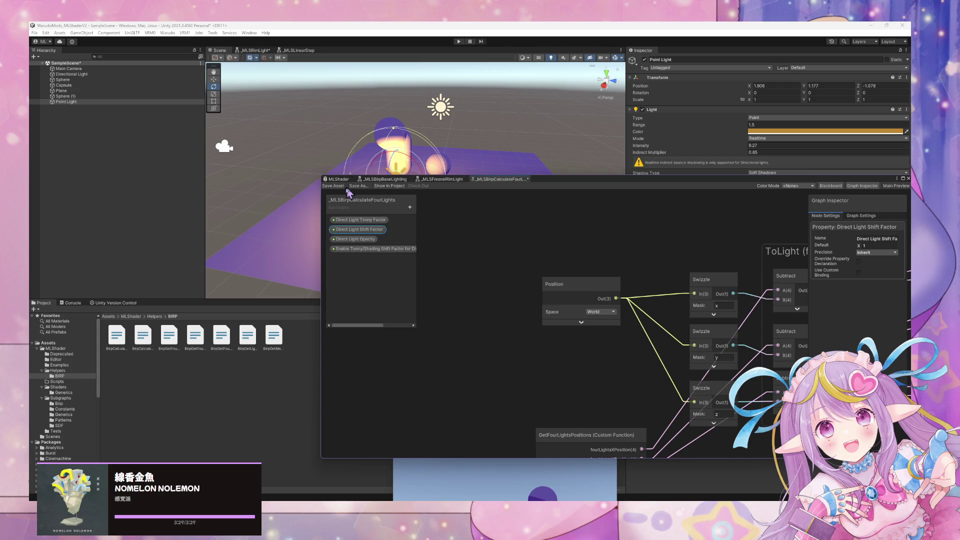
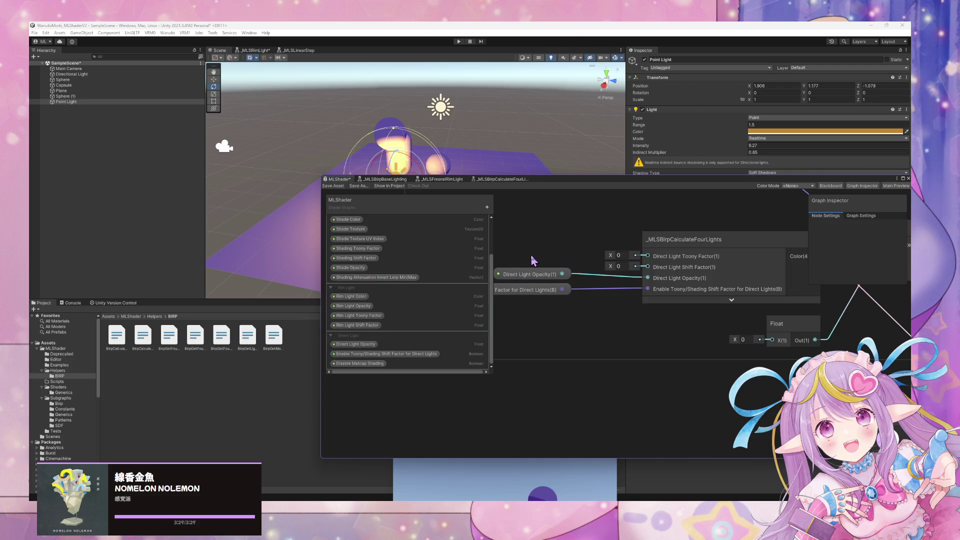
Step: Duplicate Shading Toony Factor and Shading Shift Factor into the Direct Light category
{"action": "left_click_drag", "start_coordinate": [520, 268], "coordinate": [552, 289]}
{"action": "left_click", "coordinate": [370, 249]}
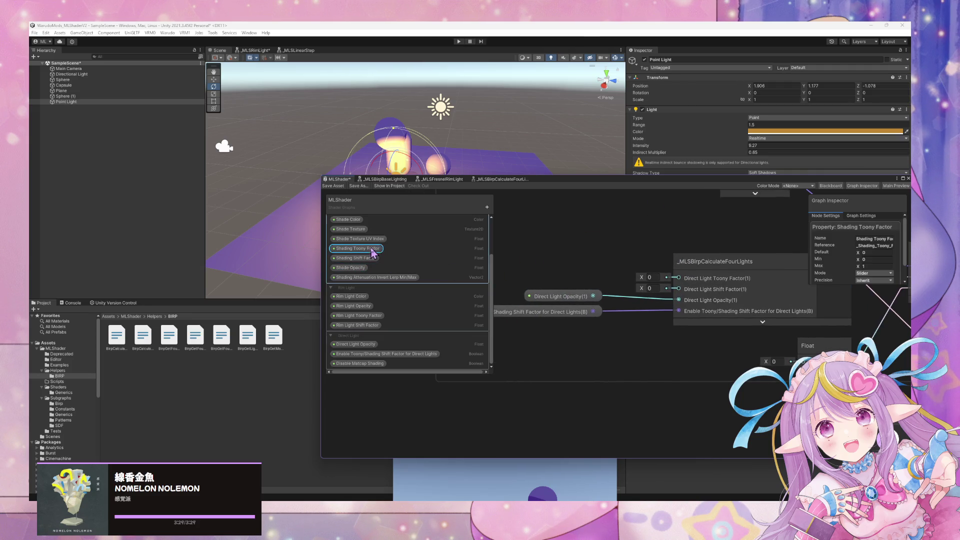
{"action": "right_click", "coordinate": [380, 248]}
{"action": "left_click", "coordinate": [403, 270]}
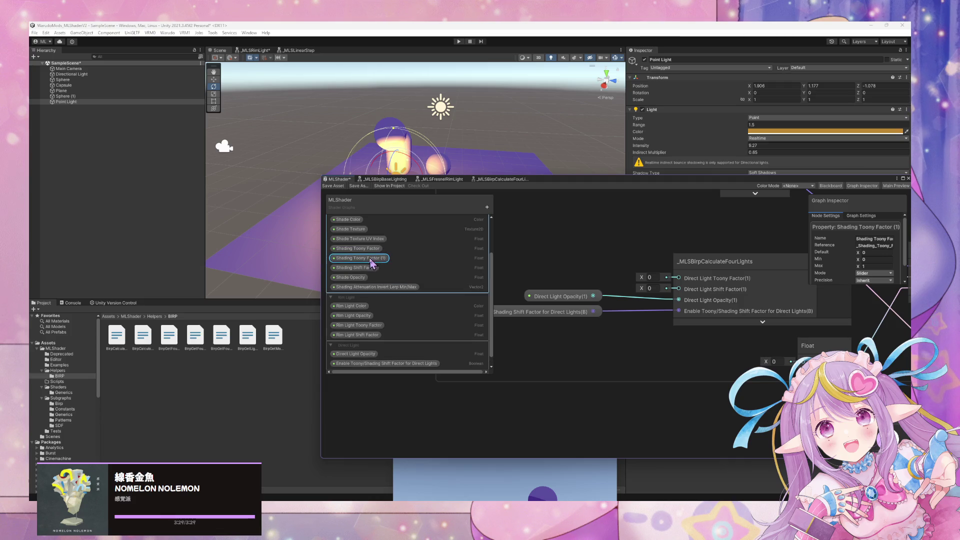
{"action": "left_click_drag", "start_coordinate": [373, 259], "coordinate": [366, 361]}
{"action": "scroll", "coordinate": [366, 360], "scroll_direction": "down", "scroll_amount": 1}
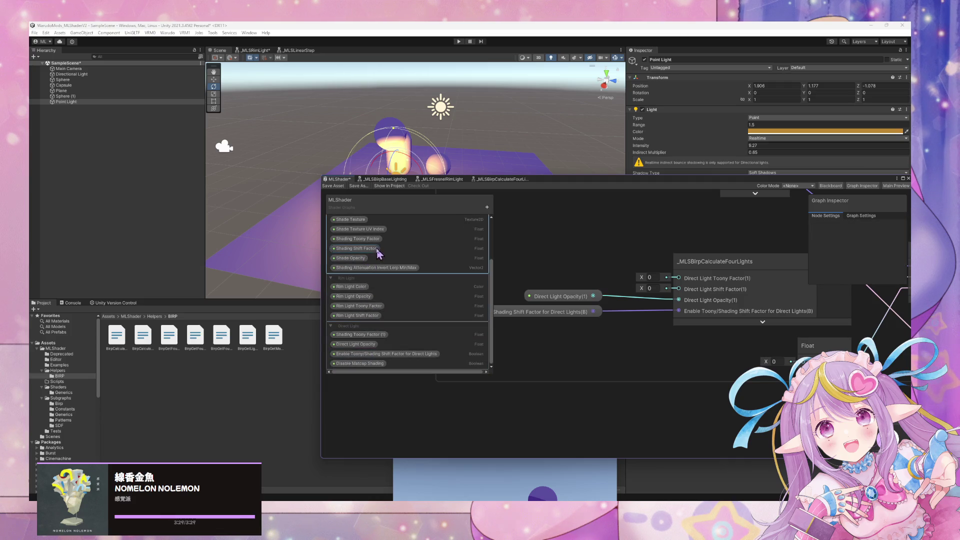
{"action": "left_click", "coordinate": [369, 250]}
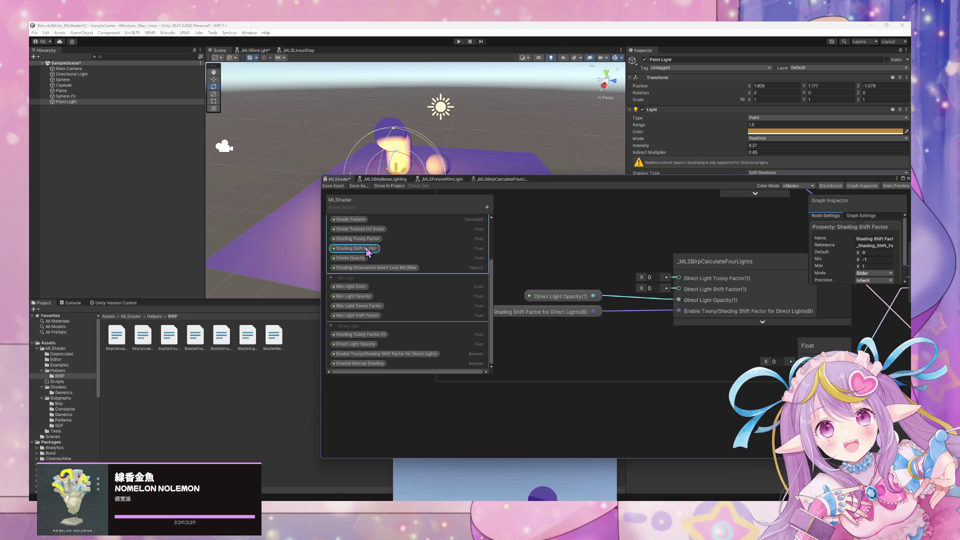
{"action": "right_click", "coordinate": [370, 250]}
{"action": "left_click", "coordinate": [392, 270]}
{"action": "left_click_drag", "start_coordinate": [372, 263], "coordinate": [379, 358]}
Step: Rename the copies to 'Direct Light Toony Factor' and 'Direct Light Shift Factor'
{"action": "double_click", "coordinate": [372, 336]}
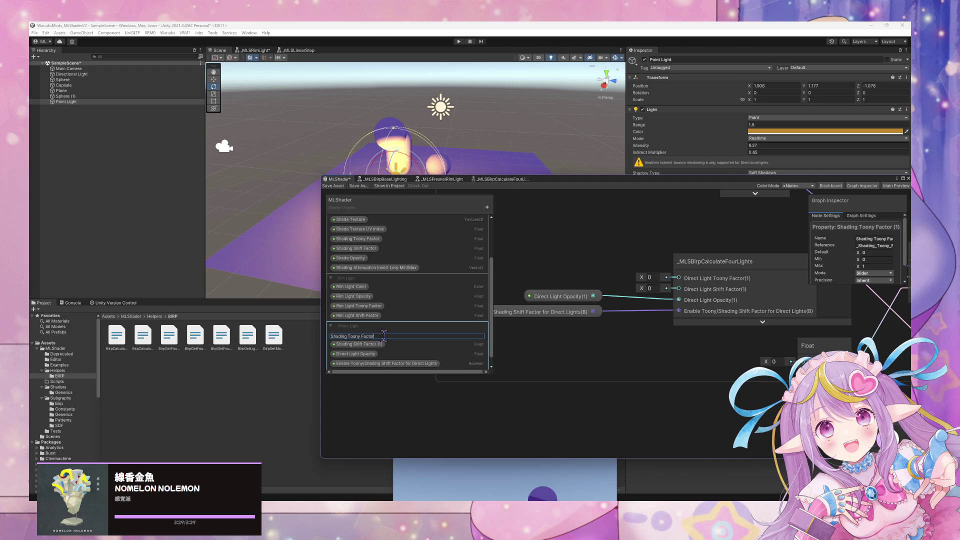
{"action": "key", "text": "Escape"}
{"action": "double_click", "coordinate": [345, 334]}
{"action": "left_click", "coordinate": [347, 336]}
{"action": "key", "text": "BackSpace"}
{"action": "key", "text": "BackSpace"}
{"action": "key", "text": "BackSpace"}
{"action": "type", "text": "Direct"}
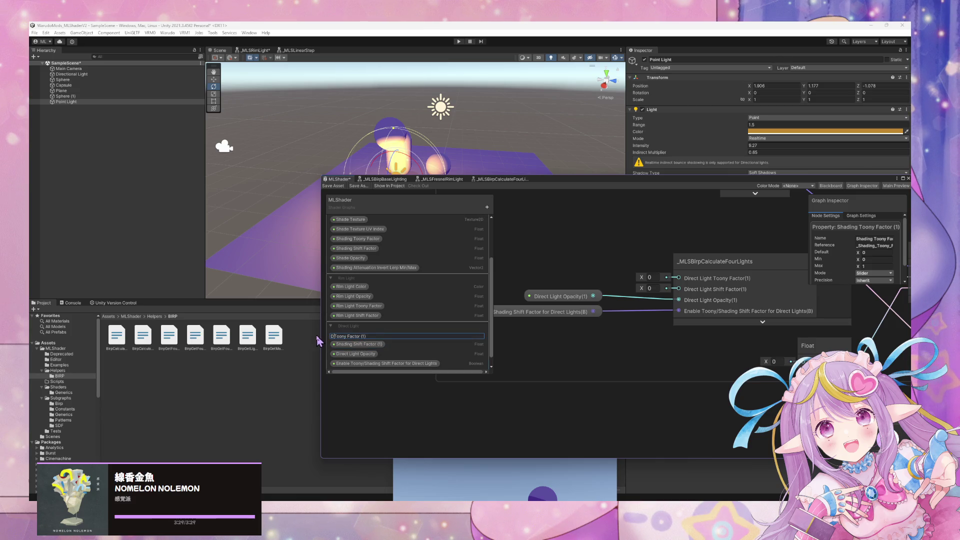
{"action": "type", "text": " Light"}
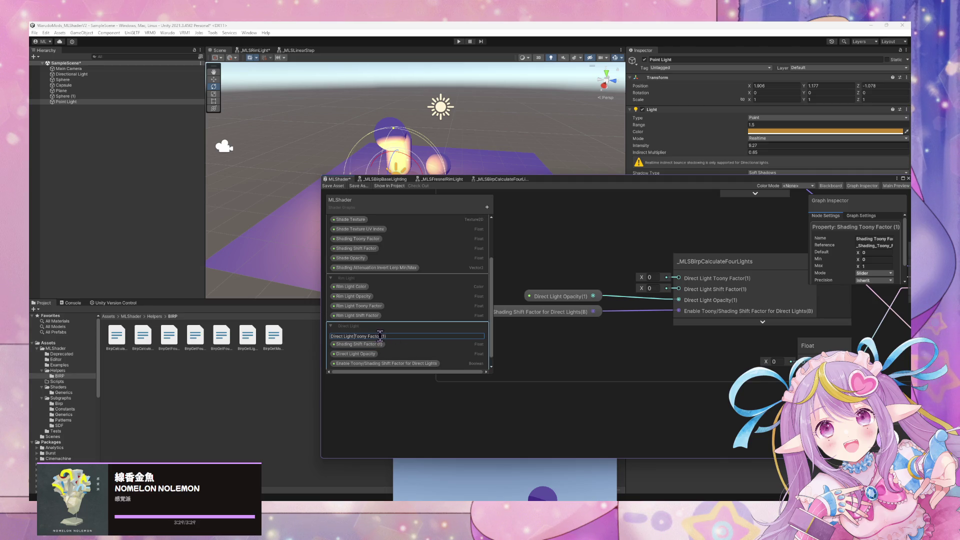
{"action": "key", "text": "End"}
{"action": "key", "text": "BackSpace"}
{"action": "key", "text": "BackSpace"}
{"action": "key", "text": "BackSpace"}
{"action": "key", "text": "Return"}
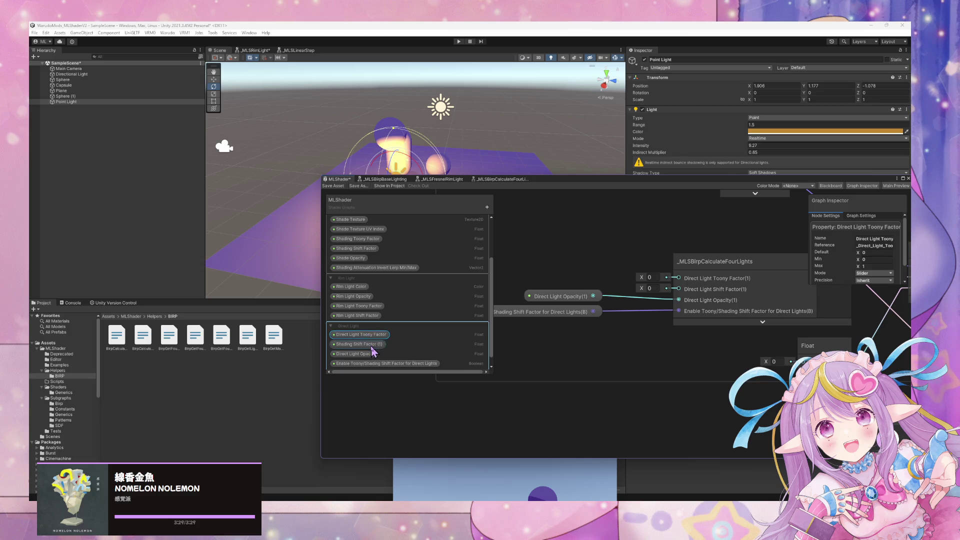
{"action": "double_click", "coordinate": [370, 345]}
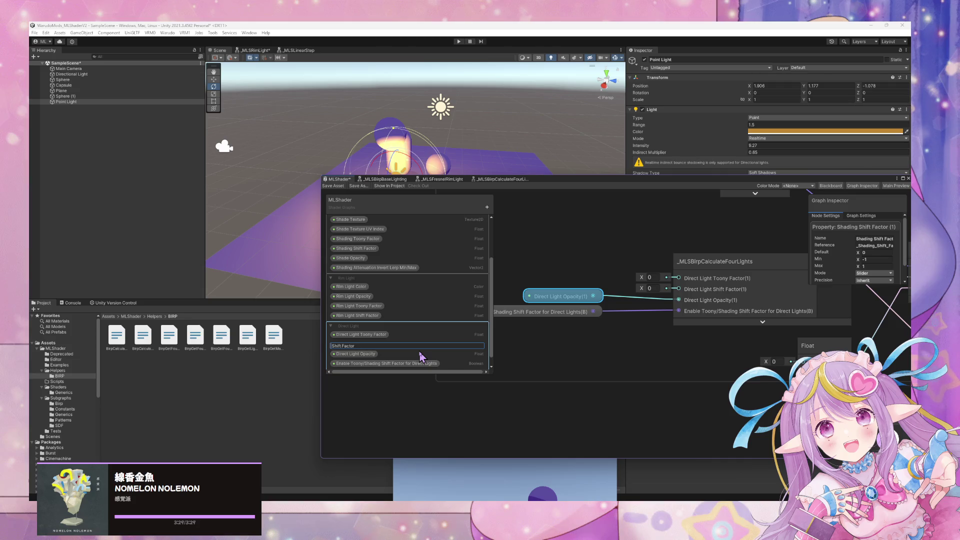
{"action": "type", "text": "Direct Light"}
{"action": "key", "text": "Return"}
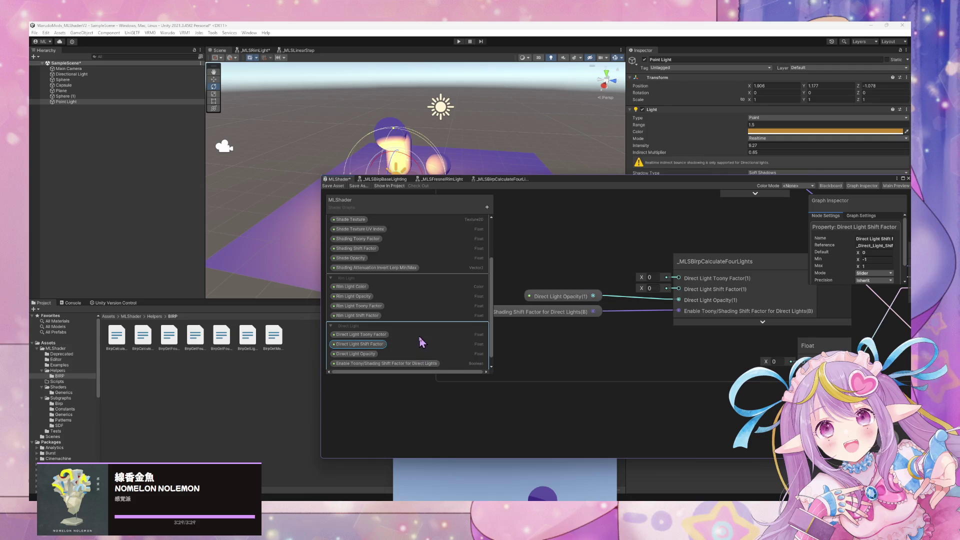
{"action": "left_click", "coordinate": [360, 335]}
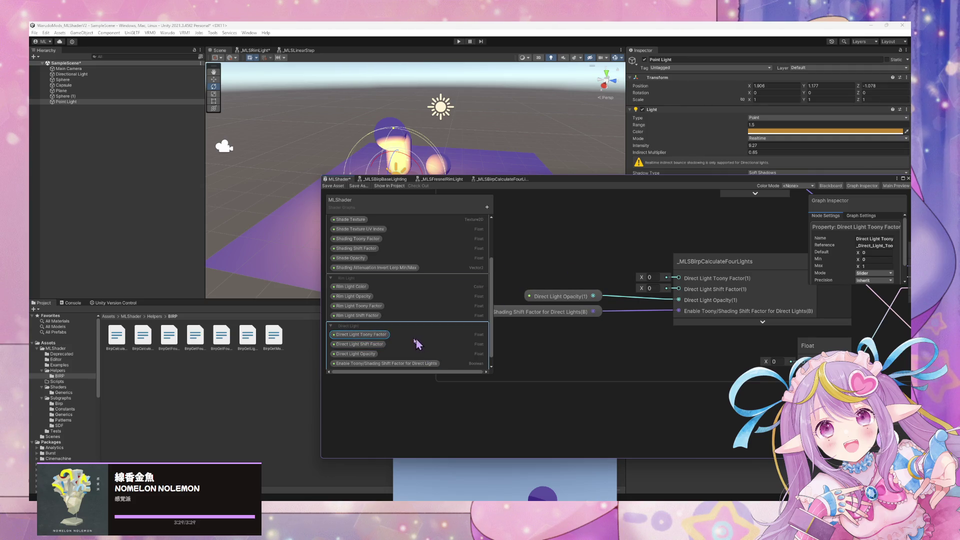
Step: Add Direct Light Toony and Shift Factor nodes and connect them to the sub-graph's Toony and Shift inputs
{"action": "mouse_move", "coordinate": [360, 335]}
{"action": "left_mouse_down"}
{"action": "mouse_move", "coordinate": [569, 279]}
{"action": "mouse_move", "coordinate": [547, 269]}
{"action": "left_mouse_up"}
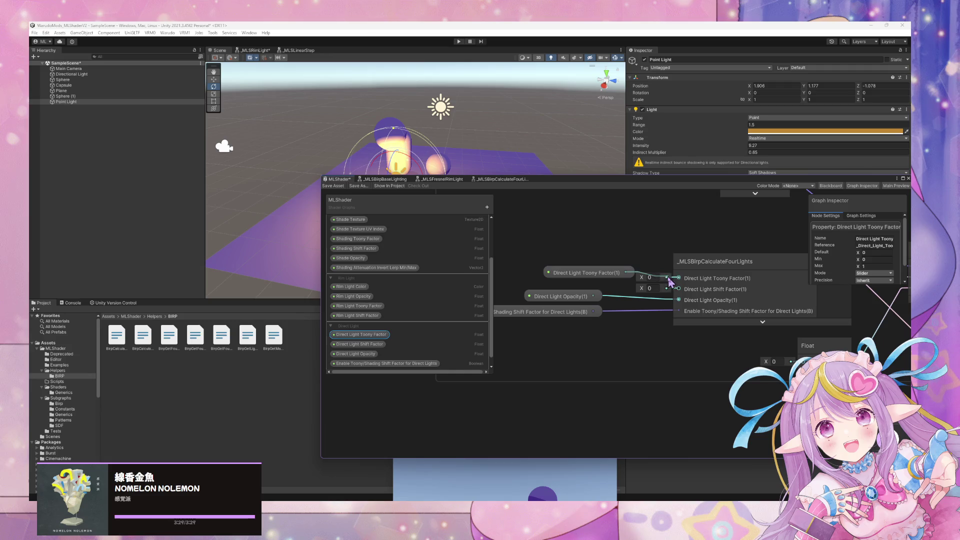
{"action": "left_click_drag", "start_coordinate": [625, 273], "coordinate": [678, 278]}
{"action": "left_click_drag", "start_coordinate": [575, 272], "coordinate": [548, 270]}
{"action": "mouse_move", "coordinate": [355, 355]}
{"action": "left_mouse_down"}
{"action": "mouse_move", "coordinate": [566, 289]}
{"action": "mouse_move", "coordinate": [679, 290]}
{"action": "left_mouse_up"}
{"action": "mouse_move", "coordinate": [595, 286]}
{"action": "left_mouse_down"}
{"action": "mouse_move", "coordinate": [565, 286]}
{"action": "mouse_move", "coordinate": [559, 336]}
{"action": "left_mouse_up"}
Step: Line up the input nodes, including Enable Toony, and save the shader graph
{"action": "left_click", "coordinate": [559, 312]}
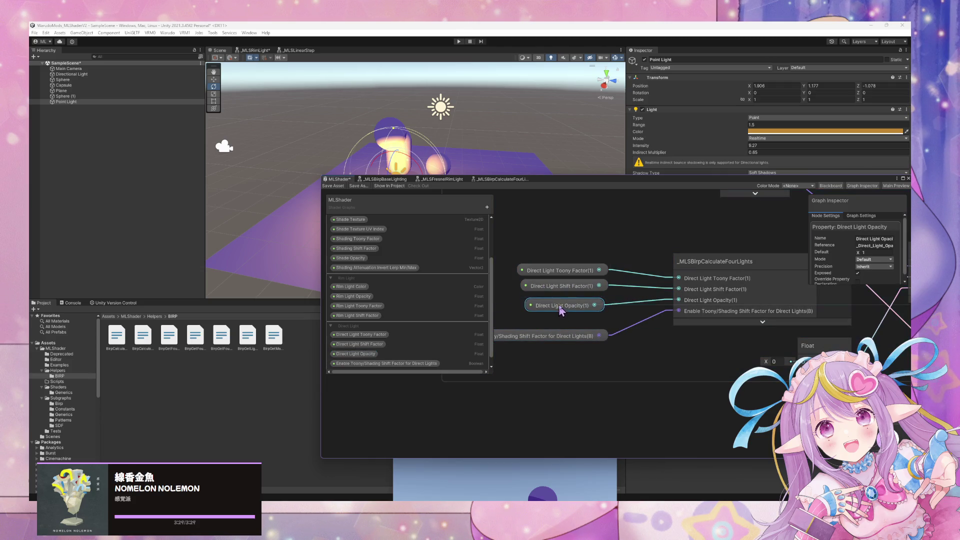
{"action": "left_click_drag", "start_coordinate": [560, 297], "coordinate": [569, 302]}
{"action": "left_click_drag", "start_coordinate": [559, 336], "coordinate": [562, 317]}
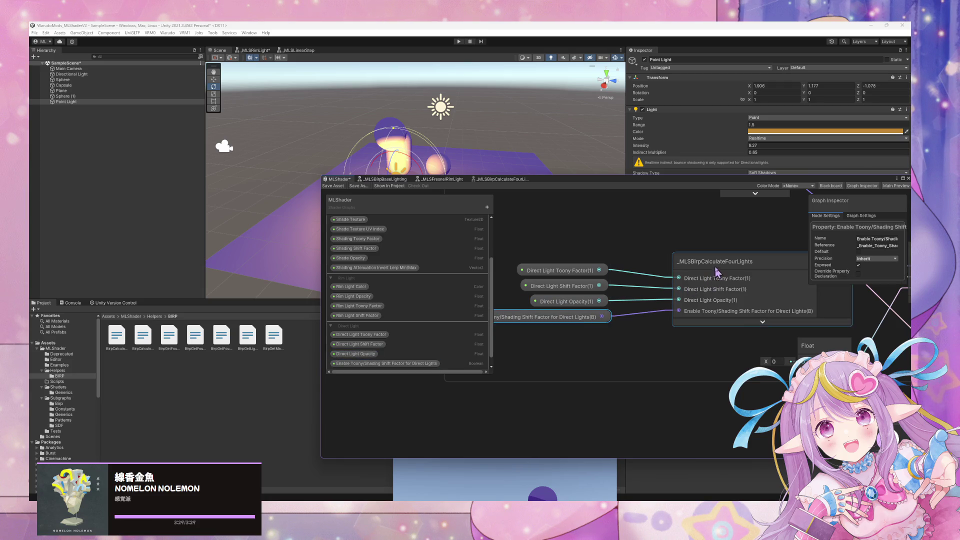
{"action": "left_click", "coordinate": [334, 186]}
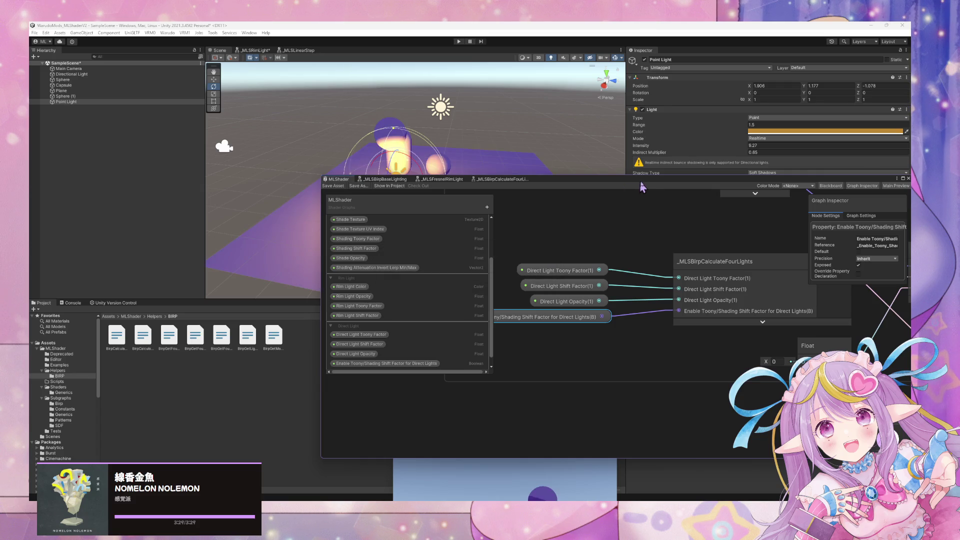
{"action": "left_click_drag", "start_coordinate": [638, 188], "coordinate": [452, 333]}
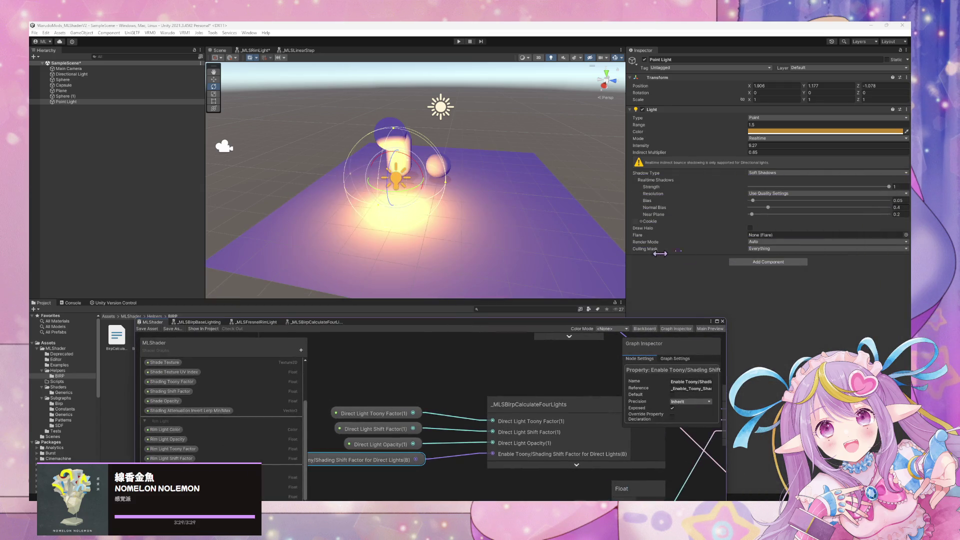
Step: Select the Plane and toggle its material's toony direct-light option to compare lighting
{"action": "left_click", "coordinate": [469, 171]}
{"action": "scroll", "coordinate": [790, 271], "scroll_direction": "down", "scroll_amount": 5}
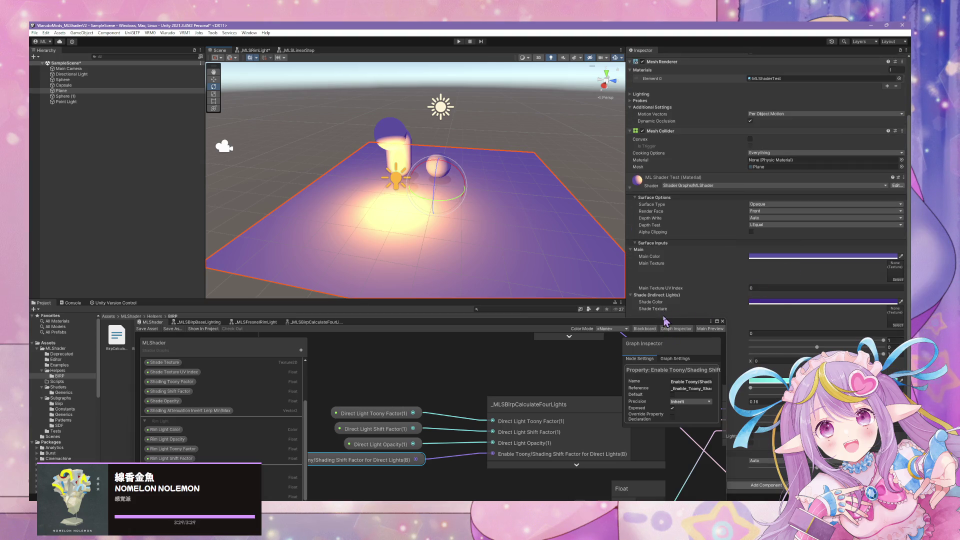
{"action": "left_click_drag", "start_coordinate": [667, 323], "coordinate": [518, 295]}
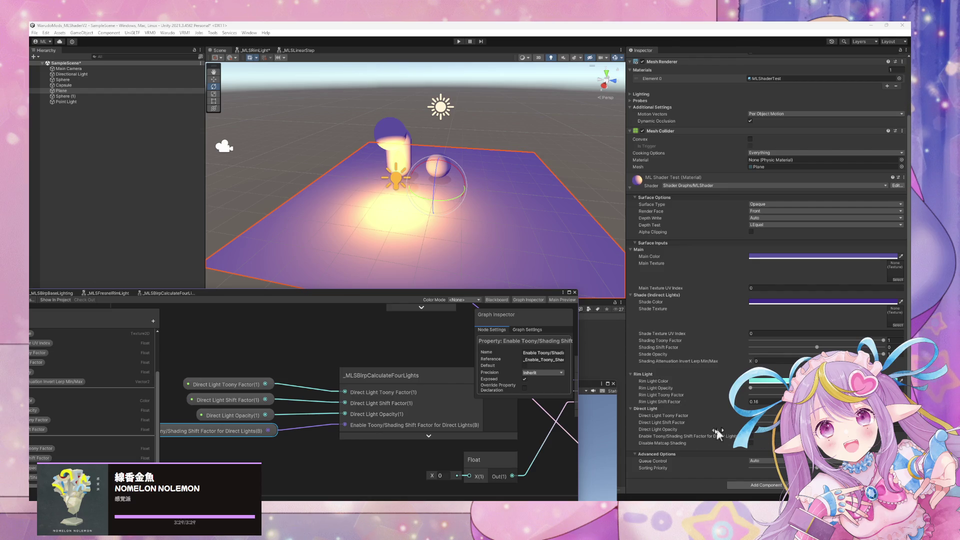
{"action": "left_click", "coordinate": [663, 415]}
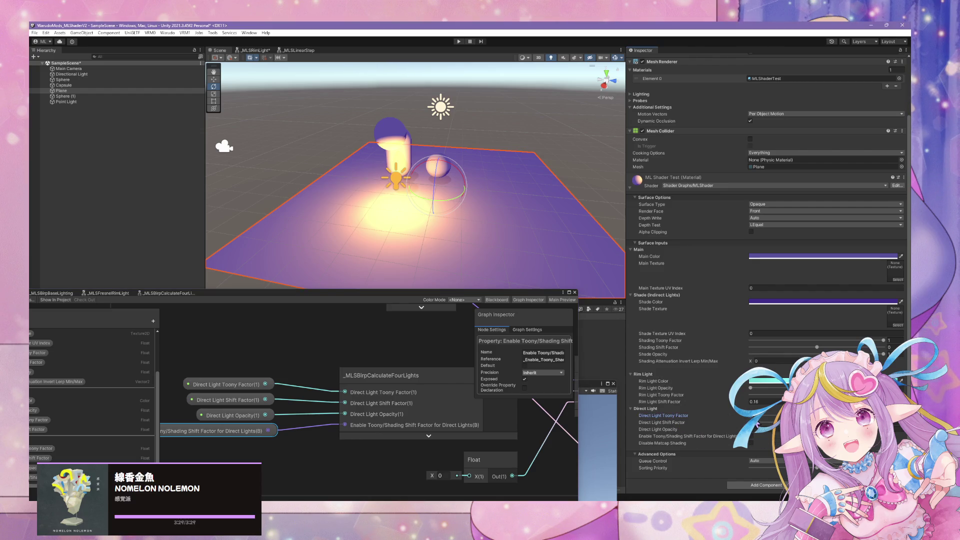
{"action": "left_click", "coordinate": [751, 437]}
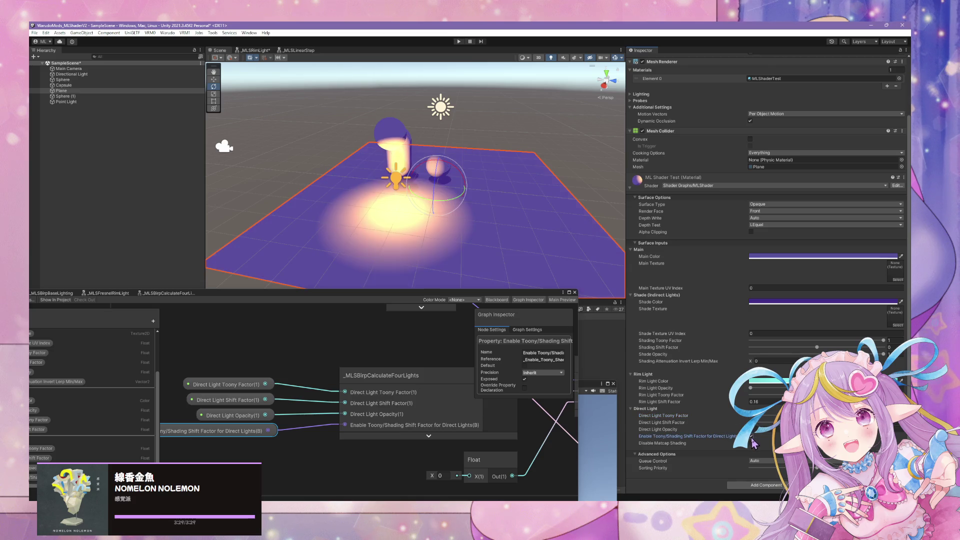
{"action": "left_click", "coordinate": [751, 436]}
{"action": "left_click", "coordinate": [751, 437]}
{"action": "left_click", "coordinate": [751, 437]}
{"action": "left_click", "coordinate": [751, 437]}
Step: Try different Direct Light Toony and Shift Factor slider values on the material
{"action": "left_click_drag", "start_coordinate": [663, 416], "coordinate": [700, 416]}
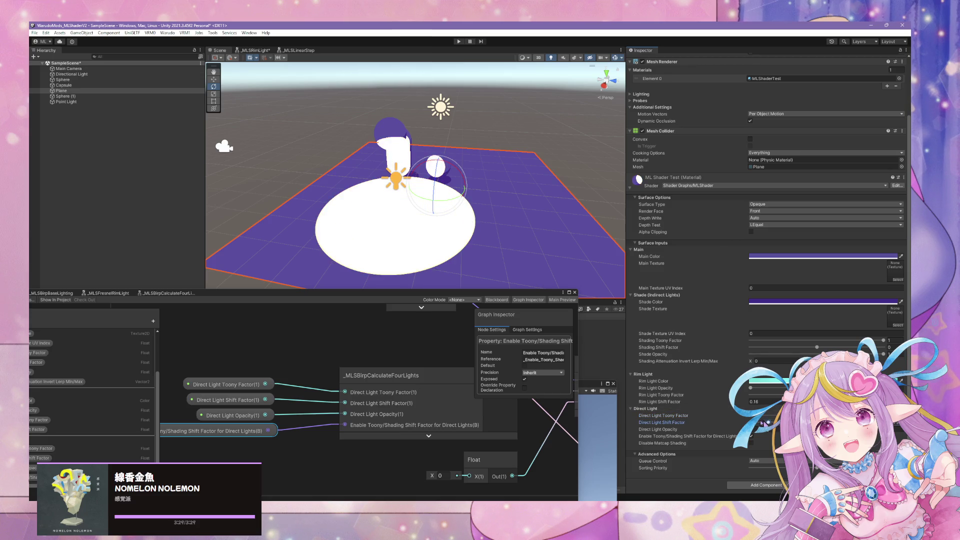
{"action": "mouse_move", "coordinate": [700, 422]}
{"action": "left_mouse_down"}
{"action": "mouse_move", "coordinate": [680, 423]}
{"action": "mouse_move", "coordinate": [700, 423]}
{"action": "left_mouse_up"}
{"action": "mouse_move", "coordinate": [700, 415]}
{"action": "left_mouse_down"}
{"action": "mouse_move", "coordinate": [678, 415]}
{"action": "mouse_move", "coordinate": [693, 416]}
{"action": "left_mouse_up"}
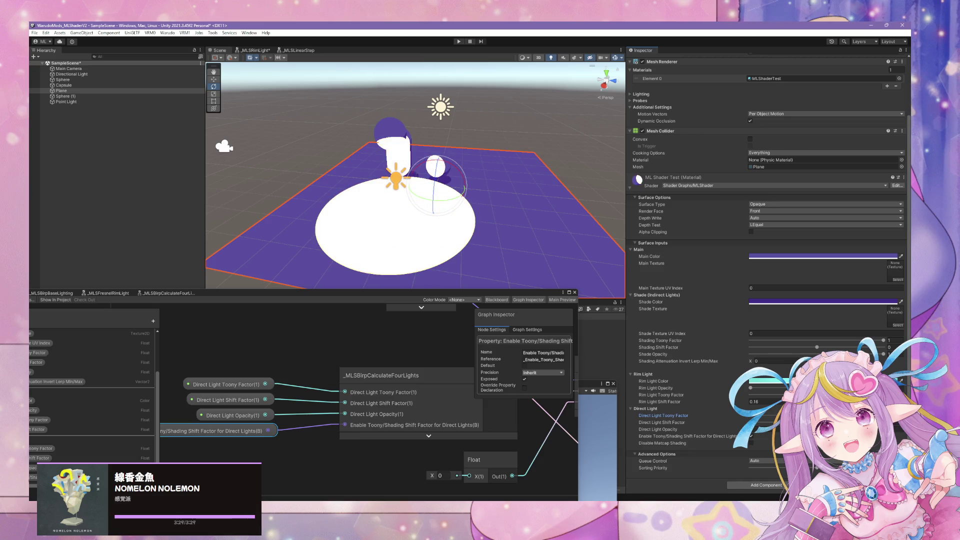
Step: Compare soft and hard lighting with the toony toggle, leaving it on for a hard edge
{"action": "left_click", "coordinate": [752, 437]}
{"action": "left_click", "coordinate": [751, 437]}
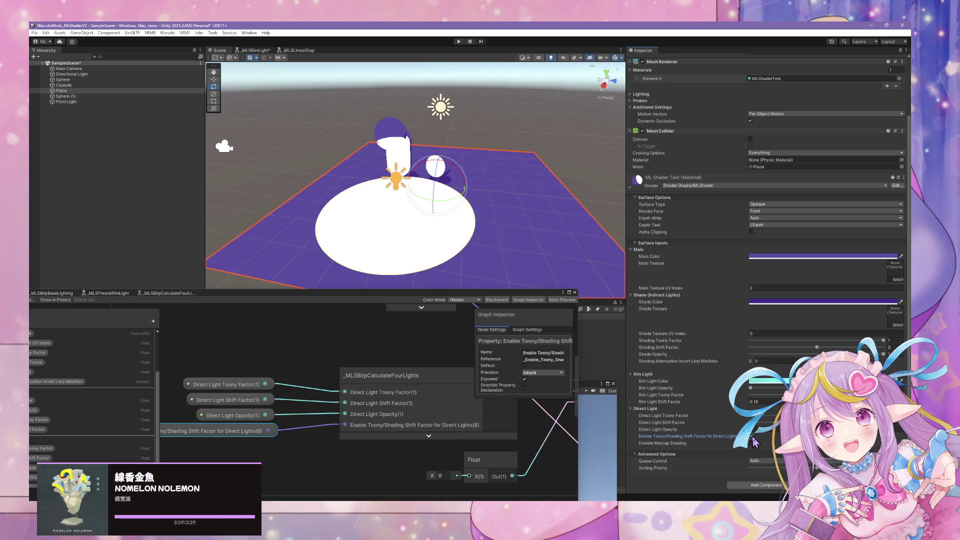
{"action": "left_click", "coordinate": [752, 437]}
{"action": "left_click", "coordinate": [751, 436]}
{"action": "left_click", "coordinate": [751, 436]}
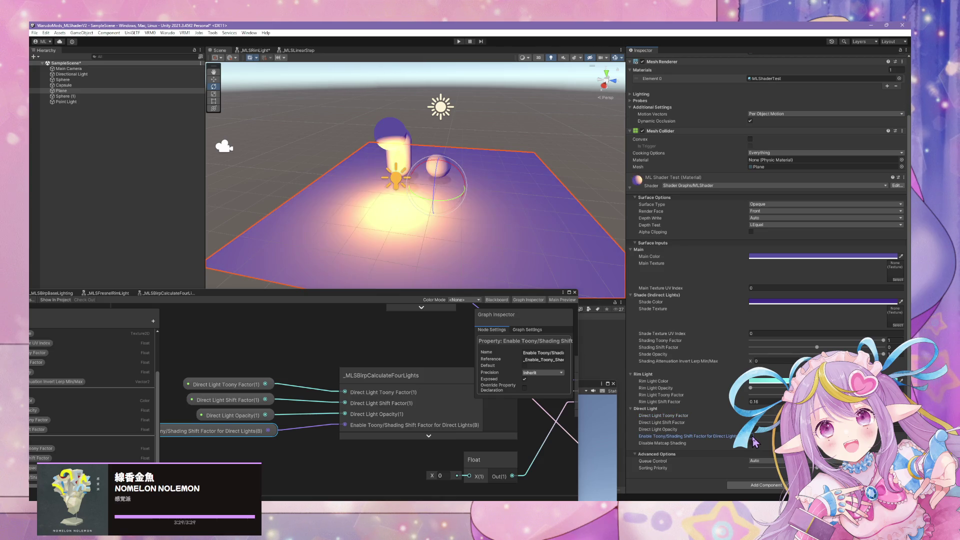
{"action": "left_click", "coordinate": [752, 437]}
{"action": "left_click", "coordinate": [752, 436]}
{"action": "left_click", "coordinate": [752, 437]}
{"action": "left_click", "coordinate": [752, 437]}
{"action": "left_click", "coordinate": [752, 437]}
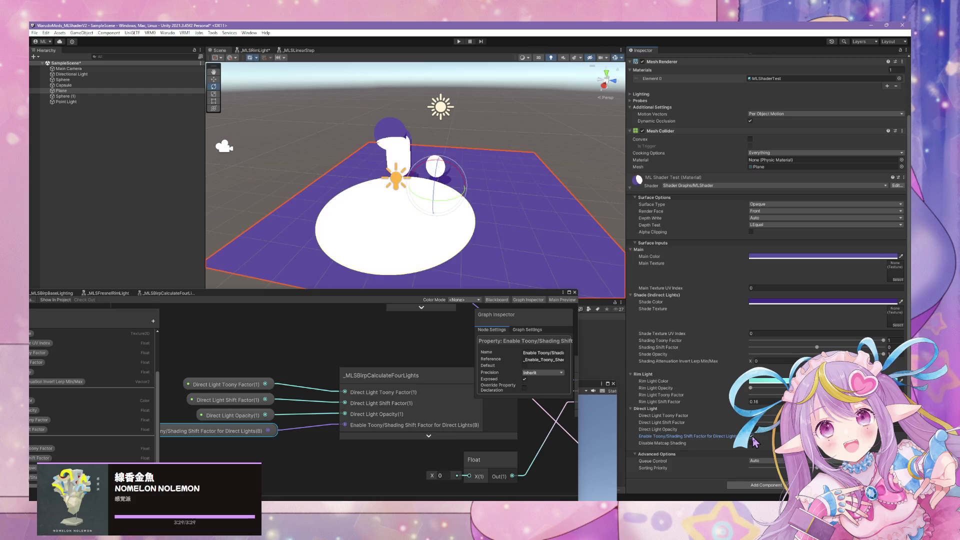
{"action": "left_click_drag", "start_coordinate": [441, 295], "coordinate": [512, 174]}
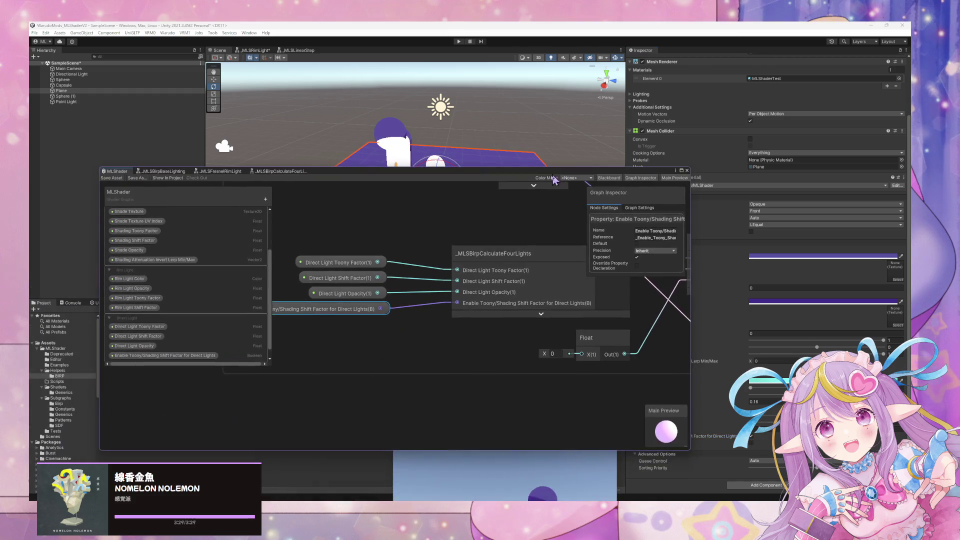
Step: Rename the Enable Toony/Shading Shift property to 'Direct Light Use Toony/Shift Factor'
{"action": "double_click", "coordinate": [171, 356]}
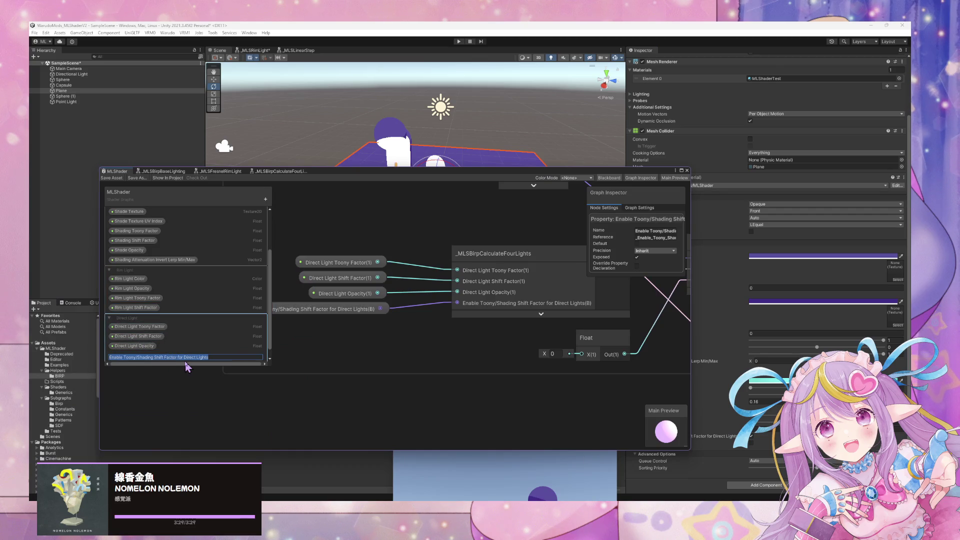
{"action": "type", "text": "Direct "}
{"action": "type", "text": "Light Use "}
{"action": "type", "text": "Toony/Shift Factor"}
{"action": "key", "text": "Return"}
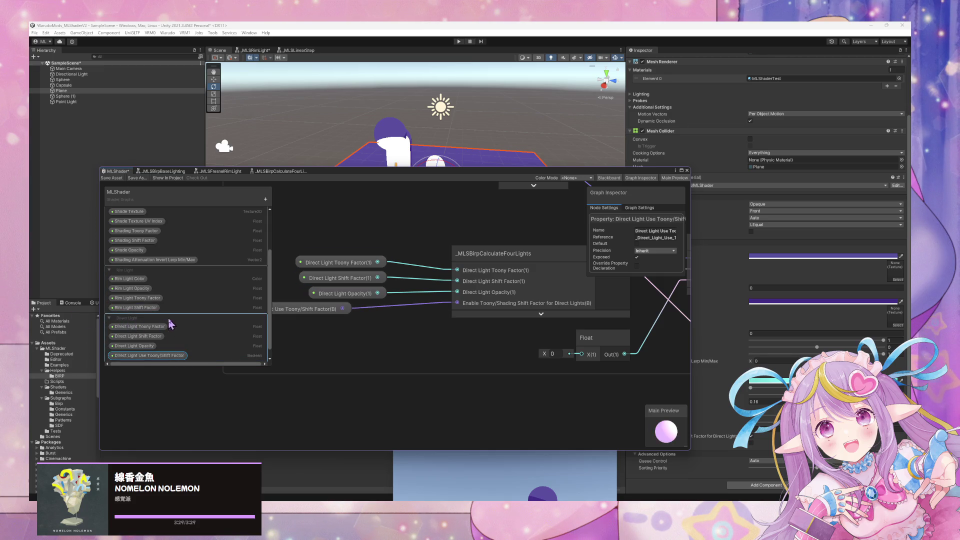
Step: Move the Direct Light category above Rim Light and save the graph
{"action": "scroll", "coordinate": [150, 330], "scroll_direction": "up", "scroll_amount": 1}
{"action": "scroll", "coordinate": [131, 350], "scroll_direction": "up", "scroll_amount": 1}
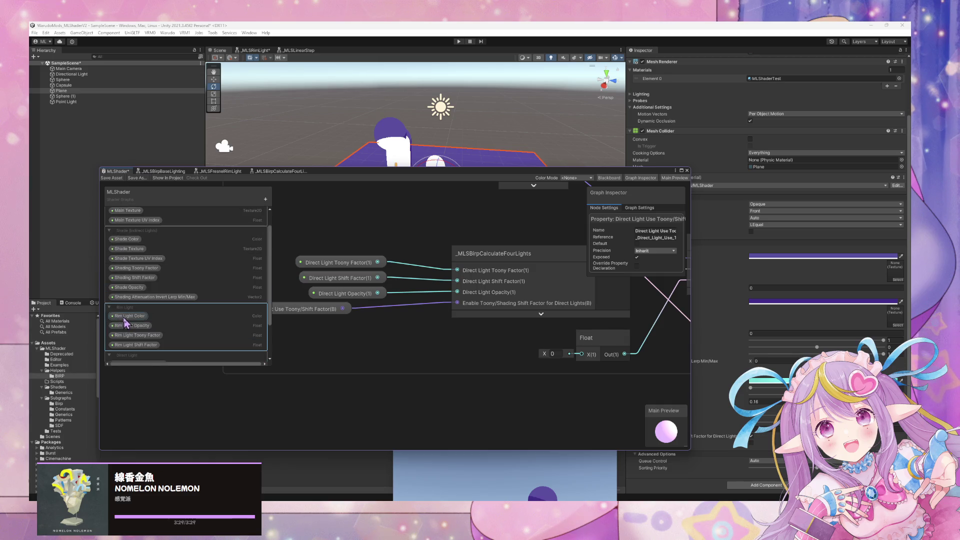
{"action": "mouse_move", "coordinate": [122, 361]}
{"action": "left_mouse_down"}
{"action": "mouse_move", "coordinate": [124, 254]}
{"action": "mouse_move", "coordinate": [118, 313]}
{"action": "mouse_move", "coordinate": [109, 308]}
{"action": "left_mouse_up"}
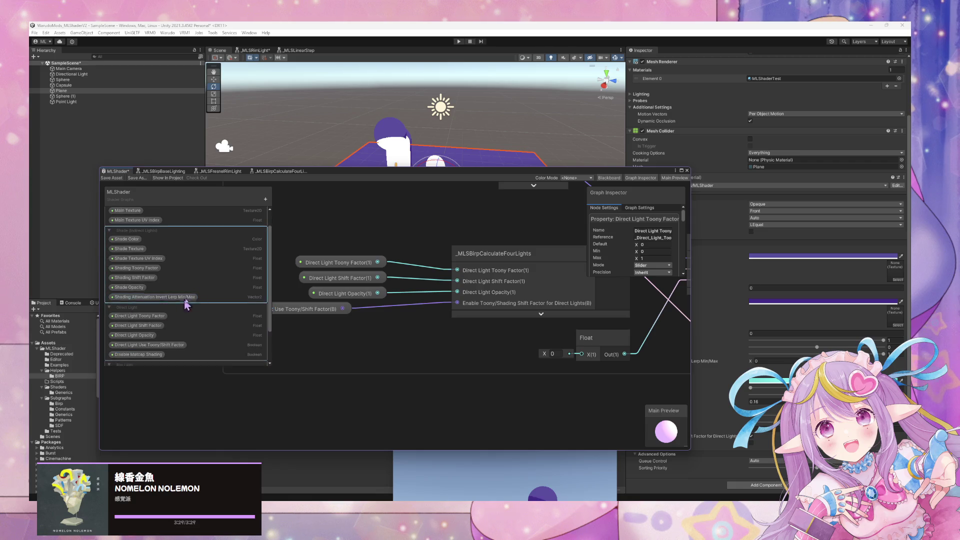
{"action": "left_click", "coordinate": [112, 178]}
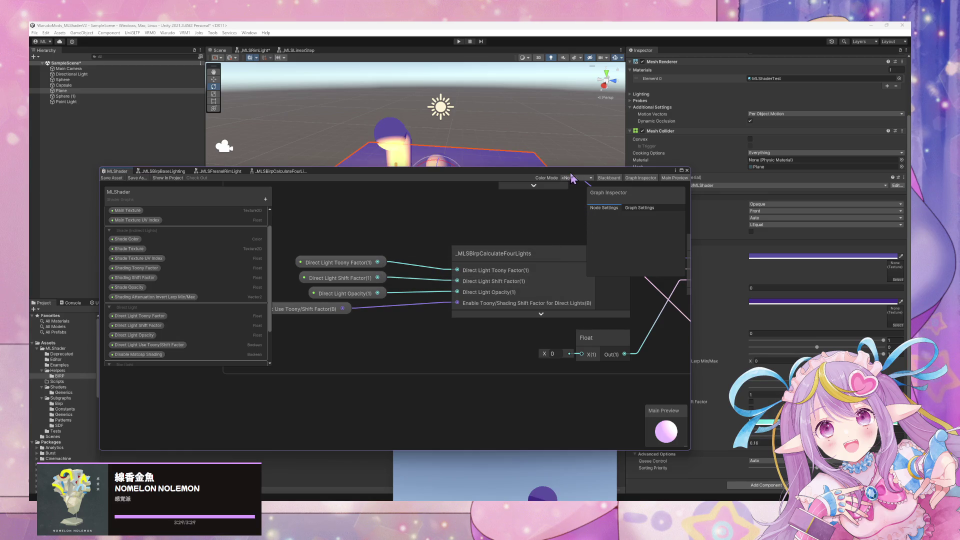
{"action": "left_click_drag", "start_coordinate": [572, 167], "coordinate": [377, 351]}
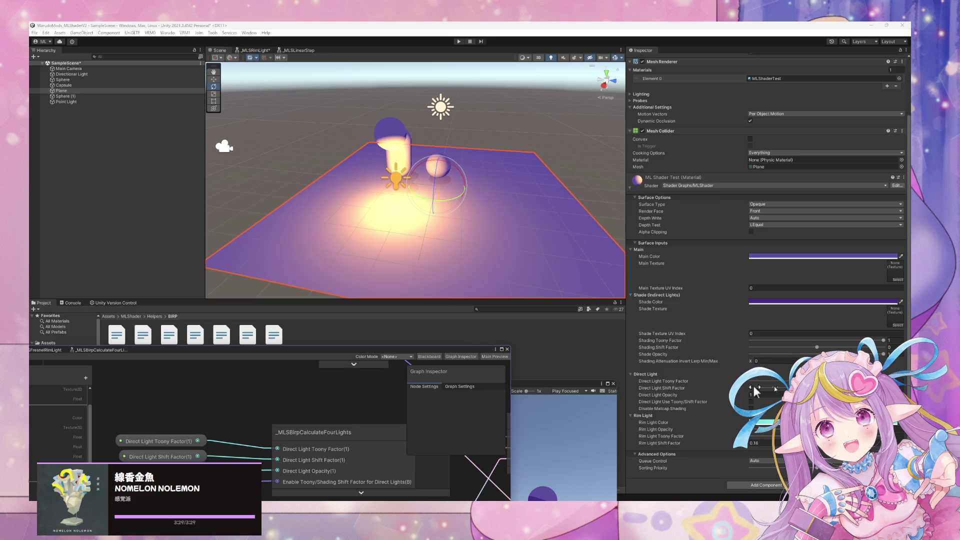
Step: Tick Direct Light Use Toony/Shift Factor on the material and drop Direct Light Toony Factor to minimum
{"action": "left_click", "coordinate": [820, 382]}
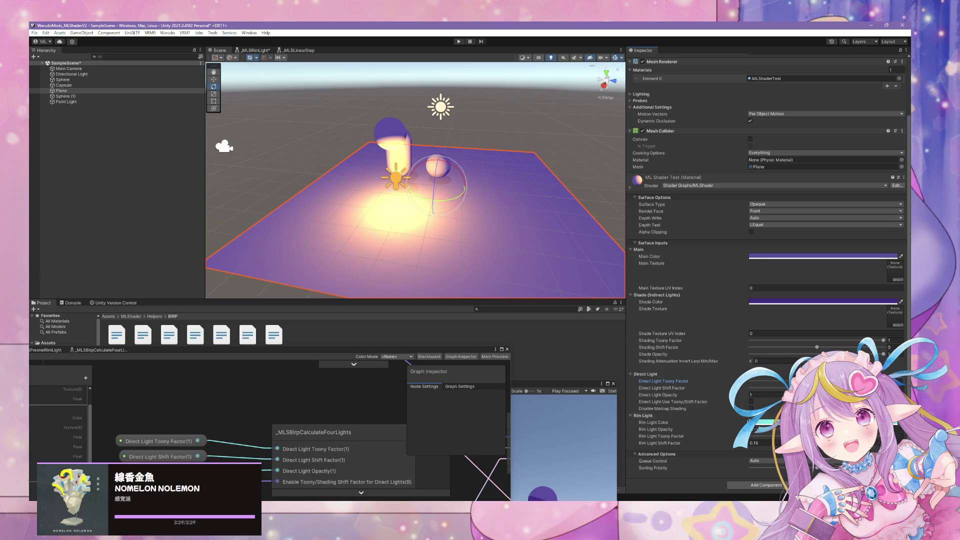
{"action": "left_click", "coordinate": [751, 402]}
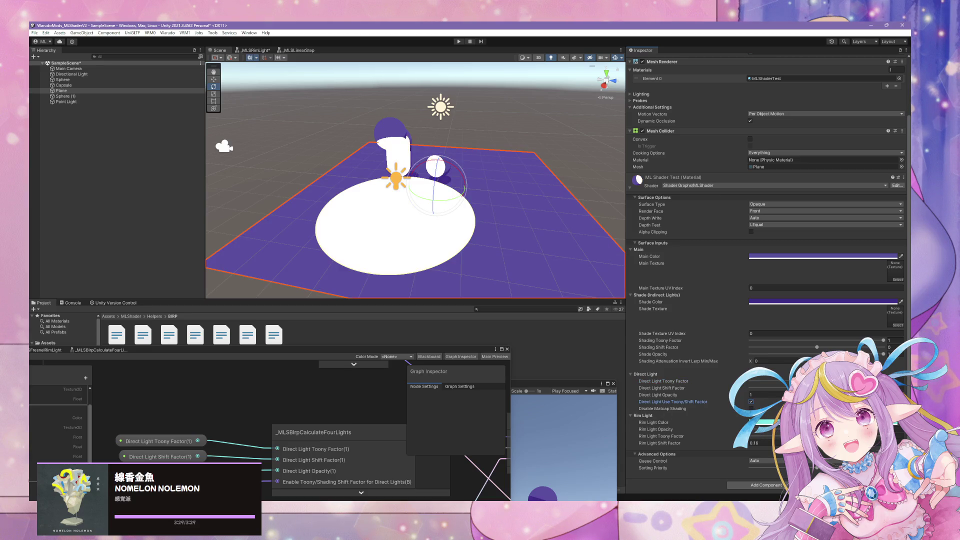
{"action": "mouse_move", "coordinate": [767, 385]}
{"action": "left_mouse_down"}
{"action": "mouse_move", "coordinate": [700, 383]}
{"action": "mouse_move", "coordinate": [755, 388]}
{"action": "left_mouse_up"}
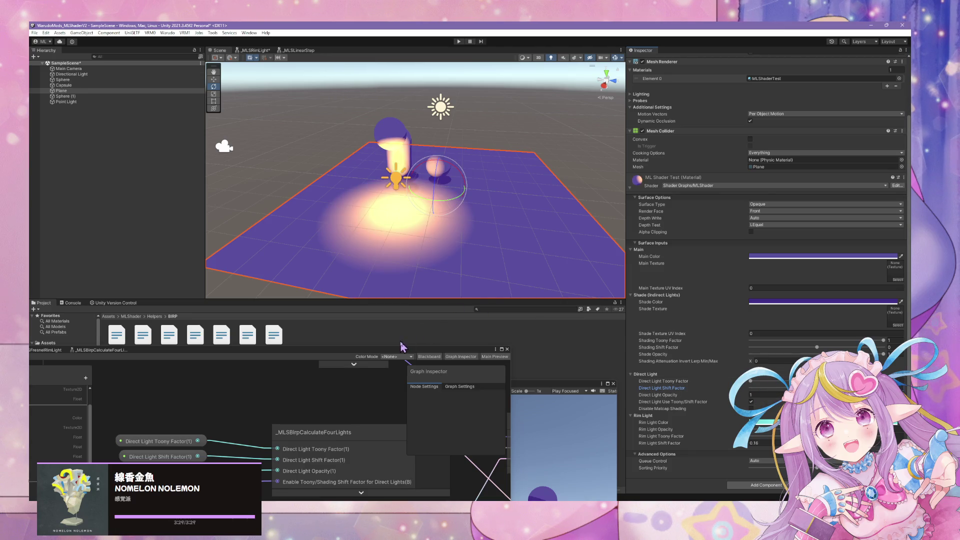
{"action": "left_click", "coordinate": [390, 354]}
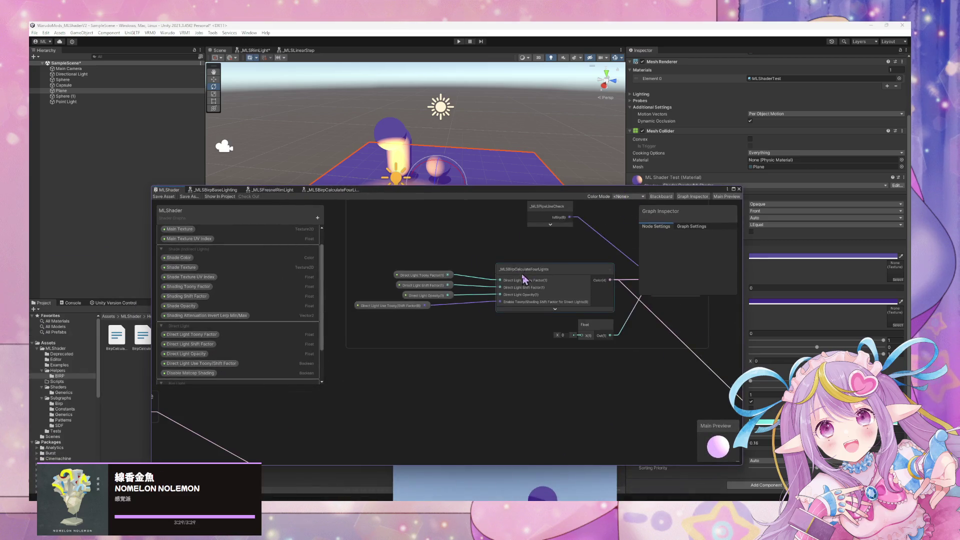
Step: Open the _MLSBirpCalculateFourLights sub-graph and frame the ToLight group and Float node
{"action": "double_click", "coordinate": [538, 299]}
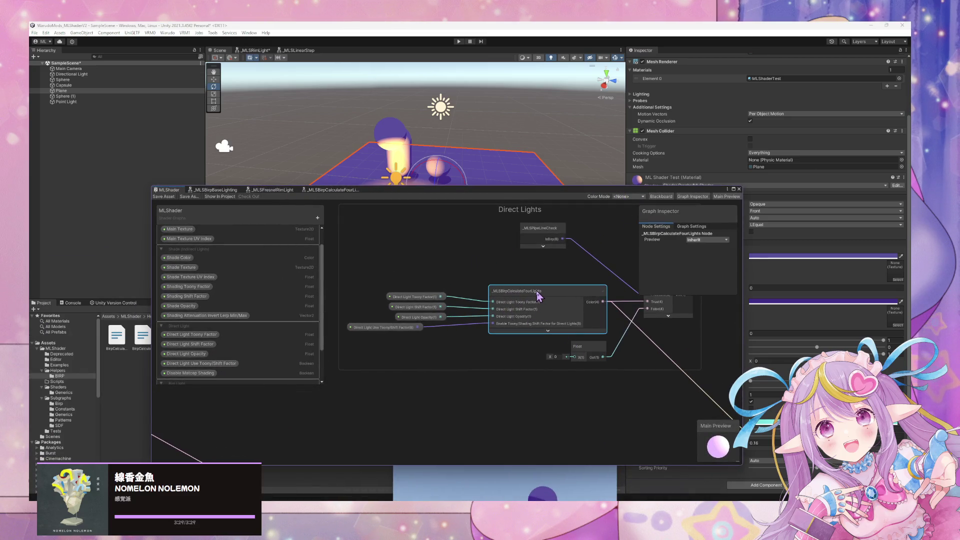
{"action": "scroll", "coordinate": [463, 281], "scroll_direction": "down", "scroll_amount": 6}
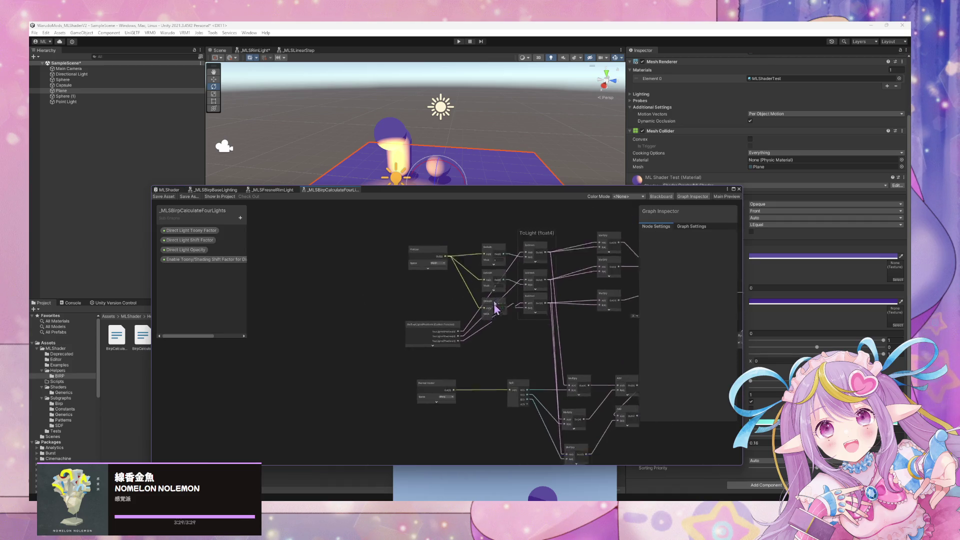
{"action": "mouse_move", "coordinate": [525, 283]}
{"action": "left_mouse_down"}
{"action": "mouse_move", "coordinate": [501, 294]}
{"action": "mouse_move", "coordinate": [403, 251]}
{"action": "mouse_move", "coordinate": [461, 279]}
{"action": "mouse_move", "coordinate": [483, 330]}
{"action": "mouse_move", "coordinate": [426, 367]}
{"action": "left_mouse_up"}
{"action": "scroll", "coordinate": [463, 302], "scroll_direction": "up", "scroll_amount": 3}
{"action": "scroll", "coordinate": [429, 332], "scroll_direction": "down", "scroll_amount": 3}
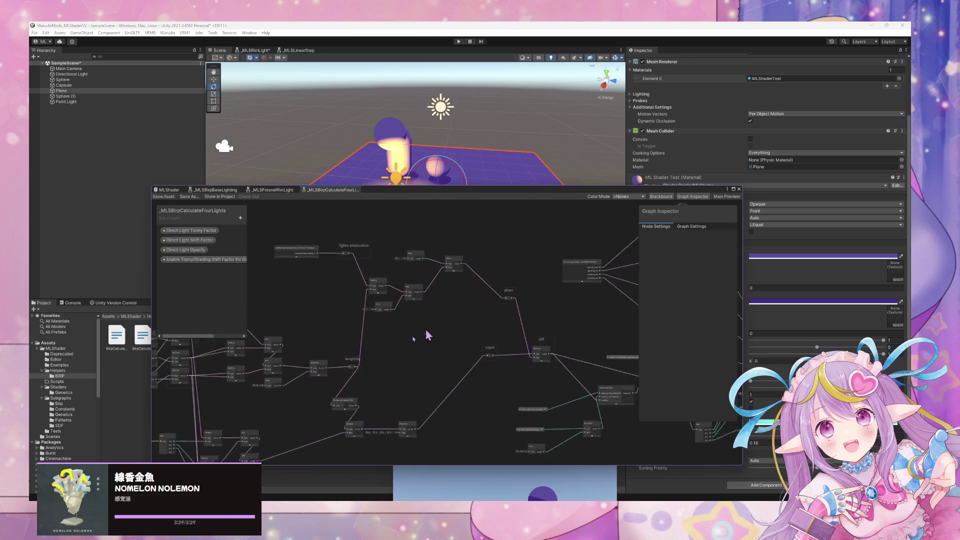
{"action": "scroll", "coordinate": [468, 311], "scroll_direction": "up", "scroll_amount": 2}
{"action": "scroll", "coordinate": [468, 311], "scroll_direction": "up", "scroll_amount": 3}
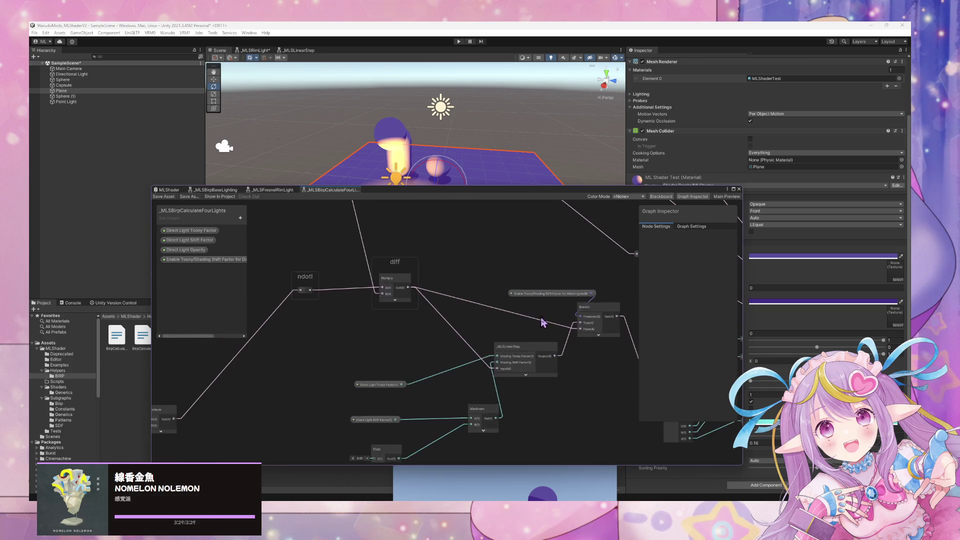
{"action": "scroll", "coordinate": [545, 381], "scroll_direction": "up", "scroll_amount": 3}
{"action": "left_click_drag", "start_coordinate": [450, 368], "coordinate": [530, 314]}
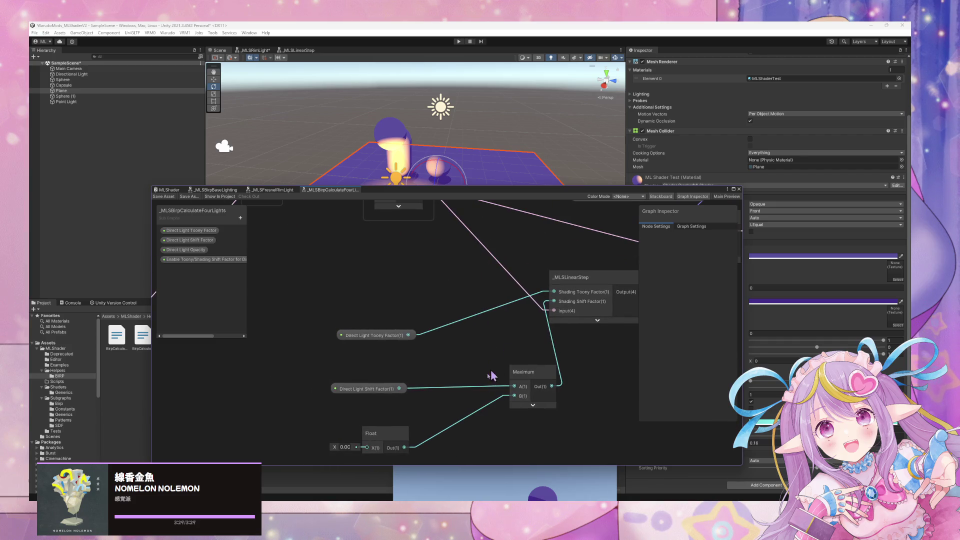
{"action": "left_click_drag", "start_coordinate": [465, 379], "coordinate": [498, 332]}
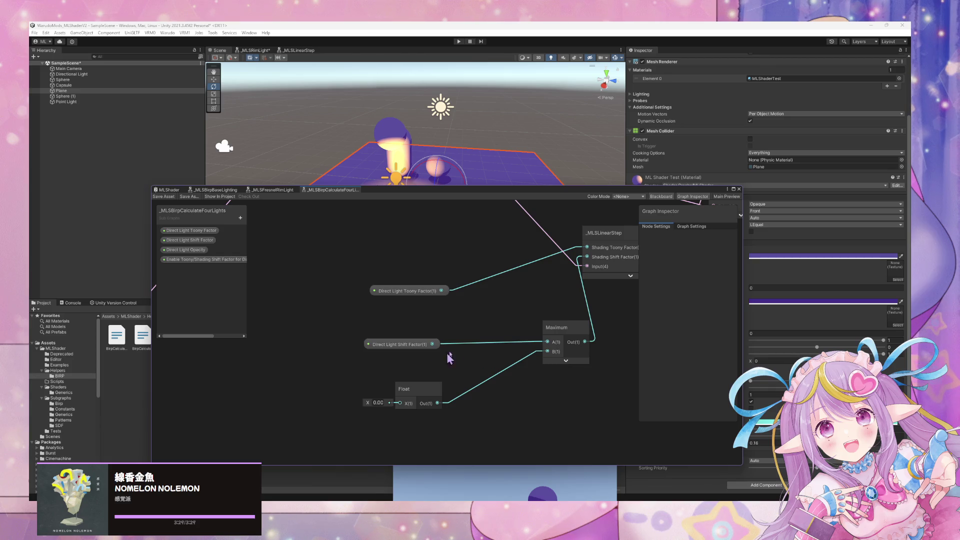
Step: Wire Direct Light Shift Factor toward _MLSLinearStep's Shading Shift Factor and move the Maximum node aside
{"action": "left_click_drag", "start_coordinate": [433, 344], "coordinate": [587, 257]}
{"action": "left_click_drag", "start_coordinate": [555, 327], "coordinate": [530, 345]}
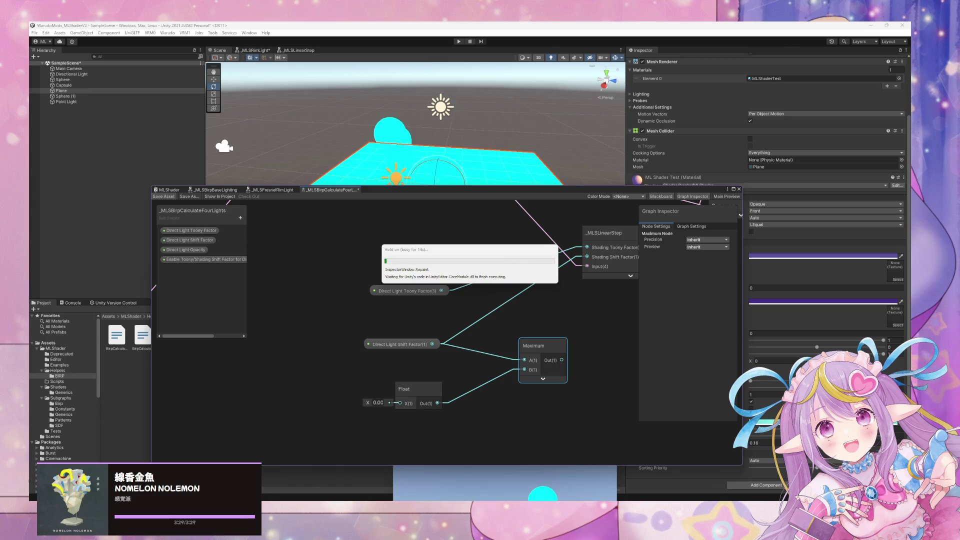
{"action": "mouse_move", "coordinate": [583, 197]}
{"action": "left_mouse_down"}
{"action": "mouse_move", "coordinate": [550, 250]}
{"action": "mouse_move", "coordinate": [475, 266]}
{"action": "mouse_move", "coordinate": [500, 268]}
{"action": "left_mouse_up"}
{"action": "scroll", "coordinate": [449, 303], "scroll_direction": "down", "scroll_amount": 5}
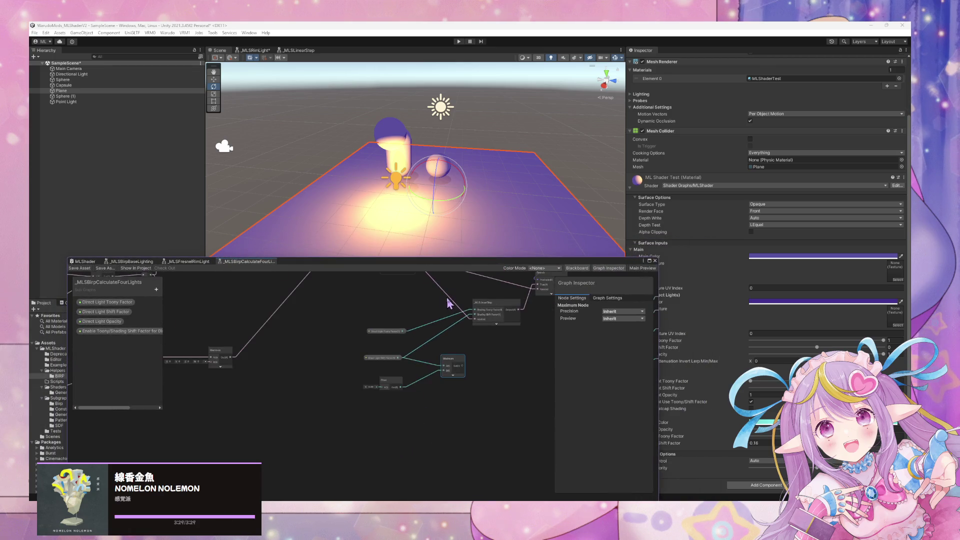
{"action": "mouse_move", "coordinate": [448, 304]}
{"action": "left_mouse_down"}
{"action": "mouse_move", "coordinate": [500, 415]}
{"action": "mouse_move", "coordinate": [454, 369]}
{"action": "mouse_move", "coordinate": [413, 356]}
{"action": "left_mouse_up"}
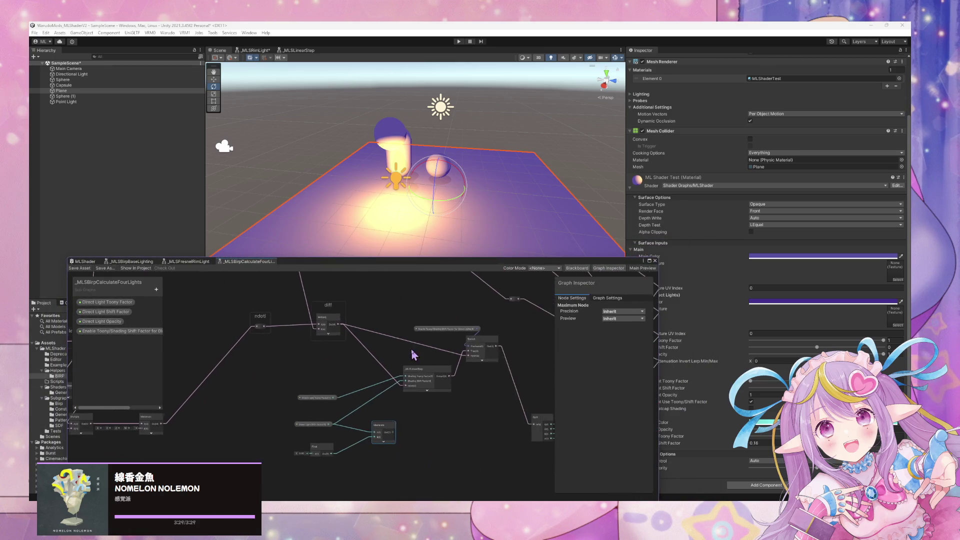
Step: Raise Direct Light Toony Factor and tune Shift Factor until a hard-edged white spot appears
{"action": "left_click", "coordinate": [445, 208]}
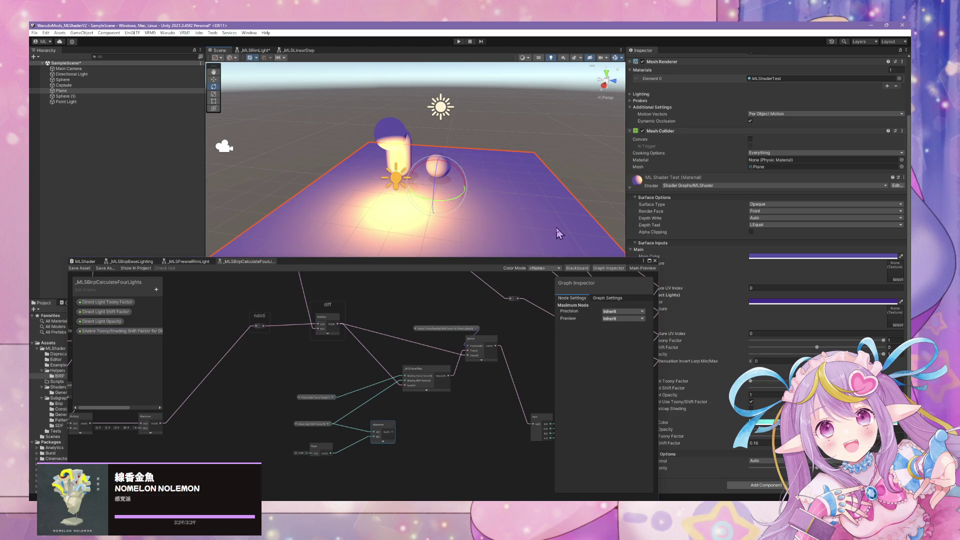
{"action": "left_click_drag", "start_coordinate": [588, 265], "coordinate": [445, 252]}
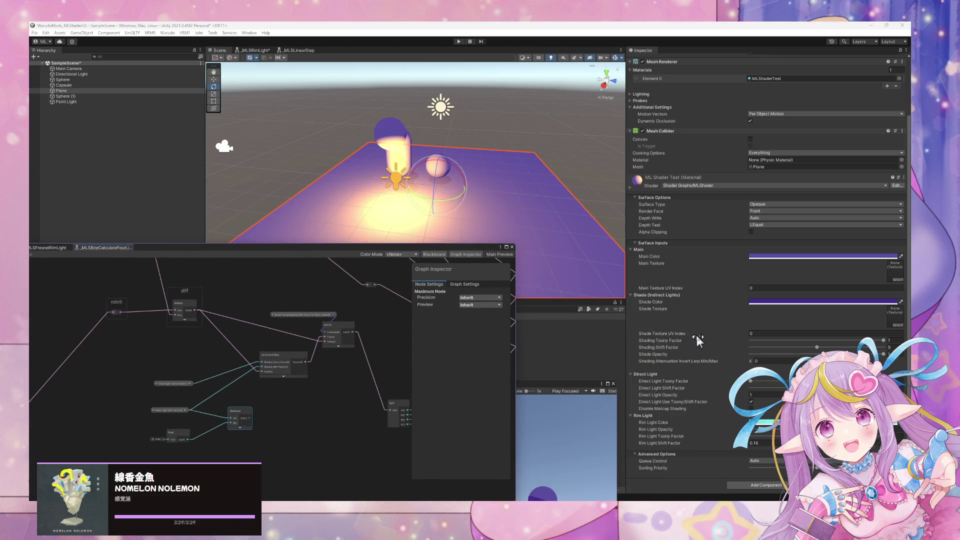
{"action": "left_click", "coordinate": [771, 444]}
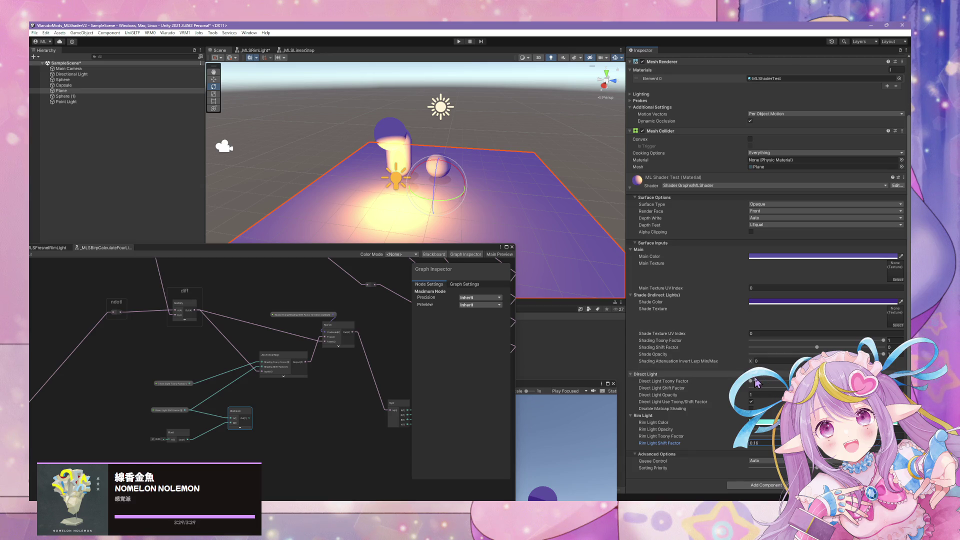
{"action": "left_click_drag", "start_coordinate": [753, 381], "coordinate": [907, 389]}
{"action": "mouse_move", "coordinate": [820, 388]}
{"action": "left_mouse_down"}
{"action": "mouse_move", "coordinate": [850, 388]}
{"action": "mouse_move", "coordinate": [790, 389]}
{"action": "mouse_move", "coordinate": [850, 381]}
{"action": "mouse_move", "coordinate": [800, 381]}
{"action": "mouse_move", "coordinate": [830, 388]}
{"action": "left_mouse_up"}
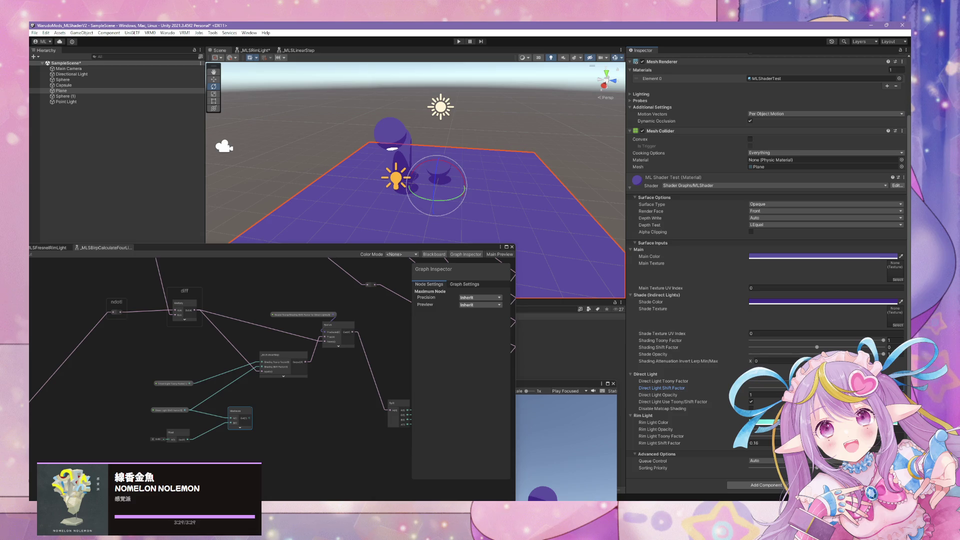
{"action": "left_click_drag", "start_coordinate": [830, 388], "coordinate": [796, 388]}
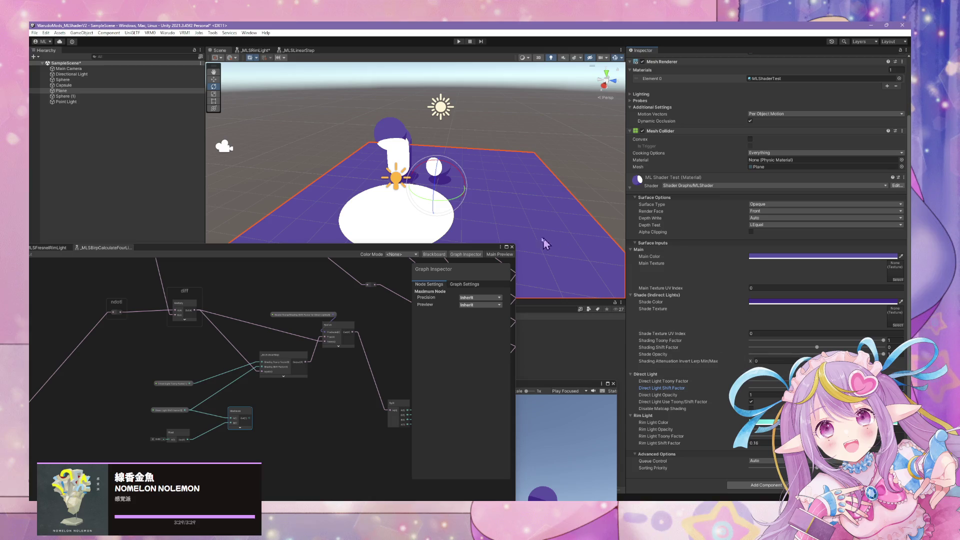
{"action": "mouse_move", "coordinate": [545, 243]}
{"action": "left_mouse_down"}
{"action": "mouse_move", "coordinate": [204, 137]}
{"action": "mouse_move", "coordinate": [669, 252]}
{"action": "mouse_move", "coordinate": [774, 249]}
{"action": "mouse_move", "coordinate": [500, 200]}
{"action": "mouse_move", "coordinate": [395, 220]}
{"action": "mouse_move", "coordinate": [750, 407]}
{"action": "left_mouse_up"}
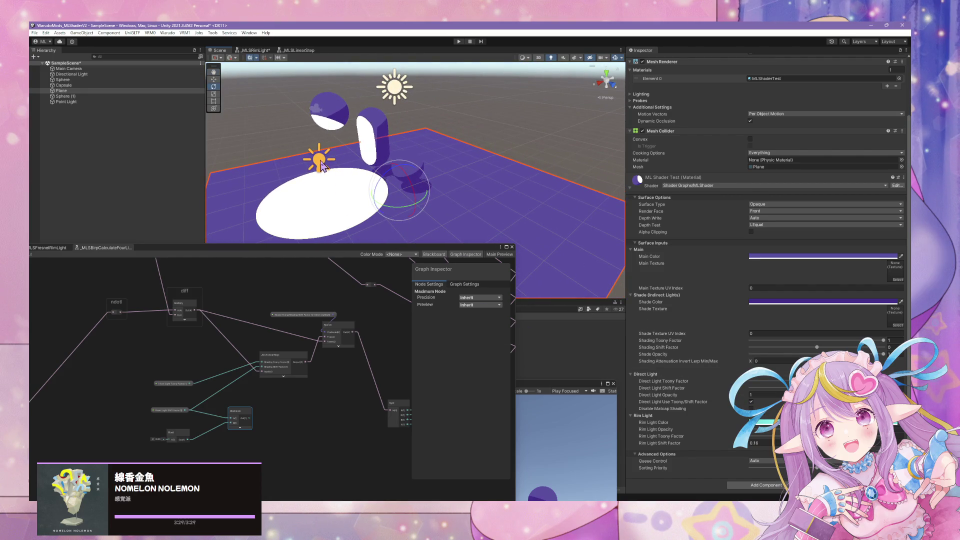
{"action": "left_click", "coordinate": [321, 165]}
Step: Set the point light's colour to a pink swatch
{"action": "left_click", "coordinate": [773, 132]}
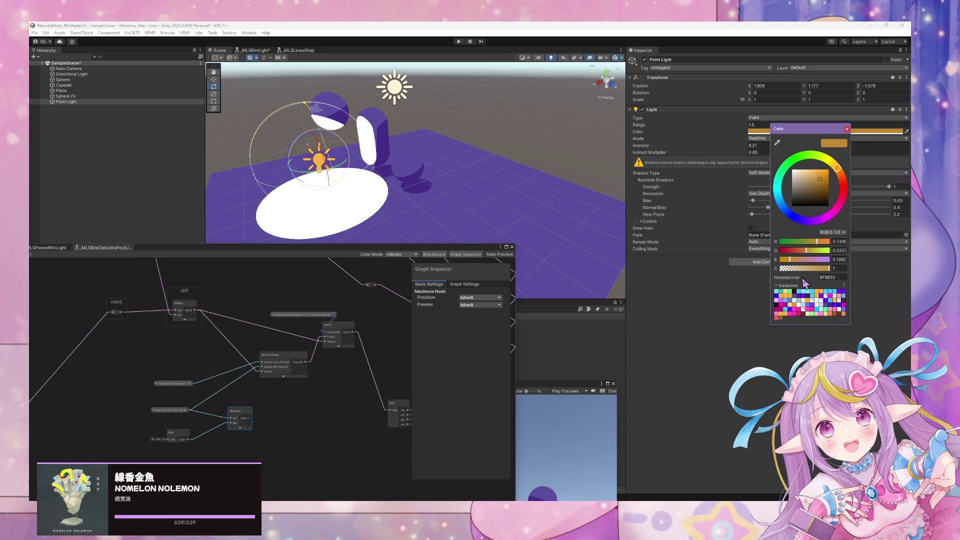
{"action": "left_click", "coordinate": [813, 301]}
{"action": "key", "text": "ctrl+z"}
{"action": "left_click", "coordinate": [829, 310]}
{"action": "left_click", "coordinate": [819, 314]}
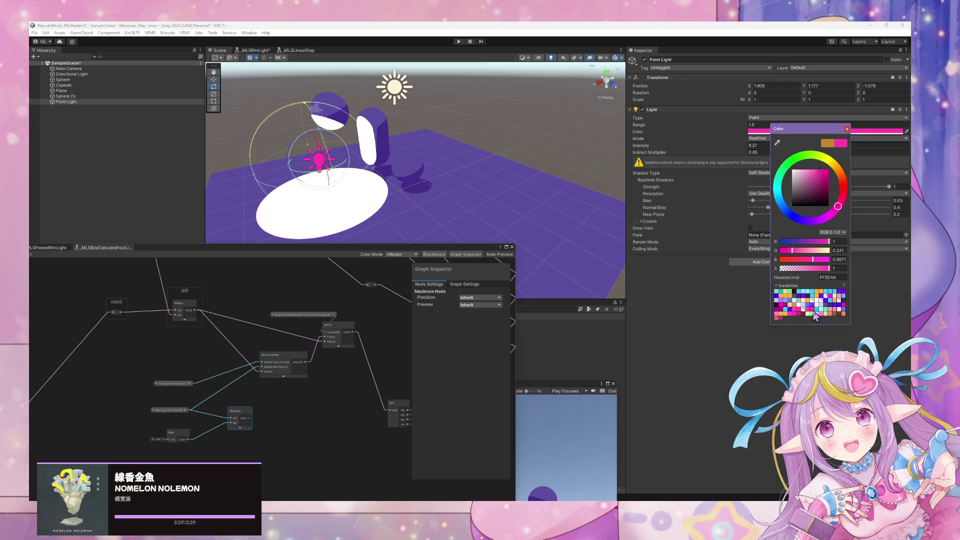
{"action": "left_click", "coordinate": [835, 314]}
{"action": "left_click", "coordinate": [848, 130]}
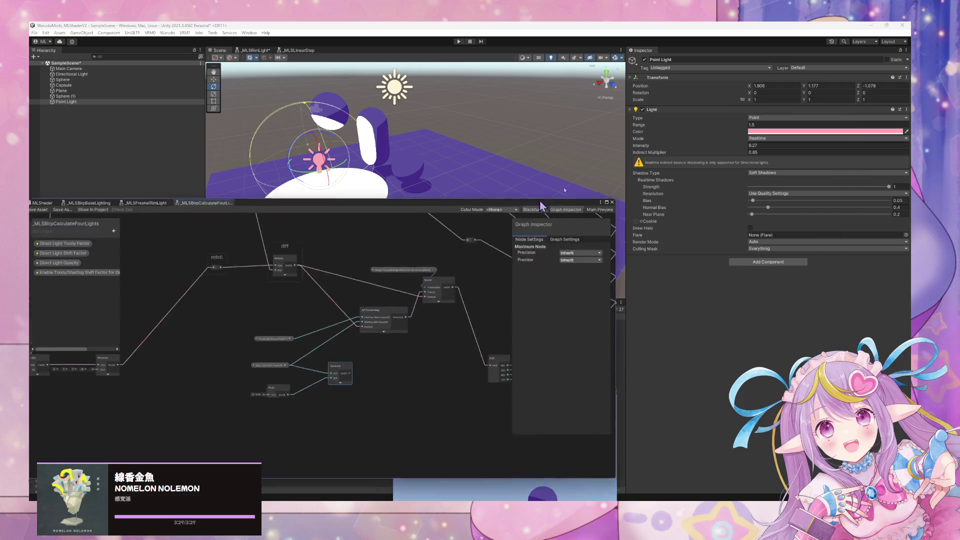
Step: Set the point light's range to 1.97 and intensity to 1
{"action": "mouse_move", "coordinate": [434, 254]}
{"action": "left_mouse_down"}
{"action": "mouse_move", "coordinate": [756, 223]}
{"action": "mouse_move", "coordinate": [735, 305]}
{"action": "mouse_move", "coordinate": [707, 316]}
{"action": "left_mouse_up"}
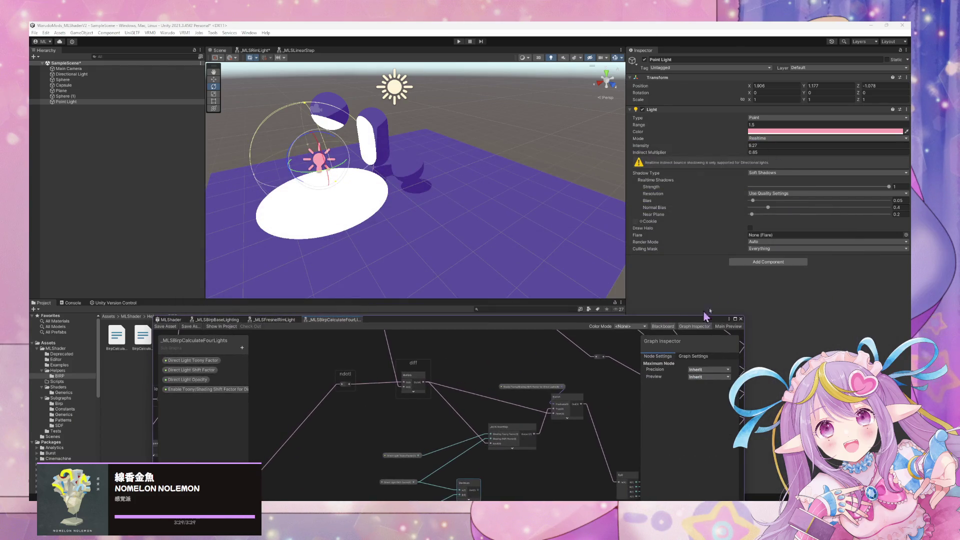
{"action": "left_click", "coordinate": [746, 146]}
{"action": "mouse_move", "coordinate": [703, 148]}
{"action": "left_mouse_down"}
{"action": "mouse_move", "coordinate": [645, 148]}
{"action": "mouse_move", "coordinate": [679, 145]}
{"action": "left_mouse_up"}
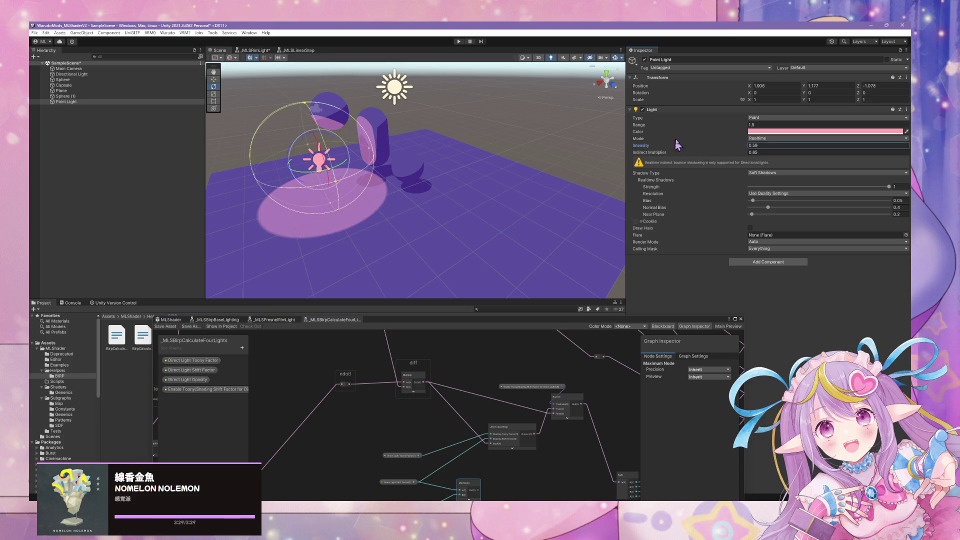
{"action": "left_click", "coordinate": [748, 125]}
{"action": "left_click_drag", "start_coordinate": [746, 125], "coordinate": [752, 134]}
{"action": "left_click", "coordinate": [753, 146]}
{"action": "type", "text": "1"}
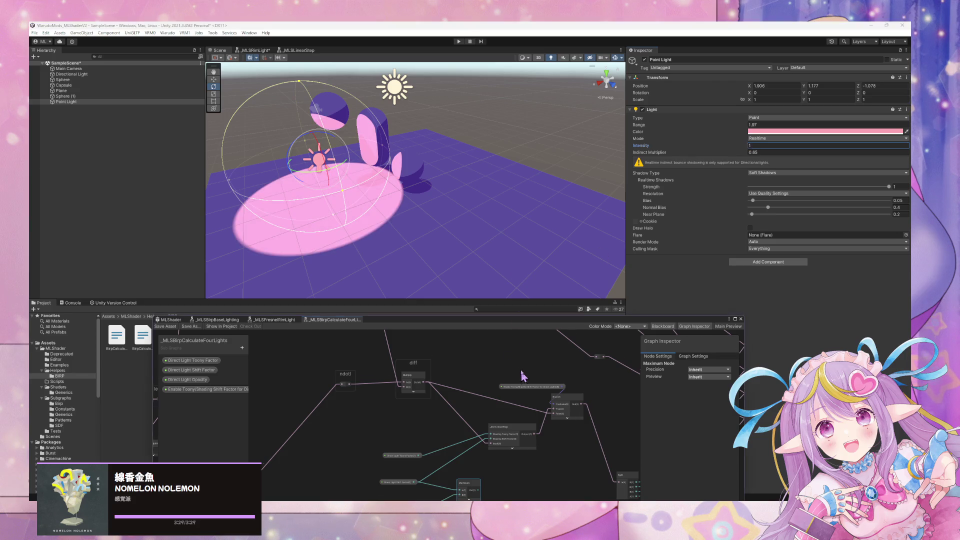
{"action": "left_click_drag", "start_coordinate": [526, 374], "coordinate": [570, 302]}
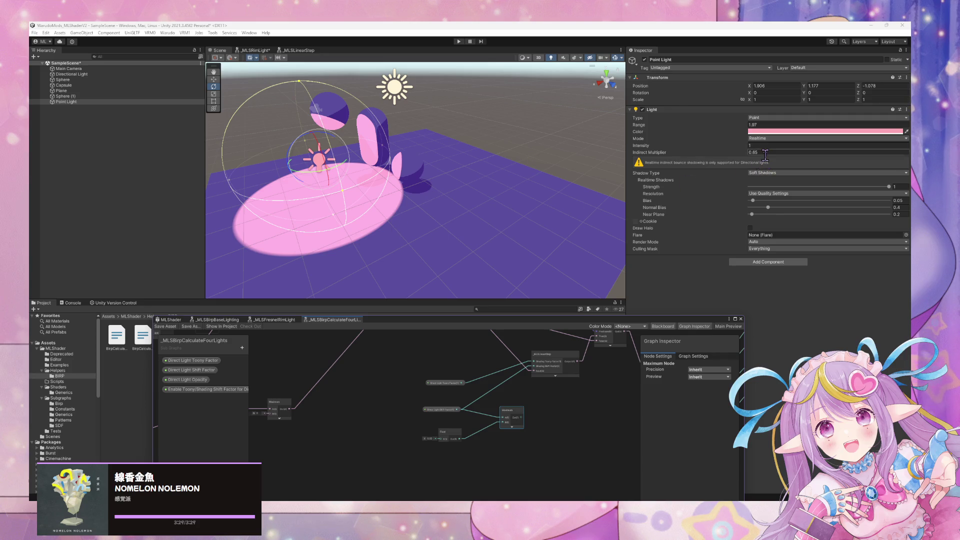
{"action": "left_click", "coordinate": [443, 241]}
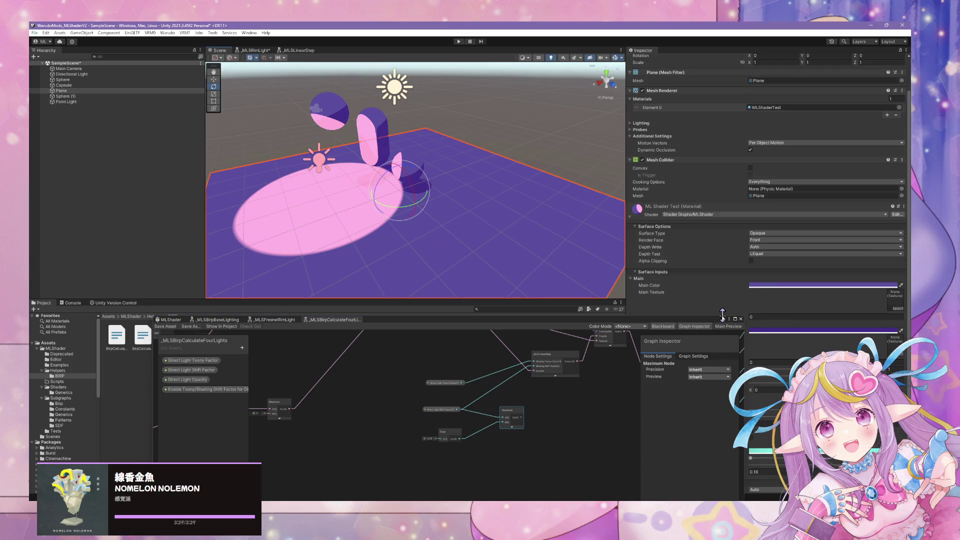
Step: Test Direct Light Toony and Shift Factor values on the plane, then undo the last change
{"action": "left_click_drag", "start_coordinate": [634, 321], "coordinate": [454, 317]}
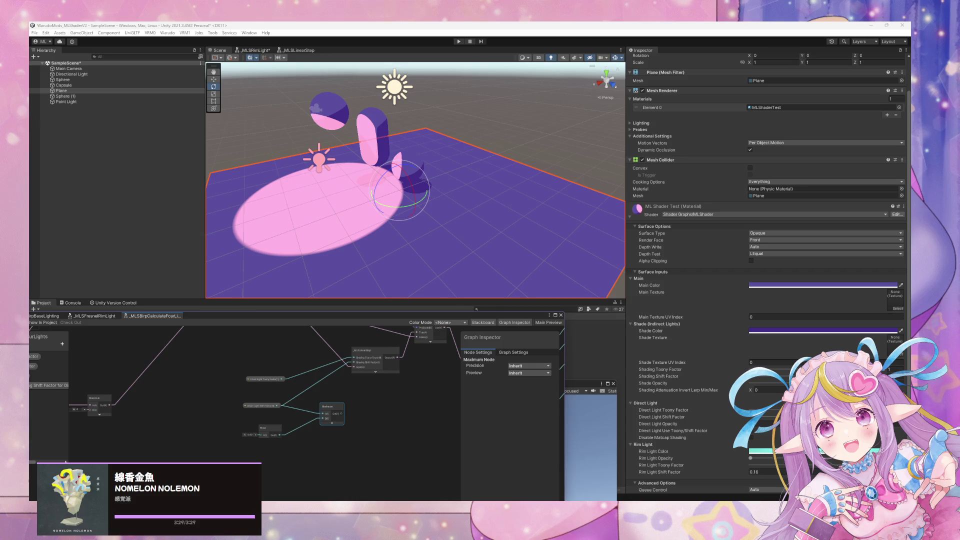
{"action": "mouse_move", "coordinate": [663, 410]}
{"action": "left_mouse_down"}
{"action": "mouse_move", "coordinate": [646, 410]}
{"action": "mouse_move", "coordinate": [680, 417]}
{"action": "left_mouse_up"}
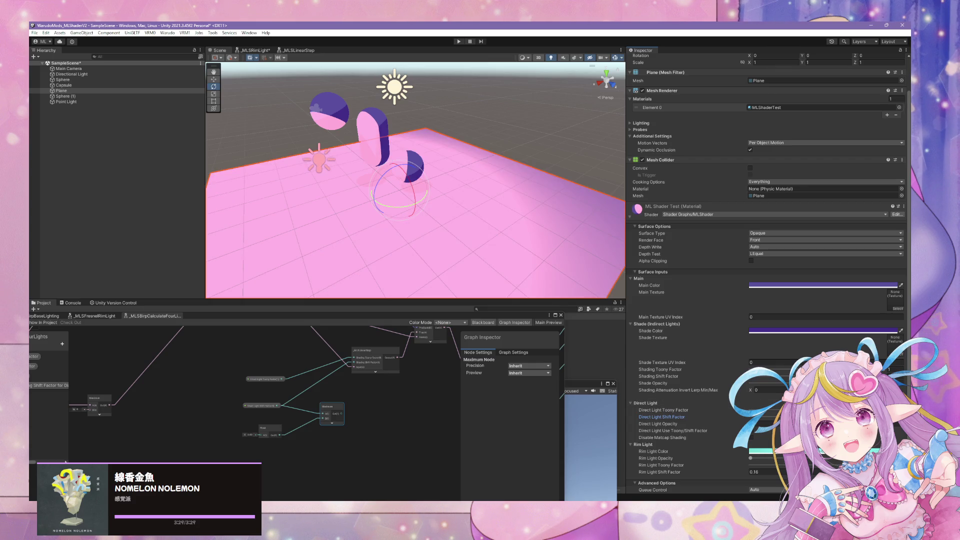
{"action": "left_click_drag", "start_coordinate": [680, 418], "coordinate": [657, 417]}
{"action": "mouse_move", "coordinate": [467, 264]}
{"action": "left_mouse_down"}
{"action": "mouse_move", "coordinate": [441, 255]}
{"action": "mouse_move", "coordinate": [478, 243]}
{"action": "mouse_move", "coordinate": [452, 247]}
{"action": "left_mouse_up"}
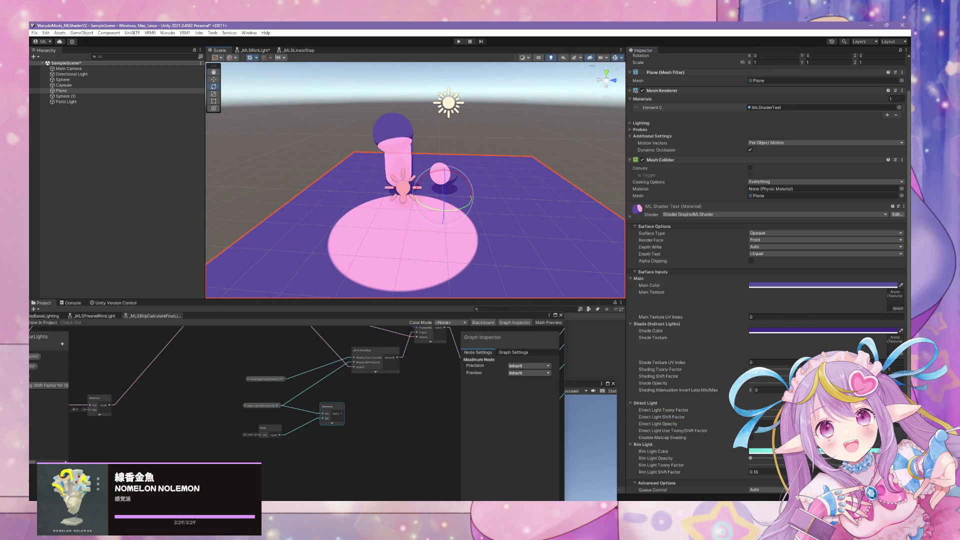
{"action": "left_click_drag", "start_coordinate": [660, 417], "coordinate": [665, 417]}
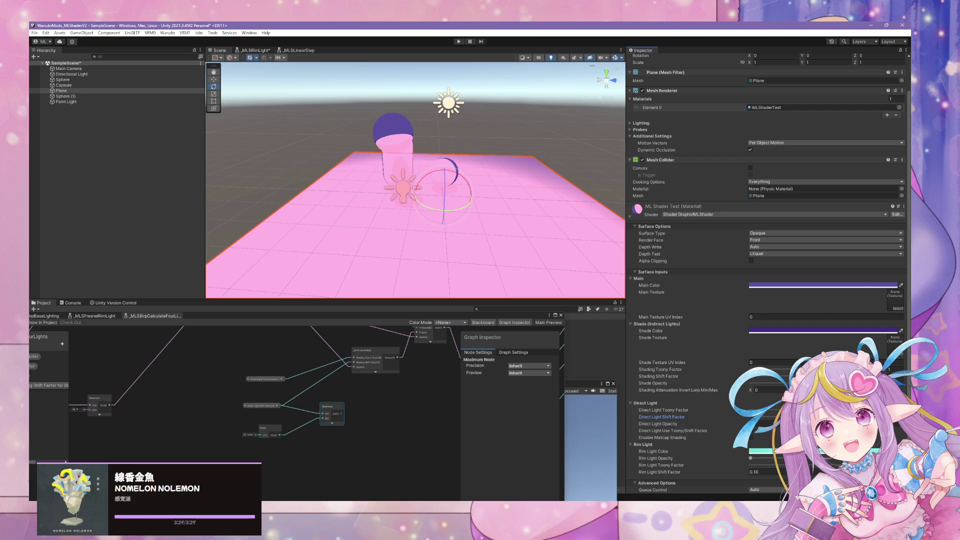
{"action": "key", "text": "ctrl+z"}
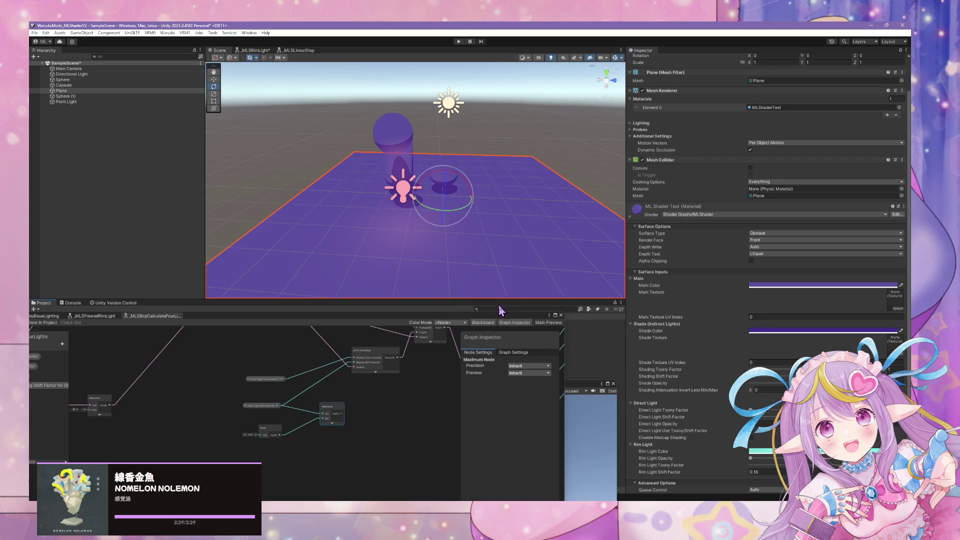
Step: Set Direct Light Shift Factor's default to 0 in the Graph Inspector and save the sub-graph
{"action": "left_click", "coordinate": [524, 314]}
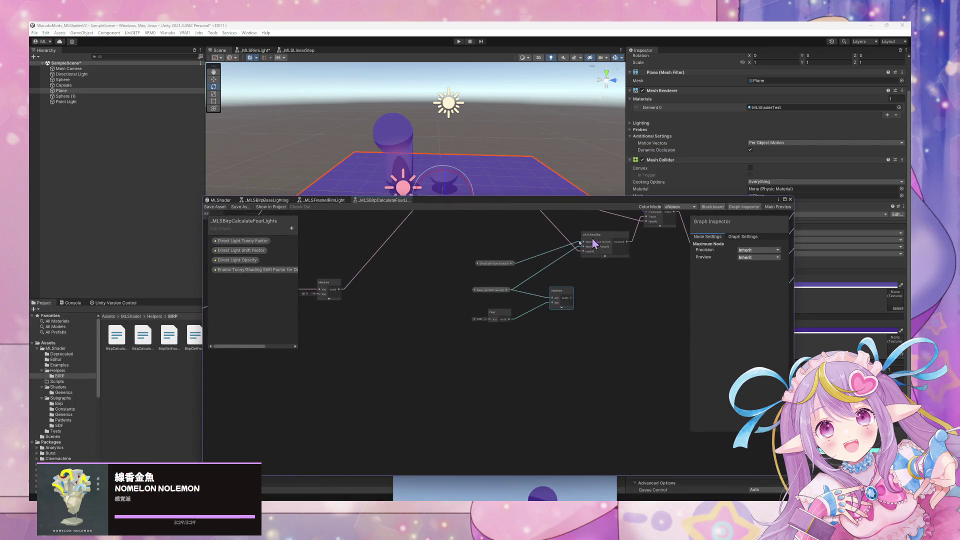
{"action": "left_click", "coordinate": [536, 272]}
{"action": "left_click", "coordinate": [531, 272]}
{"action": "left_click", "coordinate": [507, 316]}
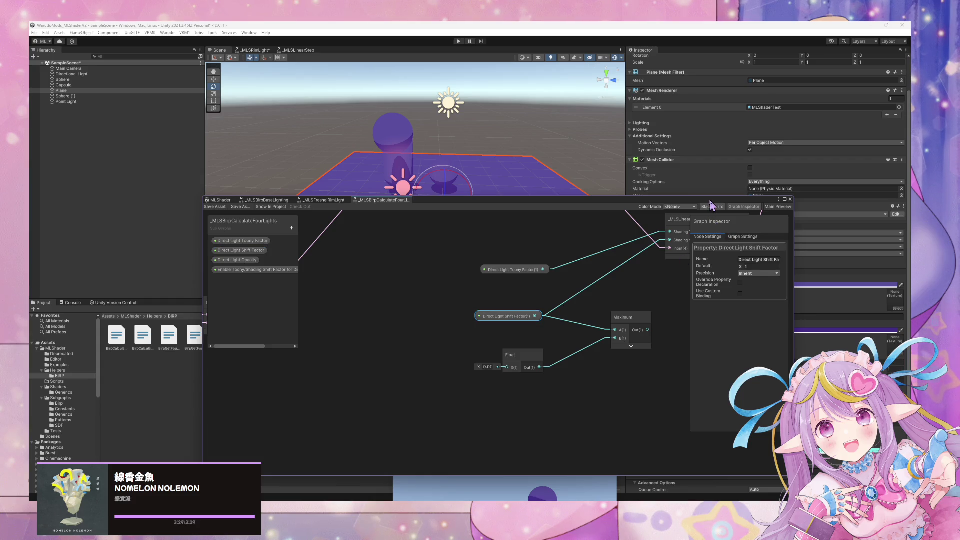
{"action": "mouse_move", "coordinate": [712, 205]}
{"action": "left_mouse_down"}
{"action": "mouse_move", "coordinate": [492, 216]}
{"action": "mouse_move", "coordinate": [550, 239]}
{"action": "left_mouse_up"}
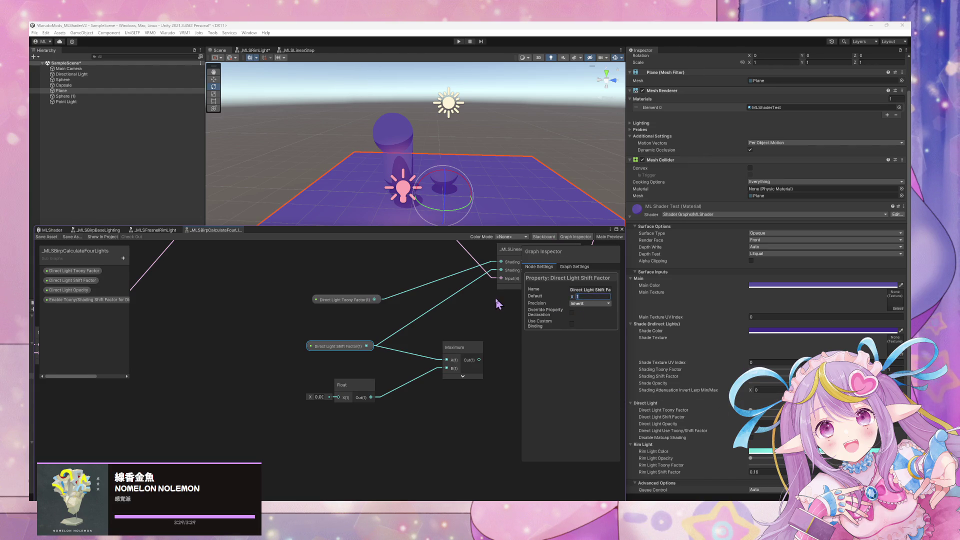
{"action": "type", "text": "0"}
{"action": "left_click_drag", "start_coordinate": [397, 232], "coordinate": [580, 261]}
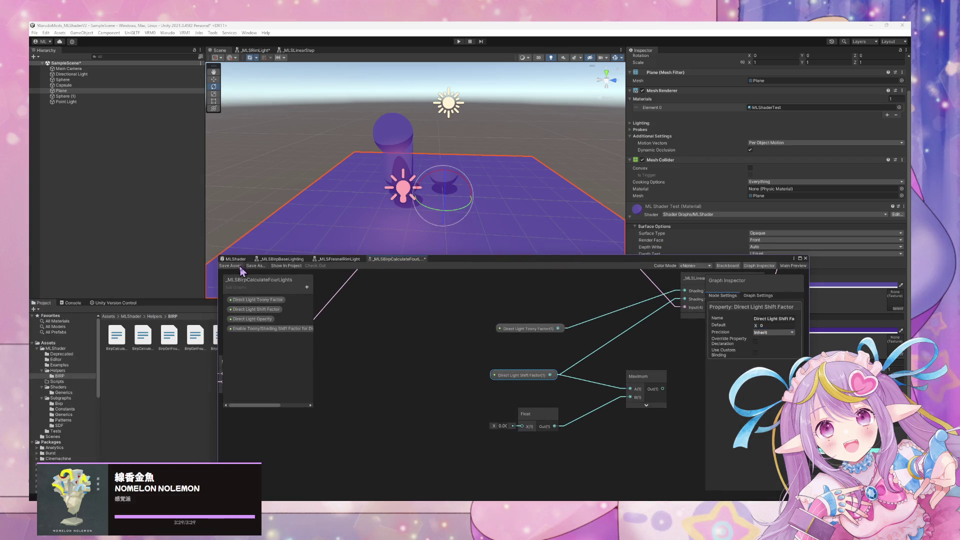
{"action": "left_click", "coordinate": [230, 265]}
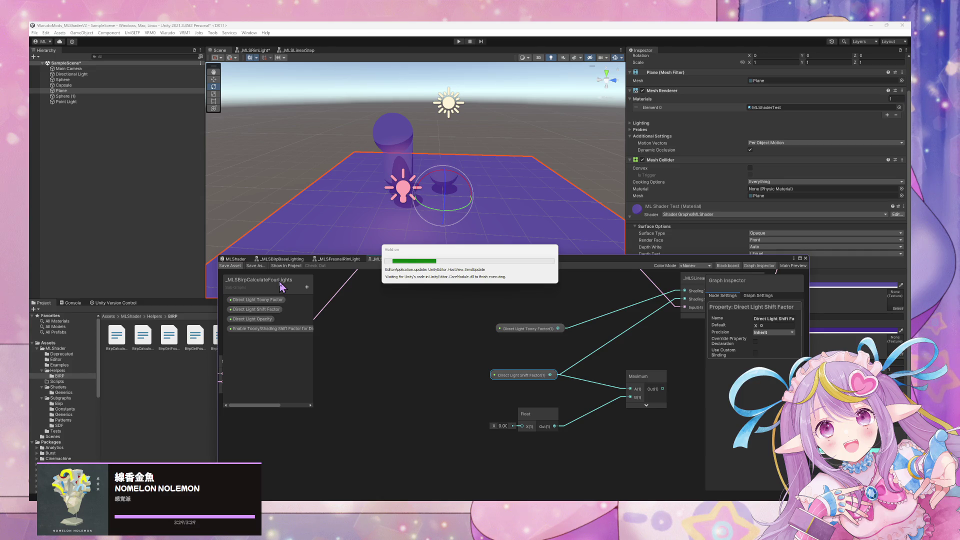
{"action": "right_click", "coordinate": [260, 329]}
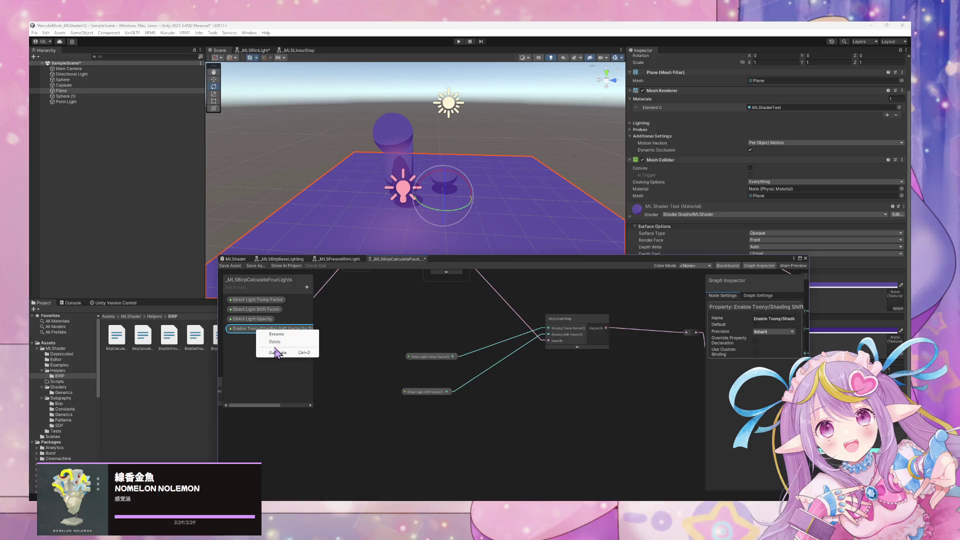
Step: Delete the Enable Toony/Shading switch property from the FourLights sub-graph
{"action": "left_click", "coordinate": [278, 350]}
{"action": "left_click", "coordinate": [490, 278]}
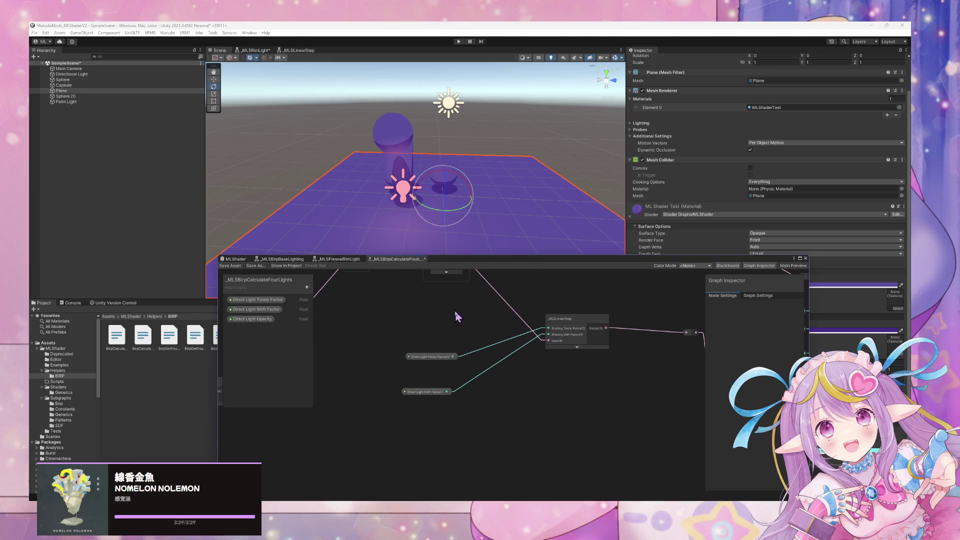
{"action": "scroll", "coordinate": [398, 388], "scroll_direction": "up", "scroll_amount": 2}
Step: Move the Direct Light property nodes beside _MLSLinearStep, then return to the main MLShader graph
{"action": "mouse_move", "coordinate": [455, 448]}
{"action": "left_mouse_down"}
{"action": "mouse_move", "coordinate": [420, 378]}
{"action": "mouse_move", "coordinate": [492, 357]}
{"action": "mouse_move", "coordinate": [492, 366]}
{"action": "left_mouse_up"}
{"action": "left_click_drag", "start_coordinate": [390, 347], "coordinate": [419, 379]}
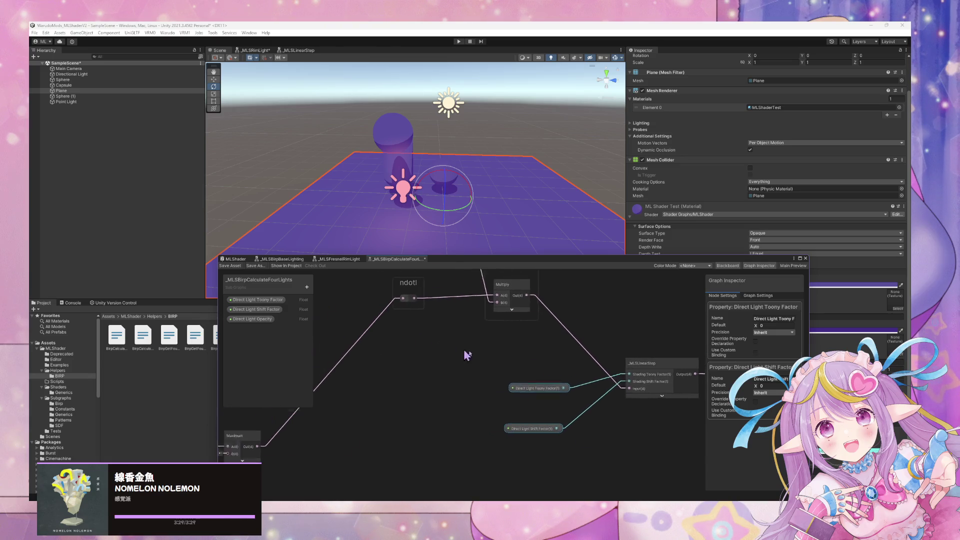
{"action": "scroll", "coordinate": [467, 355], "scroll_direction": "down", "scroll_amount": 3}
{"action": "scroll", "coordinate": [411, 368], "scroll_direction": "up", "scroll_amount": 4}
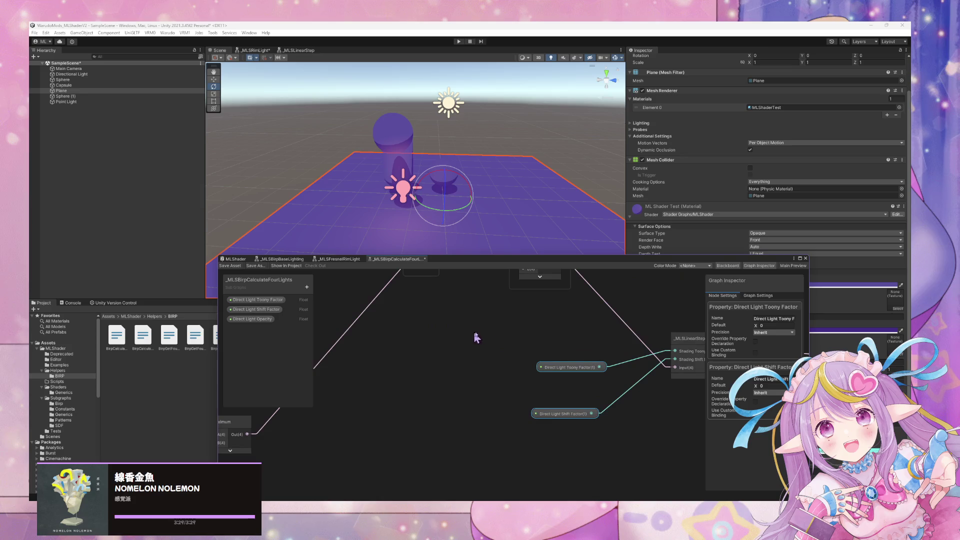
{"action": "left_click", "coordinate": [570, 415]}
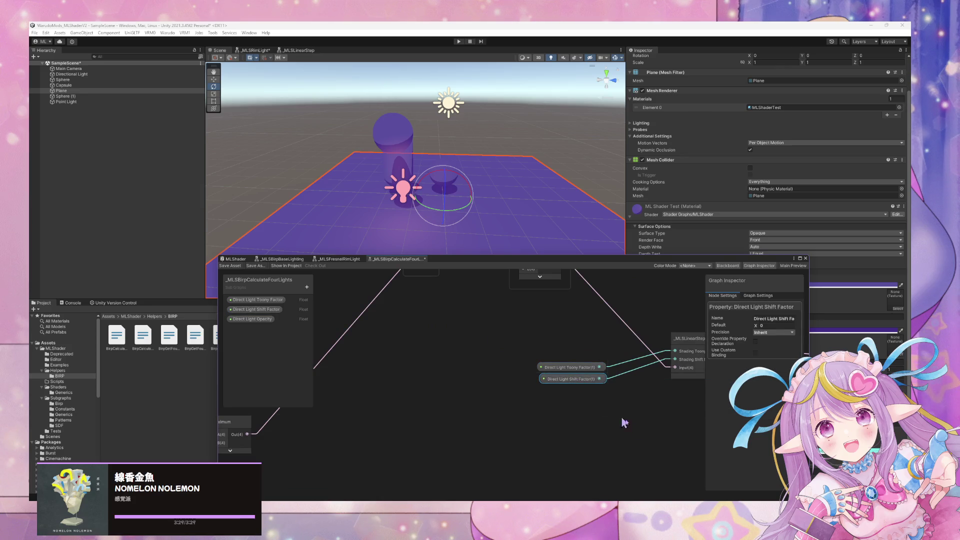
{"action": "left_click", "coordinate": [624, 422]}
{"action": "left_click_drag", "start_coordinate": [624, 422], "coordinate": [506, 433]}
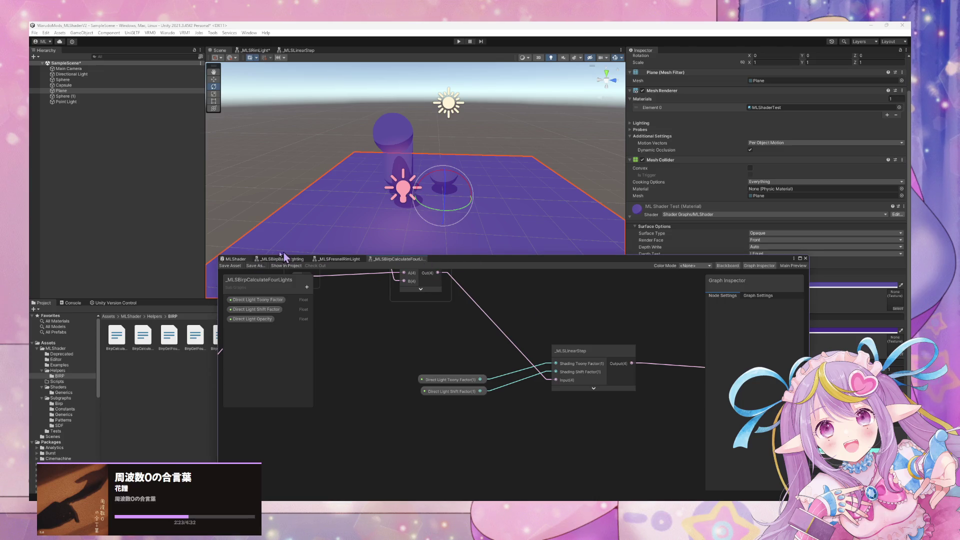
{"action": "left_click", "coordinate": [241, 260]}
Step: Delete the Direct Light Use Toony/Shift Factor node and its Blackboard property from MLShader
{"action": "scroll", "coordinate": [545, 350], "scroll_direction": "up", "scroll_amount": 2}
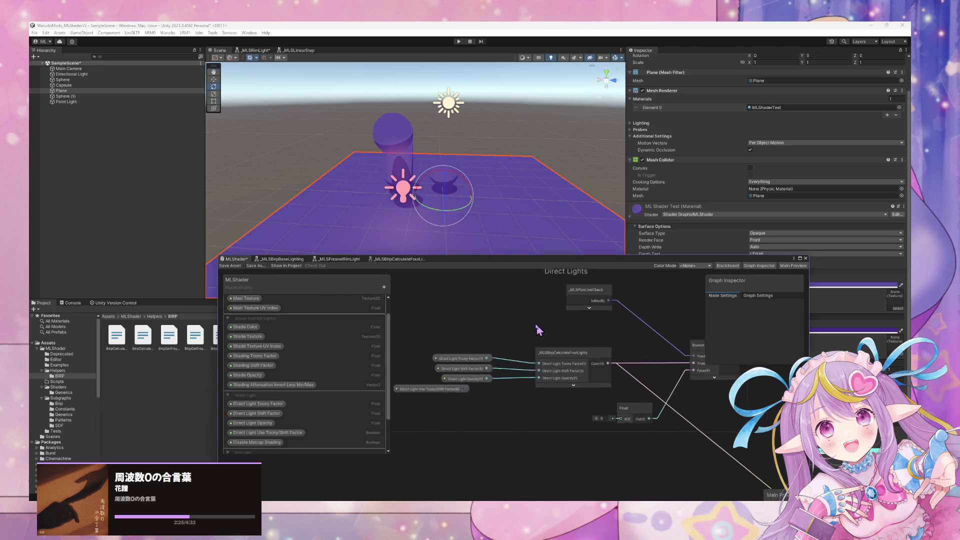
{"action": "left_click", "coordinate": [431, 384]}
{"action": "key", "text": "Delete"}
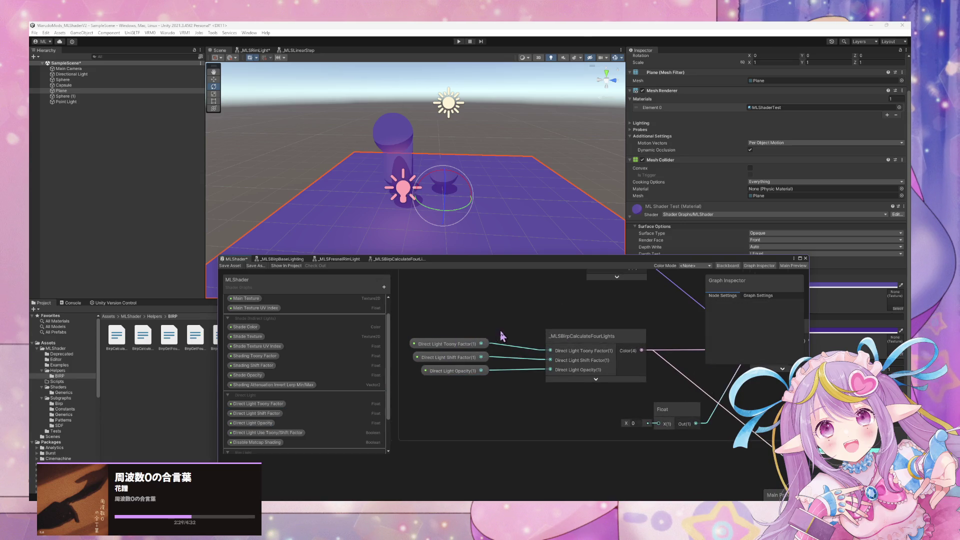
{"action": "right_click", "coordinate": [295, 438]}
{"action": "left_click", "coordinate": [308, 446]}
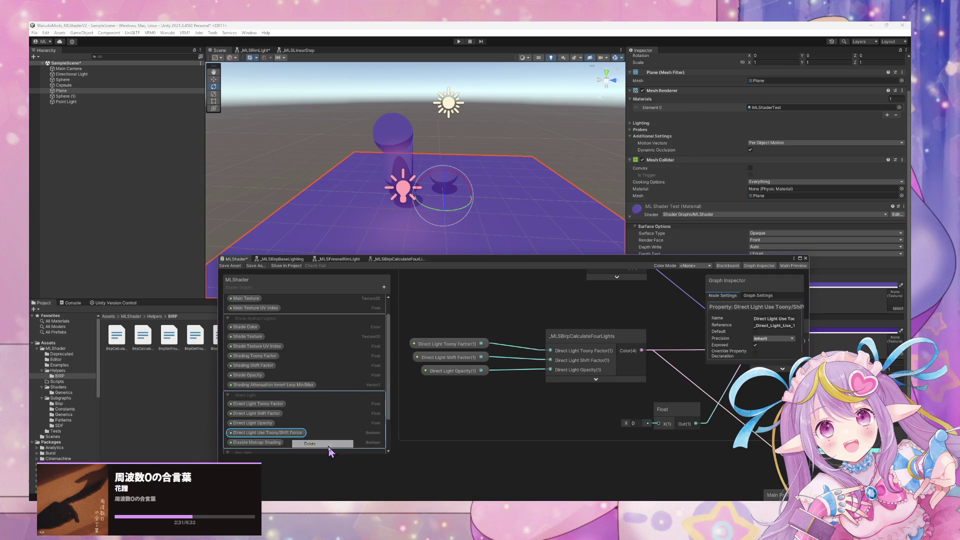
Step: Reframe the graph around the Blend and Rim Light nodes and save MLShader
{"action": "scroll", "coordinate": [307, 414], "scroll_direction": "down", "scroll_amount": 3}
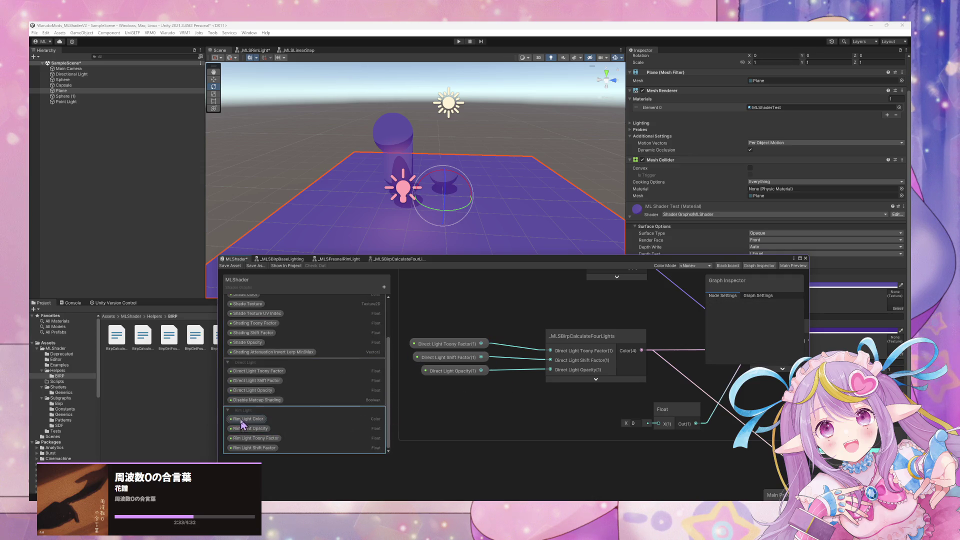
{"action": "scroll", "coordinate": [454, 329], "scroll_direction": "down", "scroll_amount": 5}
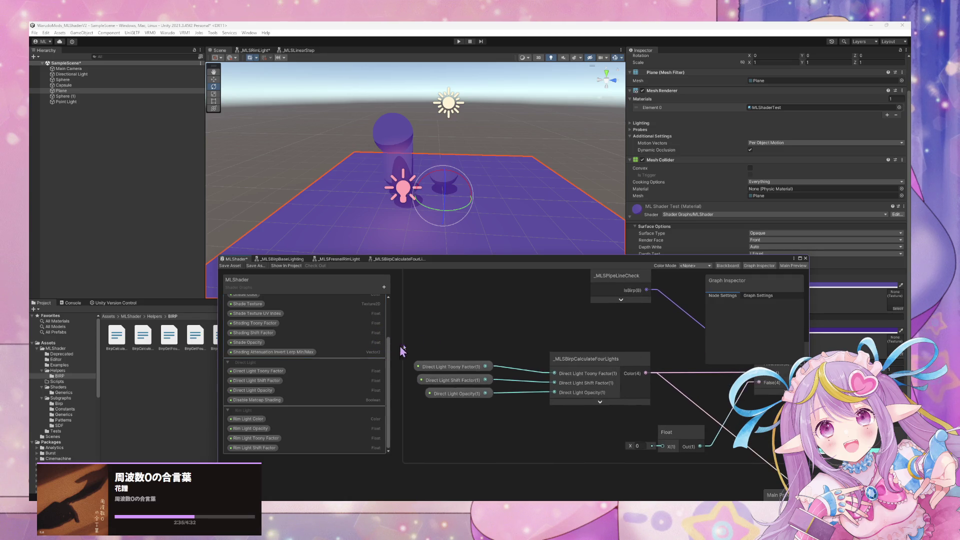
{"action": "left_click_drag", "start_coordinate": [593, 396], "coordinate": [550, 315]}
{"action": "mouse_move", "coordinate": [515, 380]}
{"action": "left_mouse_down"}
{"action": "mouse_move", "coordinate": [543, 328]}
{"action": "mouse_move", "coordinate": [658, 285]}
{"action": "mouse_move", "coordinate": [582, 364]}
{"action": "left_mouse_up"}
{"action": "scroll", "coordinate": [583, 364], "scroll_direction": "down", "scroll_amount": 3}
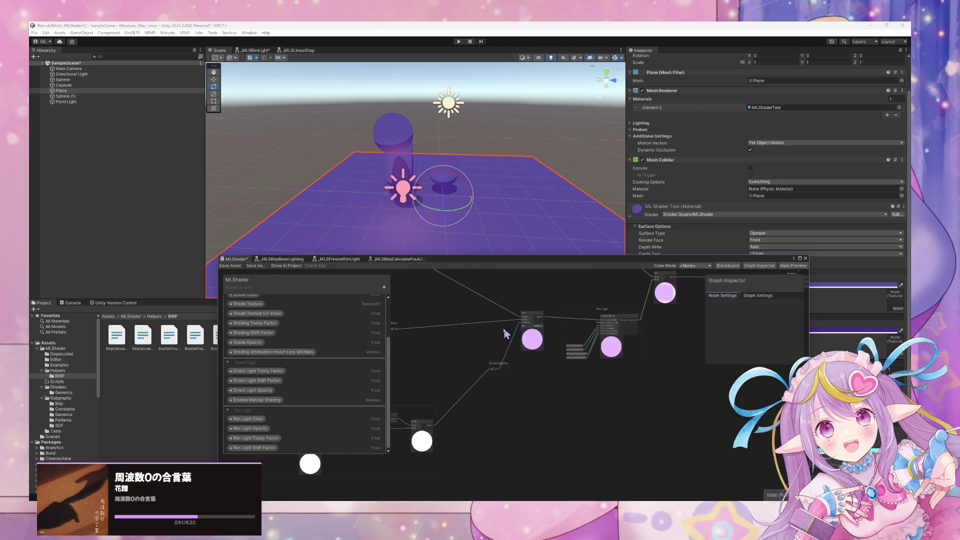
{"action": "left_click_drag", "start_coordinate": [510, 344], "coordinate": [559, 392]}
{"action": "left_click", "coordinate": [231, 266]}
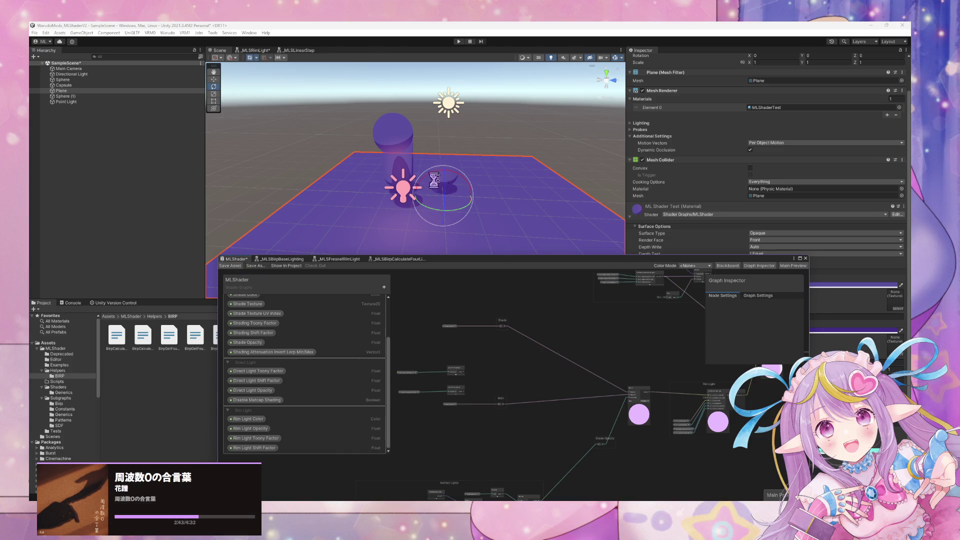
Step: Orbit the Scene view to check the recompiled shading on the objects
{"action": "mouse_move", "coordinate": [441, 176]}
{"action": "left_mouse_down"}
{"action": "mouse_move", "coordinate": [445, 190]}
{"action": "mouse_move", "coordinate": [483, 155]}
{"action": "mouse_move", "coordinate": [345, 150]}
{"action": "left_mouse_up"}
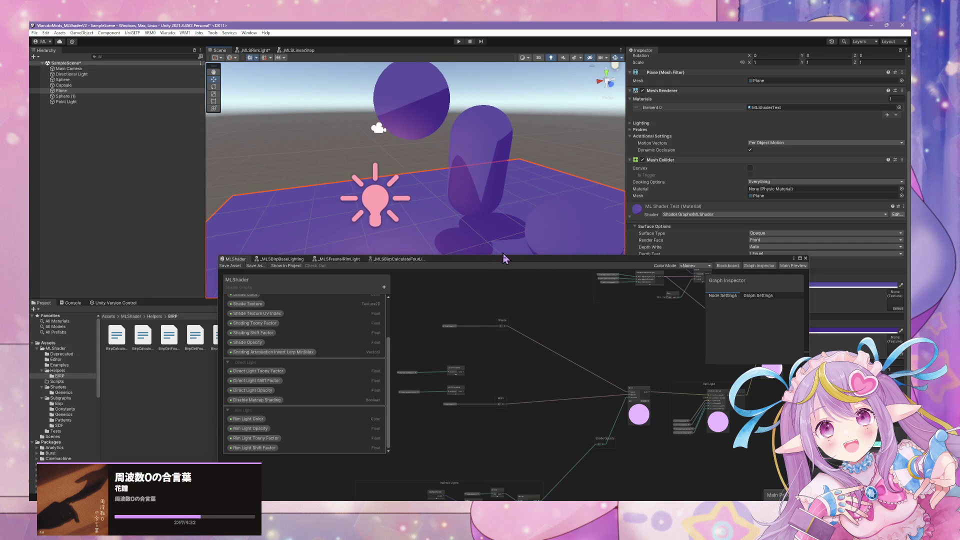
{"action": "left_click_drag", "start_coordinate": [504, 258], "coordinate": [297, 386]}
{"action": "left_click_drag", "start_coordinate": [440, 190], "coordinate": [457, 208]}
Step: Dock the Shader Graph window, then float it as a larger centred window
{"action": "mouse_move", "coordinate": [424, 387]}
{"action": "left_mouse_down"}
{"action": "mouse_move", "coordinate": [582, 128]}
{"action": "mouse_move", "coordinate": [603, 132]}
{"action": "left_mouse_up"}
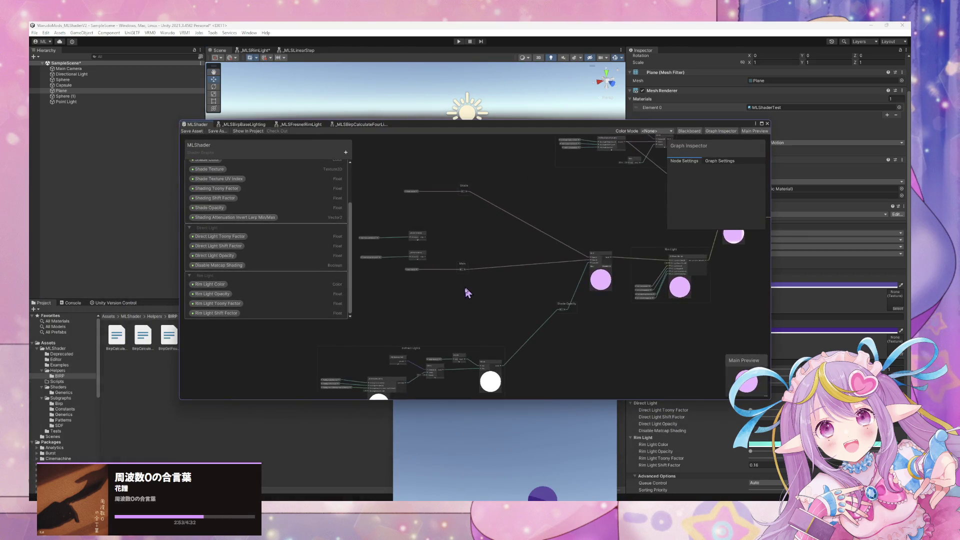
{"action": "scroll", "coordinate": [497, 317], "scroll_direction": "up", "scroll_amount": 3}
{"action": "mouse_move", "coordinate": [518, 129]}
{"action": "left_mouse_down"}
{"action": "mouse_move", "coordinate": [350, 252]}
{"action": "mouse_move", "coordinate": [284, 320]}
{"action": "left_mouse_up"}
{"action": "scroll", "coordinate": [723, 354], "scroll_direction": "down", "scroll_amount": 1}
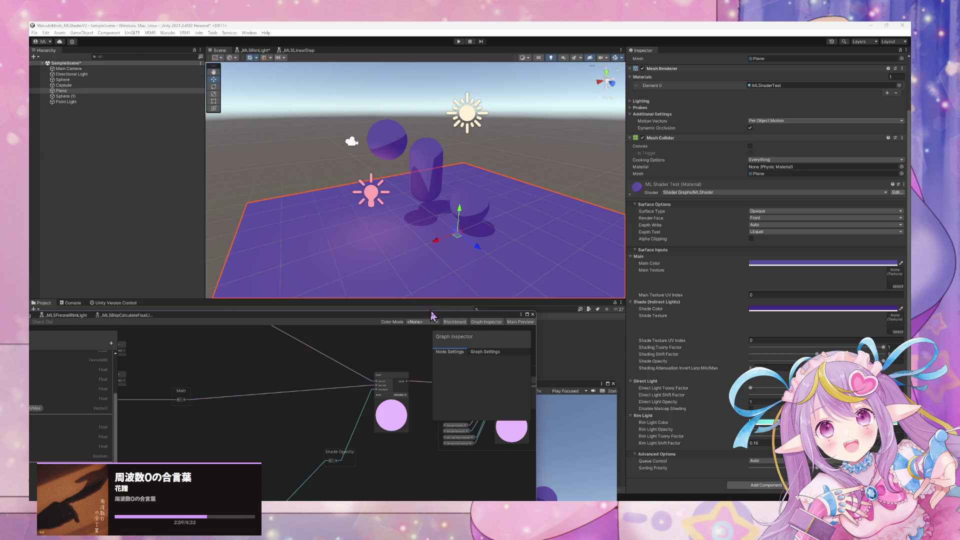
{"action": "left_click_drag", "start_coordinate": [424, 319], "coordinate": [695, 186]}
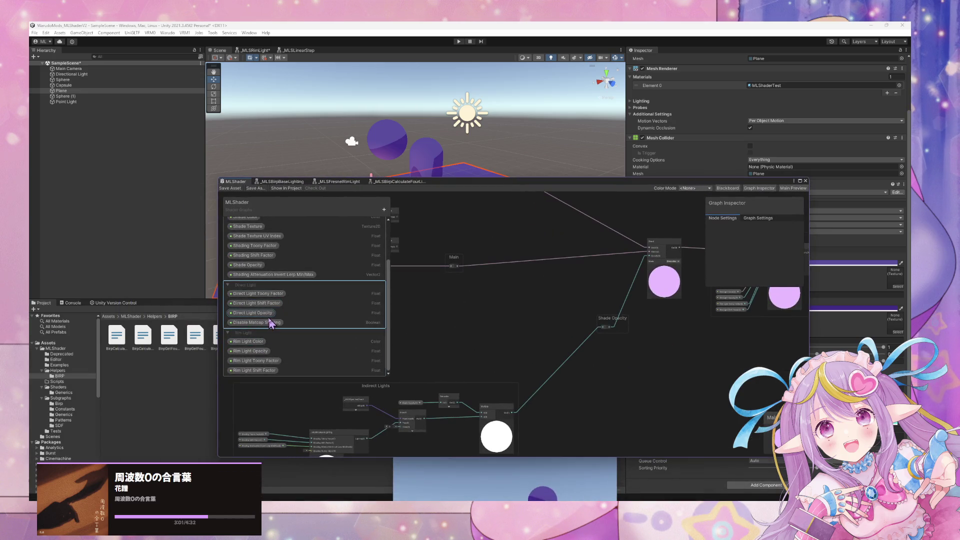
{"action": "left_click", "coordinate": [267, 314]}
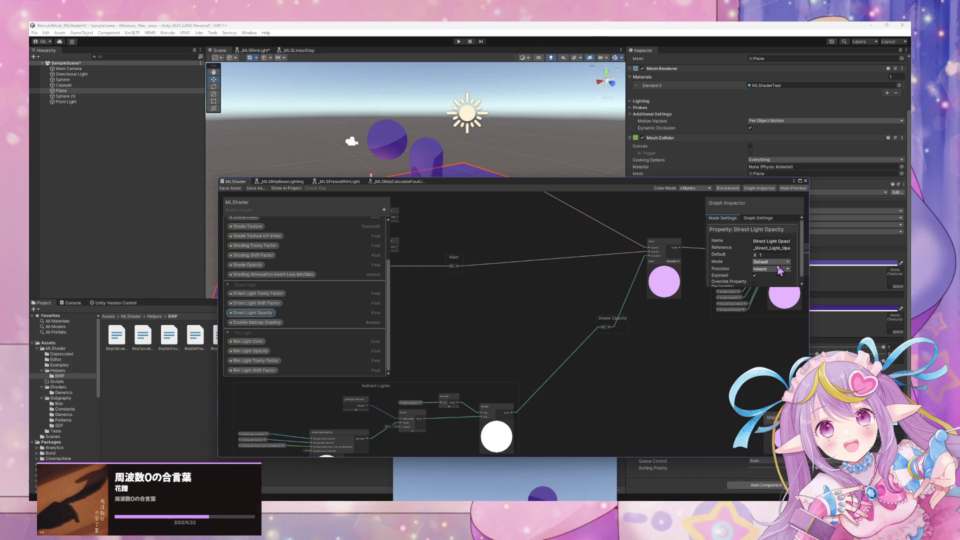
Step: Make Direct Light Opacity a Slider (Min 0, Max 1) and save MLShader
{"action": "left_click", "coordinate": [782, 262]}
{"action": "left_click", "coordinate": [779, 277]}
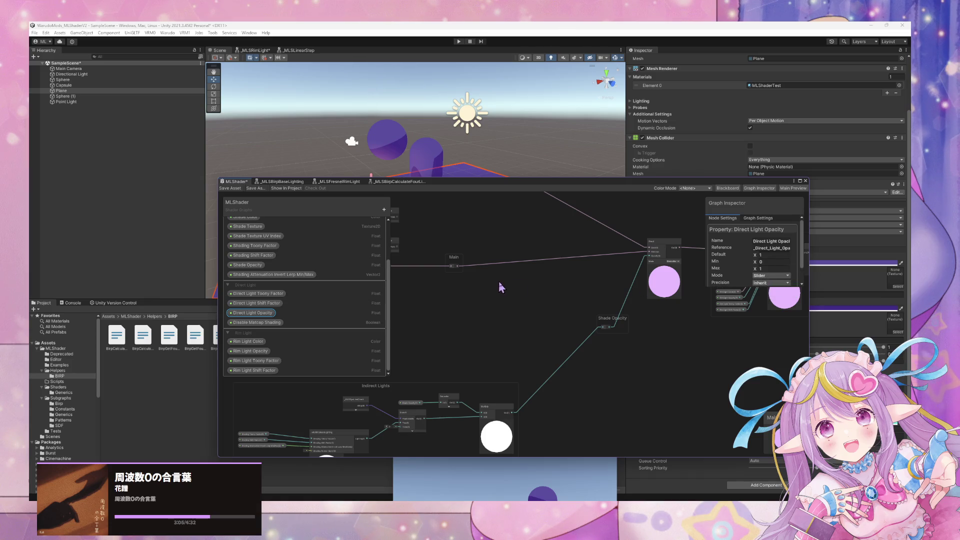
{"action": "left_click", "coordinate": [230, 188]}
Step: Move the graph window aside to check the plane's Direct Light Opacity material setting
{"action": "mouse_move", "coordinate": [658, 182]}
{"action": "left_mouse_down"}
{"action": "mouse_move", "coordinate": [465, 303]}
{"action": "mouse_move", "coordinate": [439, 332]}
{"action": "left_mouse_up"}
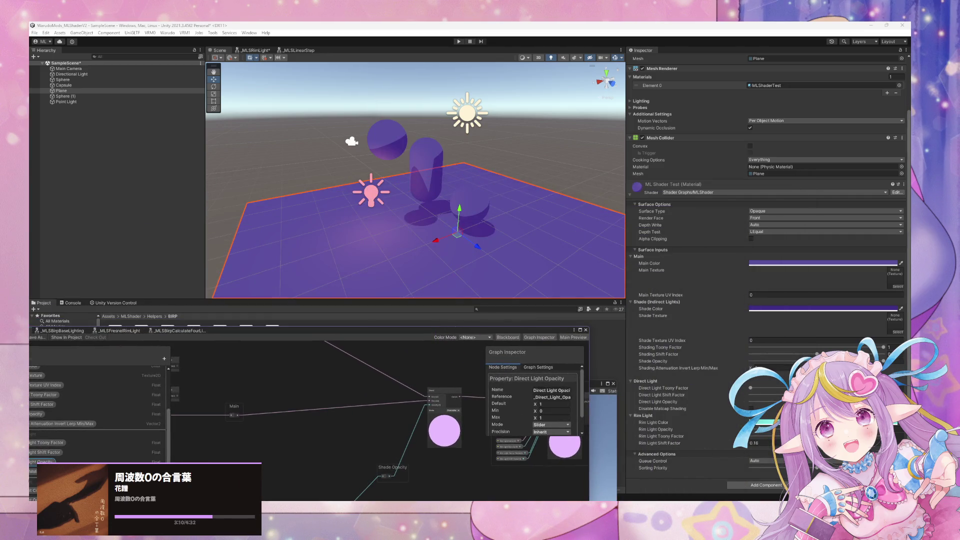
{"action": "left_click", "coordinate": [765, 401]}
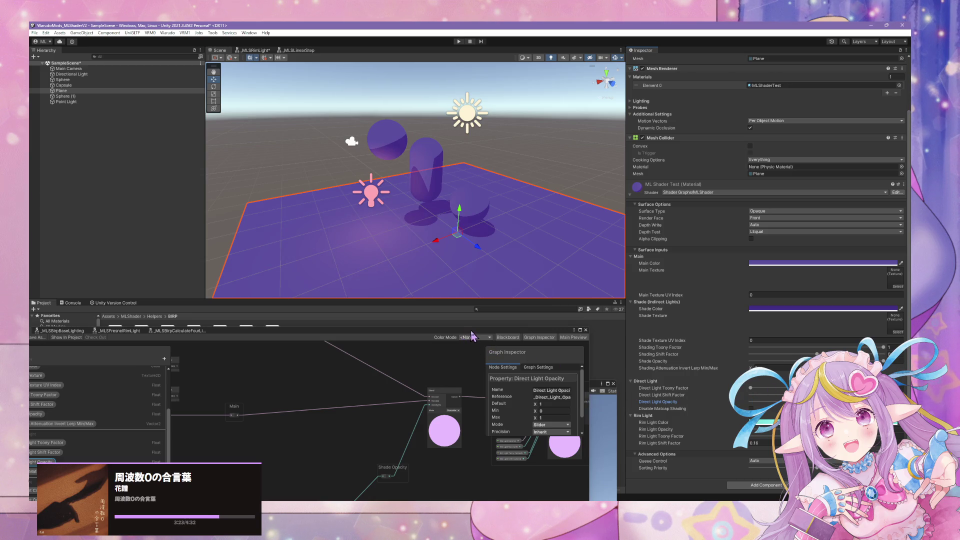
{"action": "left_click_drag", "start_coordinate": [479, 331], "coordinate": [599, 281]}
{"action": "mouse_move", "coordinate": [570, 250]}
{"action": "left_mouse_down"}
{"action": "mouse_move", "coordinate": [571, 259]}
{"action": "mouse_move", "coordinate": [507, 212]}
{"action": "mouse_move", "coordinate": [449, 247]}
{"action": "mouse_move", "coordinate": [497, 172]}
{"action": "left_mouse_up"}
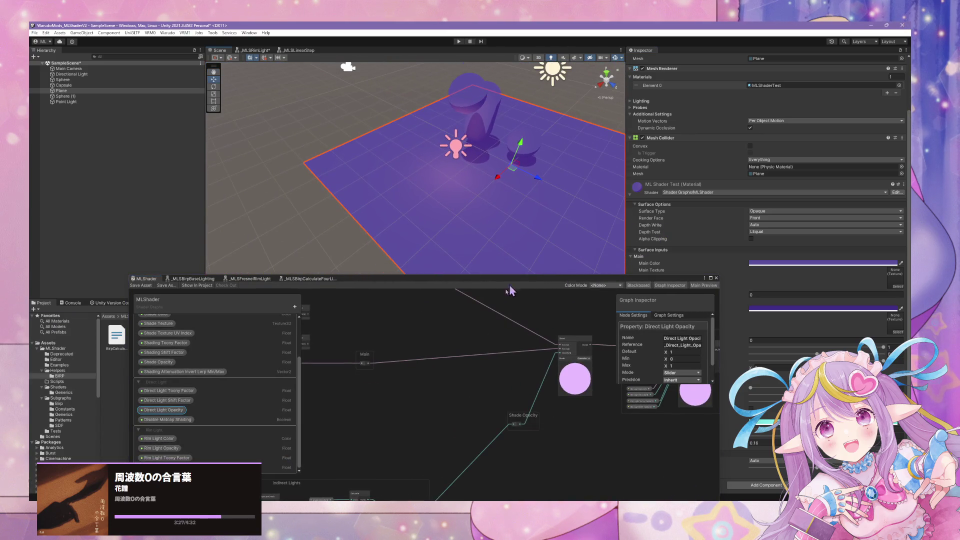
{"action": "scroll", "coordinate": [495, 318], "scroll_direction": "down", "scroll_amount": 3}
{"action": "scroll", "coordinate": [521, 392], "scroll_direction": "up", "scroll_amount": 5}
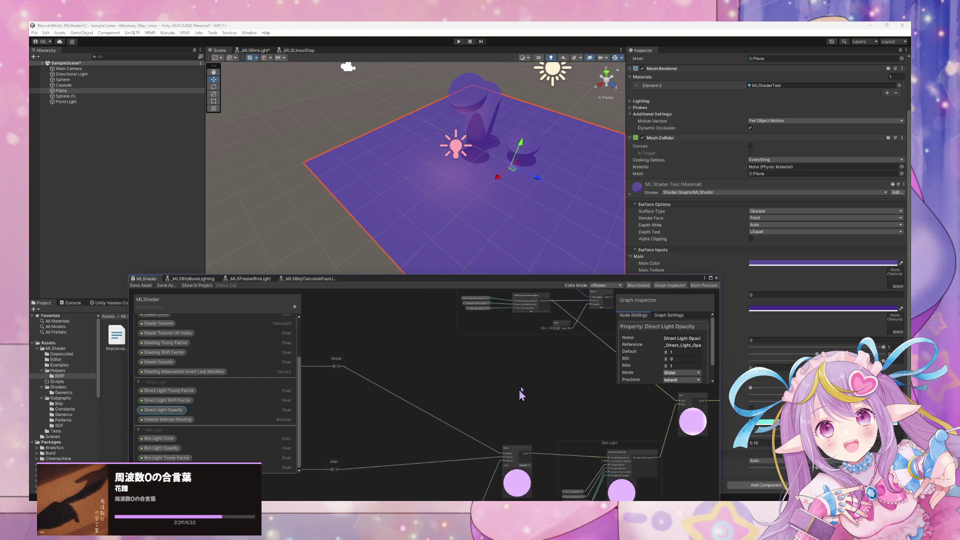
{"action": "scroll", "coordinate": [464, 430], "scroll_direction": "up", "scroll_amount": 3}
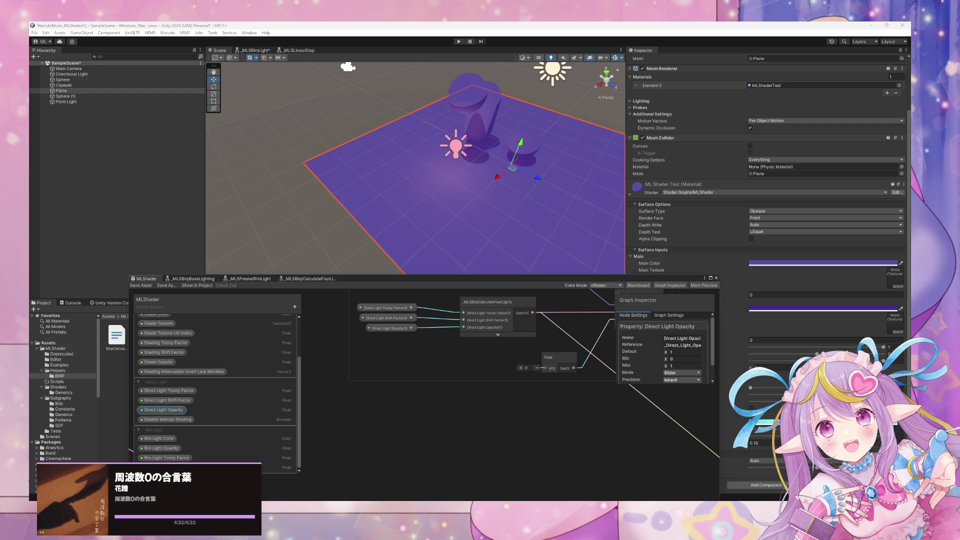
{"action": "scroll", "coordinate": [522, 192], "scroll_direction": "up", "scroll_amount": 5}
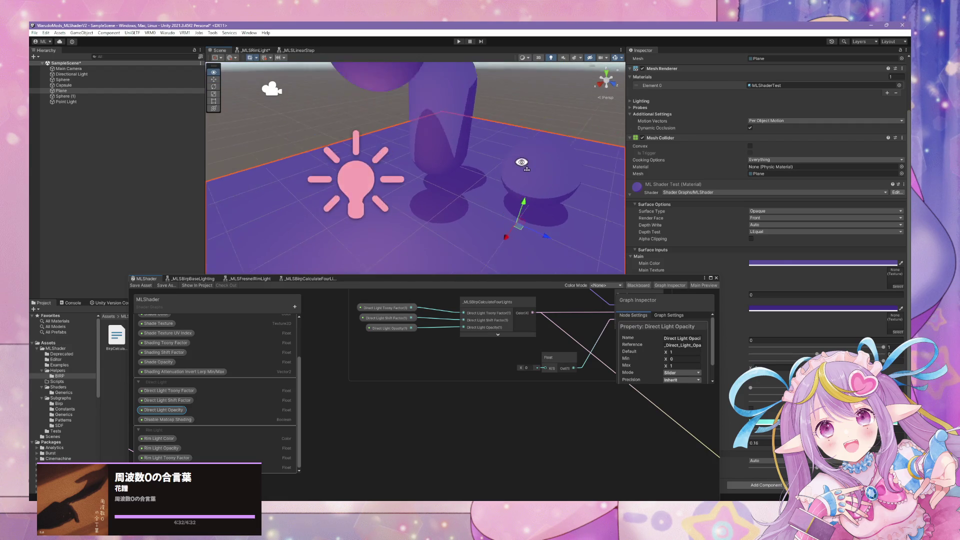
Step: Frame the Point Light and set its Range to about 1.96
{"action": "left_click", "coordinate": [411, 180]}
{"action": "key", "text": "f"}
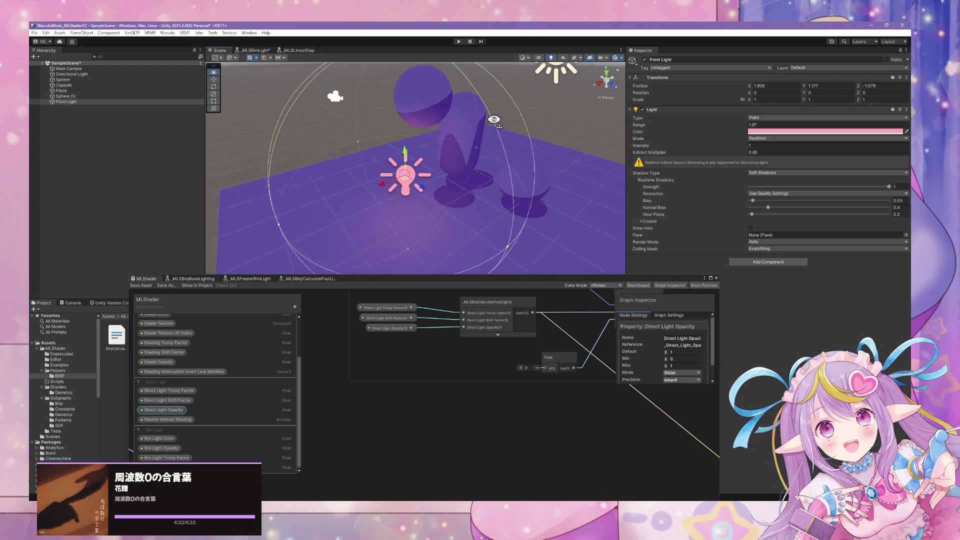
{"action": "mouse_move", "coordinate": [746, 125]}
{"action": "left_mouse_down"}
{"action": "mouse_move", "coordinate": [787, 128]}
{"action": "mouse_move", "coordinate": [745, 128]}
{"action": "left_mouse_up"}
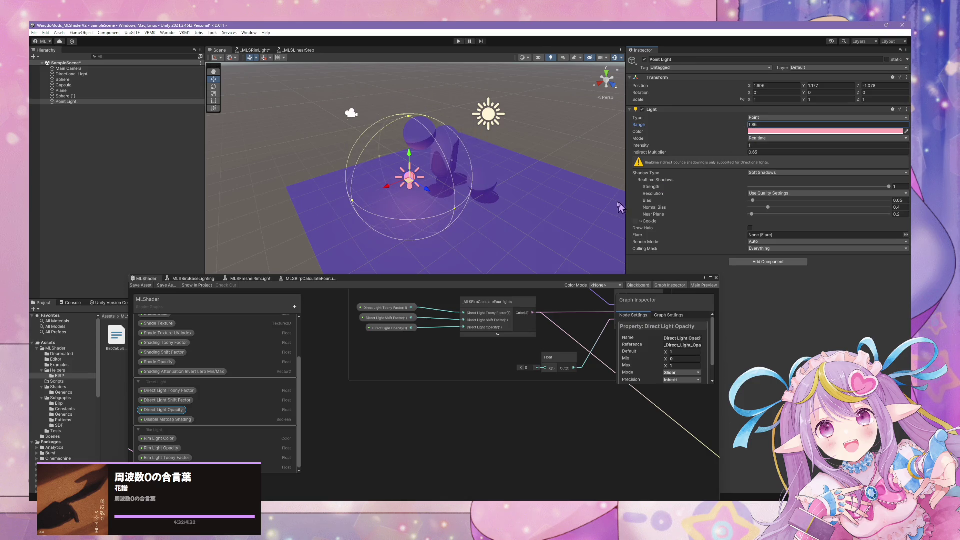
Step: Select the Plane to show its material and move the Shader Graph window left
{"action": "left_click", "coordinate": [580, 215]}
{"action": "left_click", "coordinate": [631, 288]}
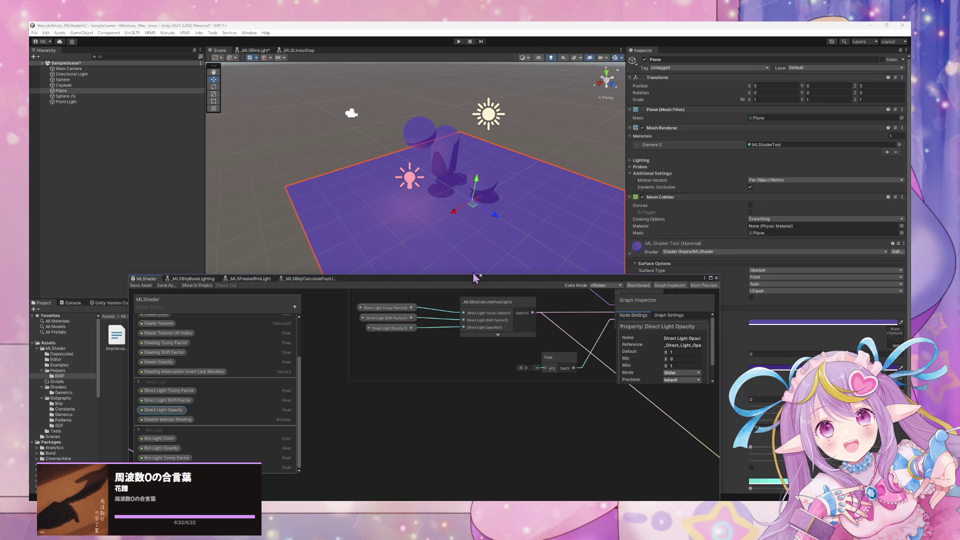
{"action": "left_click_drag", "start_coordinate": [583, 278], "coordinate": [422, 283]}
{"action": "scroll", "coordinate": [805, 340], "scroll_direction": "down", "scroll_amount": 3}
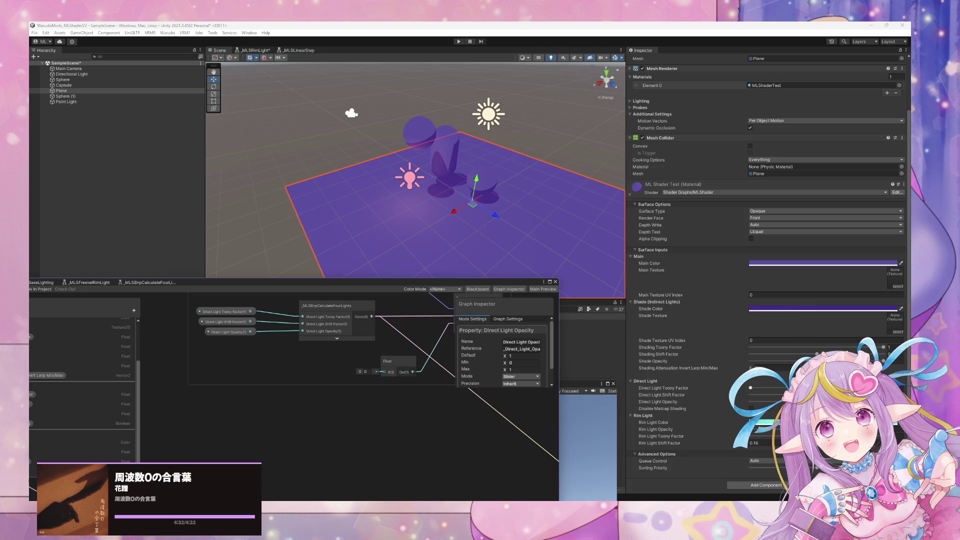
Step: Rename the shade Blackboard category to 'Shade (Indirect Lights)'
{"action": "left_click_drag", "start_coordinate": [340, 292], "coordinate": [635, 230]}
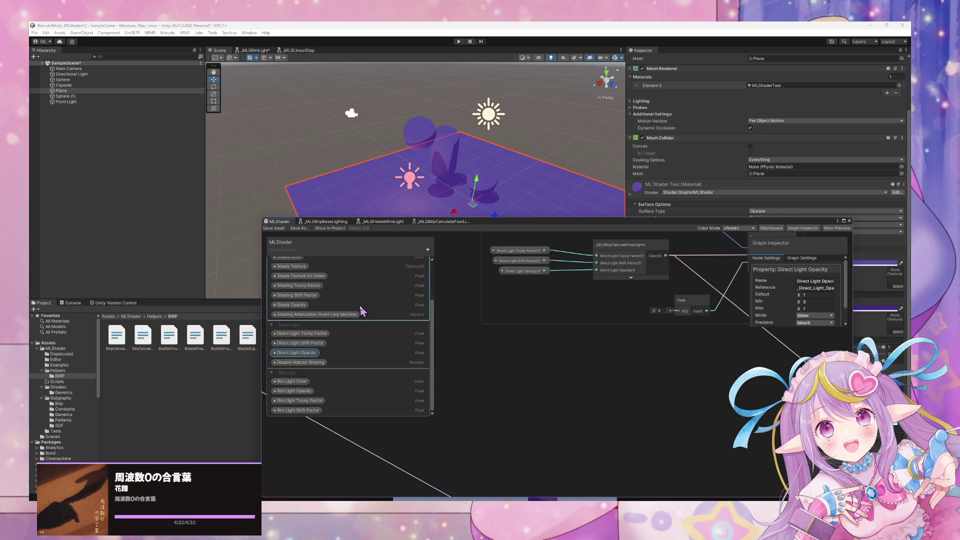
{"action": "double_click", "coordinate": [319, 300]}
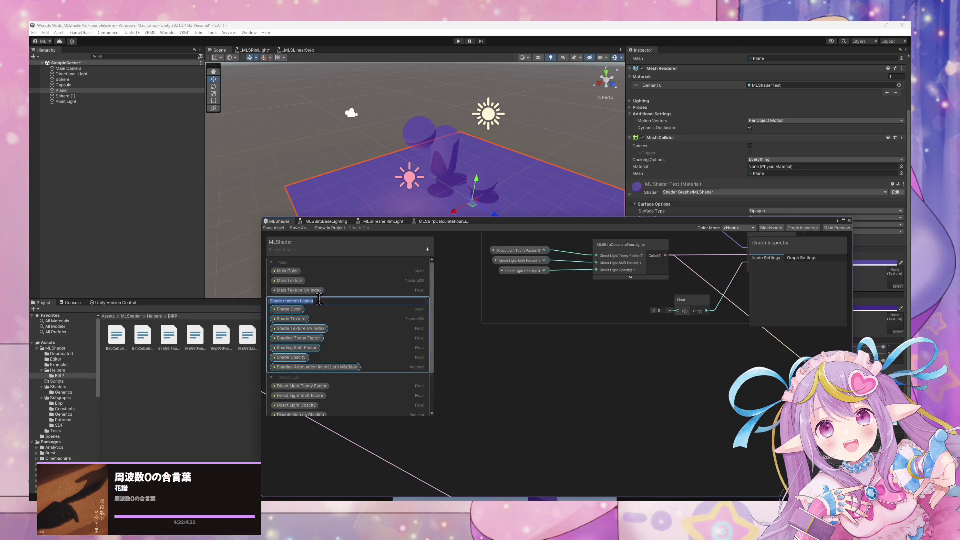
{"action": "key", "text": "Return"}
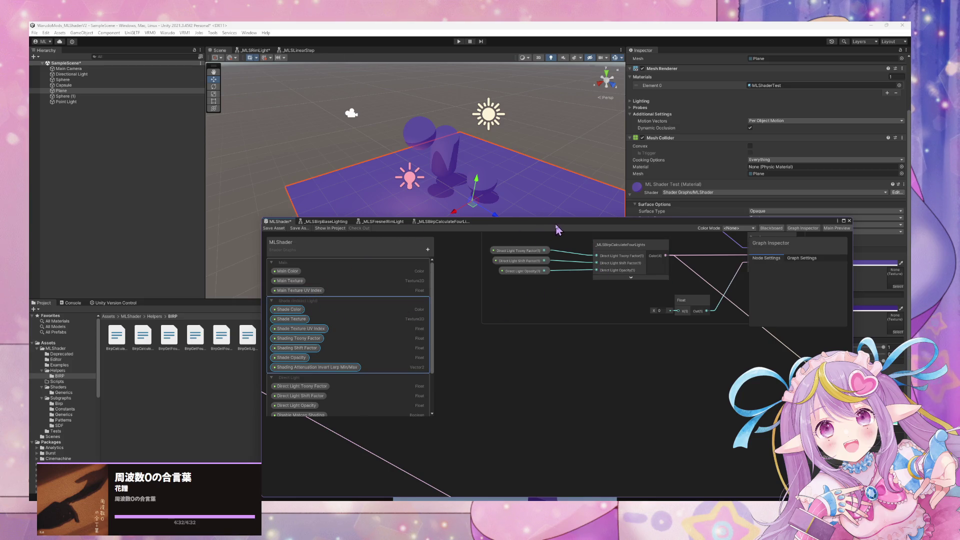
{"action": "left_click_drag", "start_coordinate": [557, 225], "coordinate": [390, 254]}
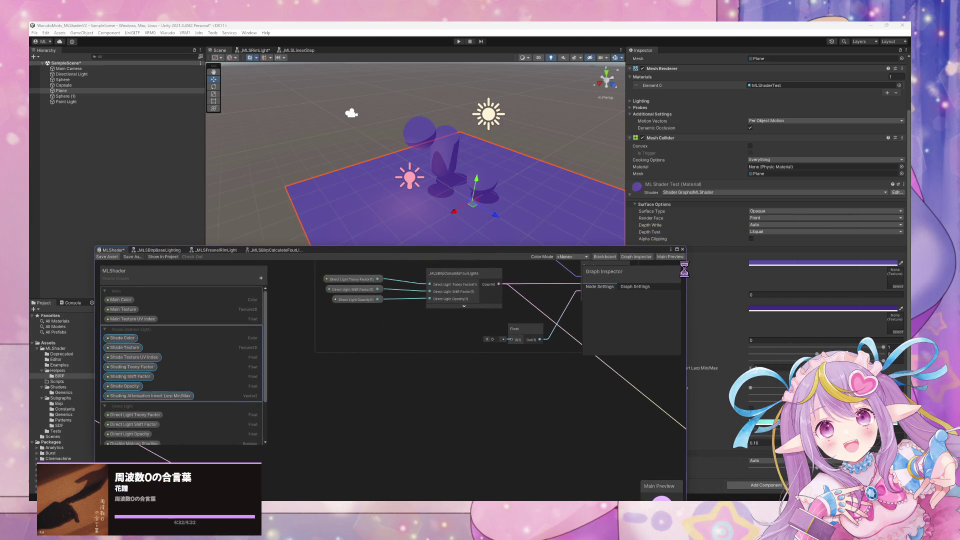
{"action": "mouse_move", "coordinate": [594, 254]}
{"action": "left_mouse_down"}
{"action": "mouse_move", "coordinate": [434, 279]}
{"action": "mouse_move", "coordinate": [437, 289]}
{"action": "left_mouse_up"}
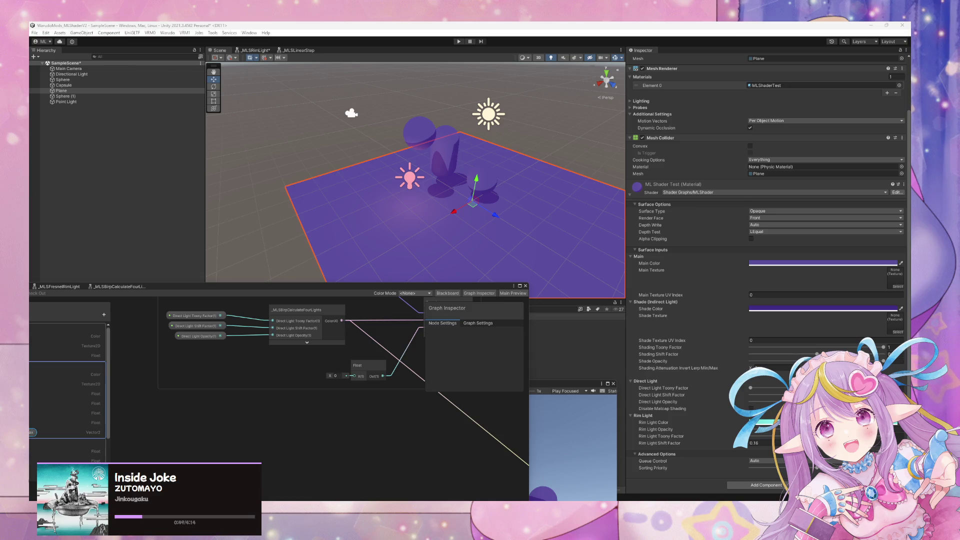
Step: Test the Direct Light Toony Factor, Shift Factor and Opacity sliders on the plane's material
{"action": "left_click", "coordinate": [730, 401]}
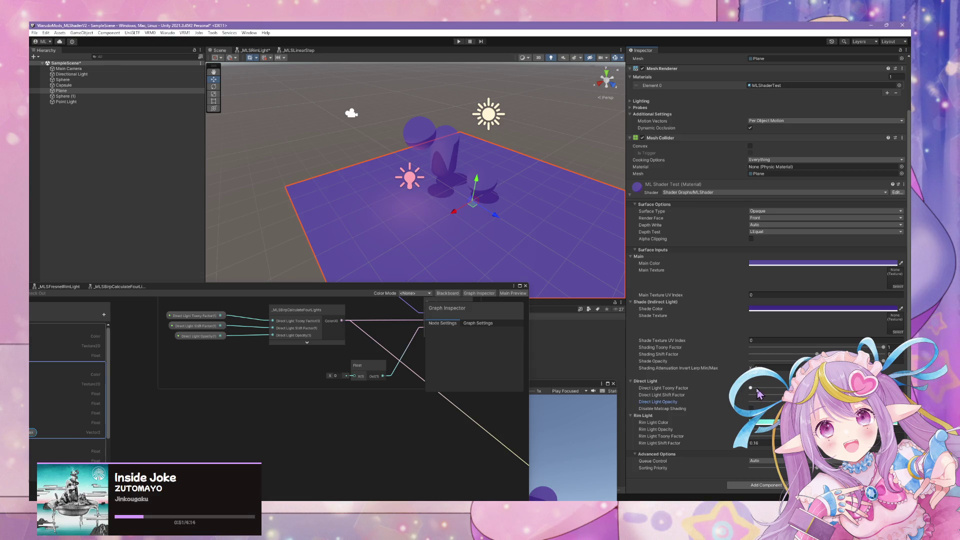
{"action": "left_click_drag", "start_coordinate": [750, 388], "coordinate": [907, 388]}
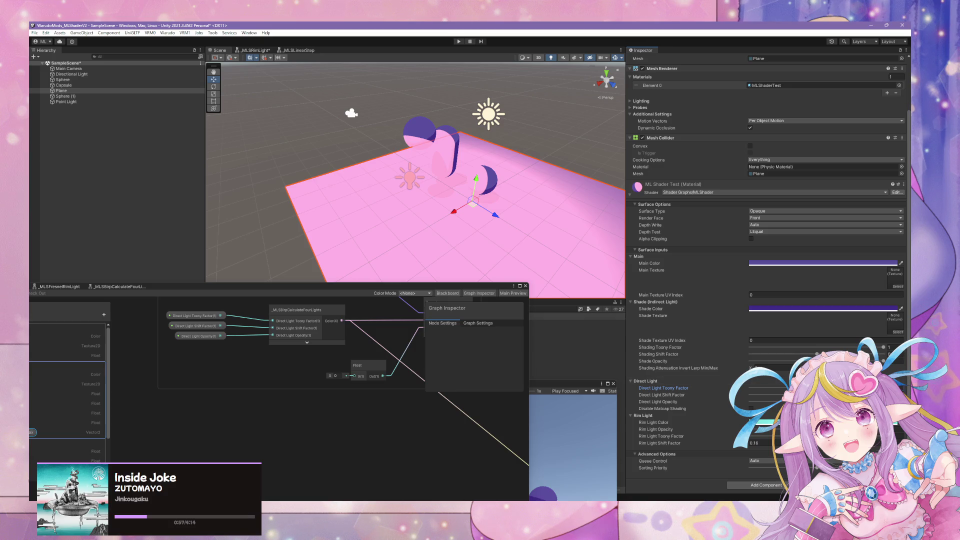
{"action": "mouse_move", "coordinate": [780, 395]}
{"action": "left_mouse_down"}
{"action": "mouse_move", "coordinate": [840, 395]}
{"action": "mouse_move", "coordinate": [815, 395]}
{"action": "mouse_move", "coordinate": [841, 395]}
{"action": "mouse_move", "coordinate": [825, 395]}
{"action": "left_mouse_up"}
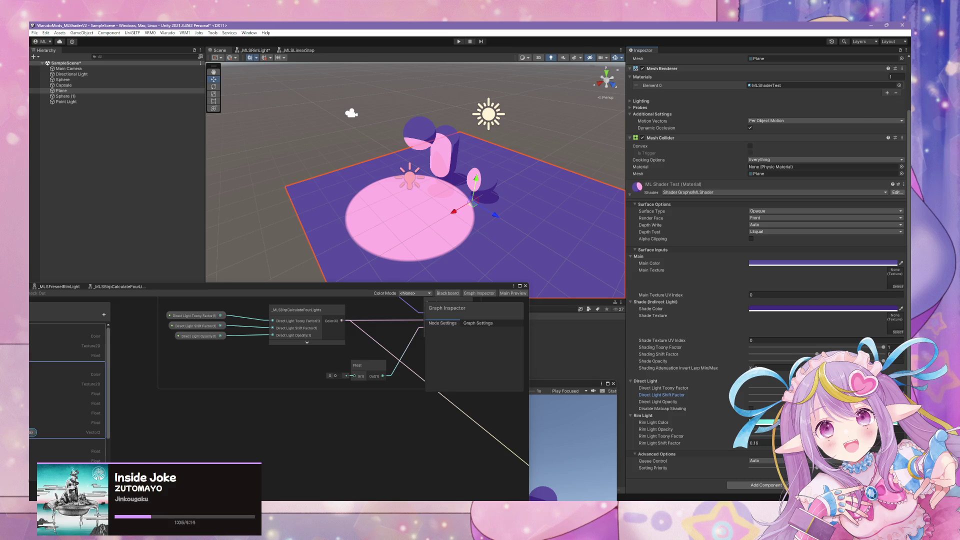
{"action": "mouse_move", "coordinate": [850, 402]}
{"action": "left_mouse_down"}
{"action": "mouse_move", "coordinate": [781, 401]}
{"action": "mouse_move", "coordinate": [850, 402]}
{"action": "left_mouse_up"}
{"action": "scroll", "coordinate": [525, 226], "scroll_direction": "up", "scroll_amount": 3}
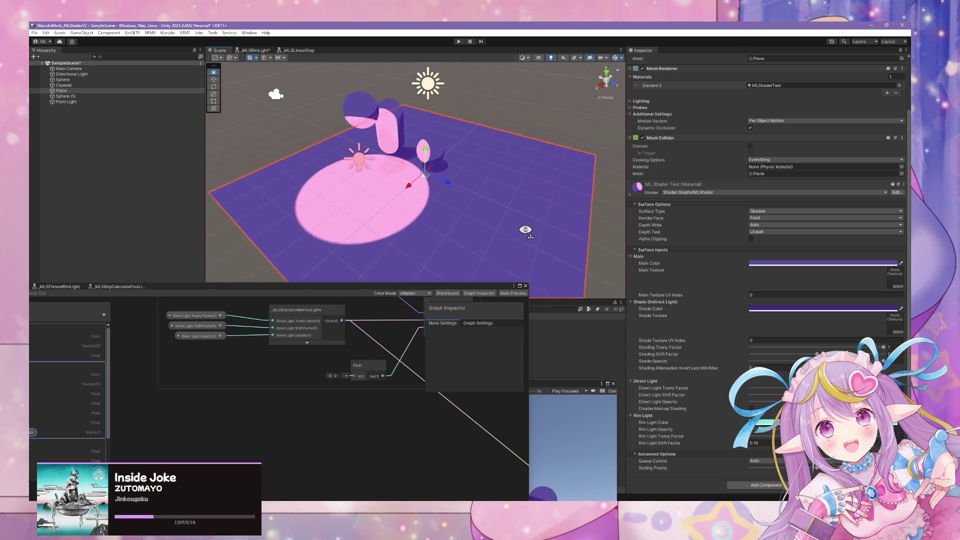
{"action": "left_click_drag", "start_coordinate": [825, 388], "coordinate": [750, 389]}
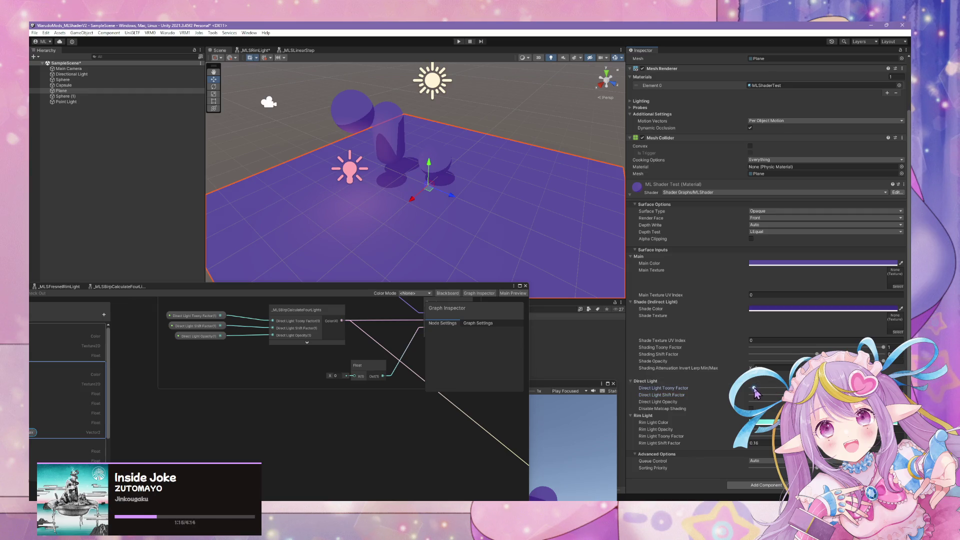
{"action": "mouse_move", "coordinate": [754, 388]}
{"action": "left_mouse_down"}
{"action": "mouse_move", "coordinate": [825, 395]}
{"action": "mouse_move", "coordinate": [755, 396]}
{"action": "mouse_move", "coordinate": [825, 395]}
{"action": "mouse_move", "coordinate": [780, 395]}
{"action": "left_mouse_up"}
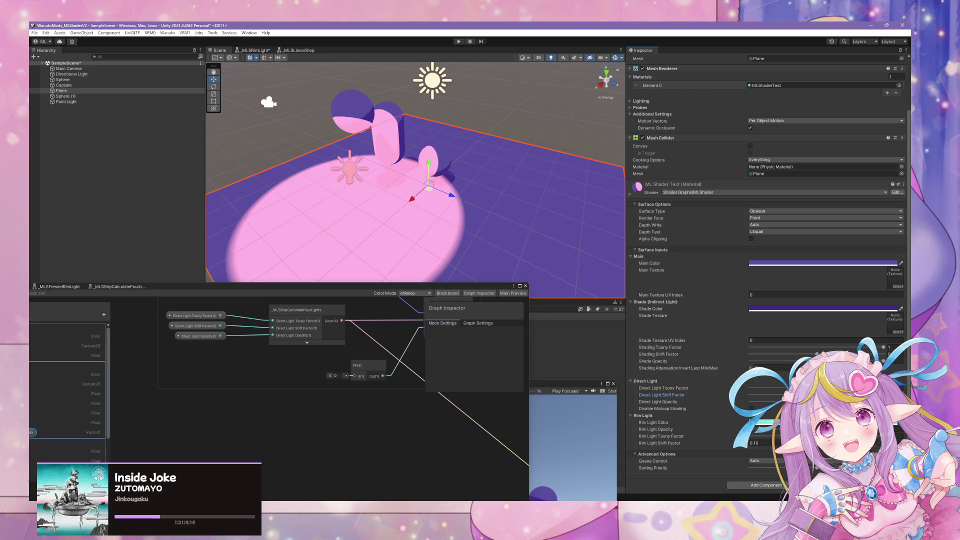
{"action": "mouse_move", "coordinate": [801, 395]}
{"action": "left_mouse_down"}
{"action": "mouse_move", "coordinate": [840, 396]}
{"action": "mouse_move", "coordinate": [770, 395]}
{"action": "mouse_move", "coordinate": [785, 396]}
{"action": "left_mouse_up"}
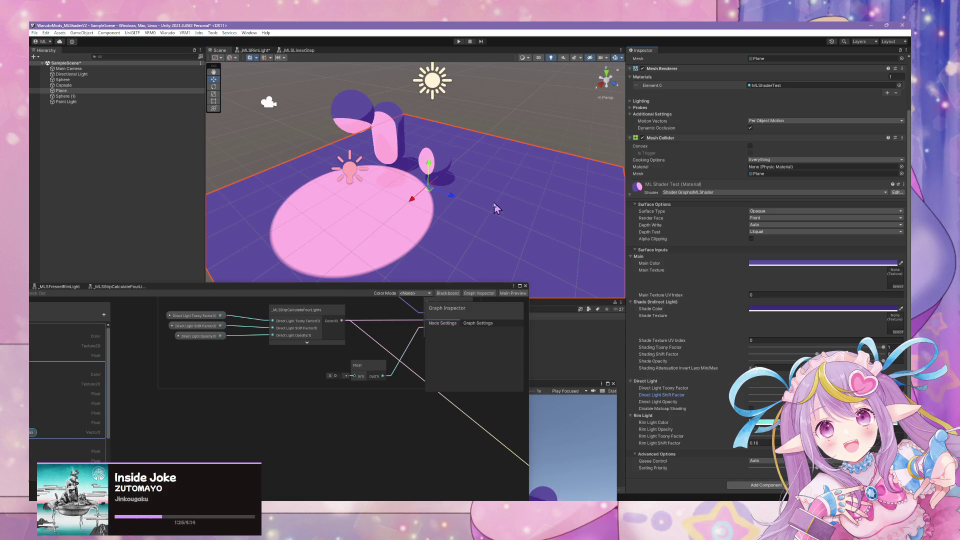
Step: Duplicate the point light to create Point Light (1)
{"action": "mouse_move", "coordinate": [495, 208]}
{"action": "left_mouse_down"}
{"action": "mouse_move", "coordinate": [525, 234]}
{"action": "mouse_move", "coordinate": [568, 192]}
{"action": "mouse_move", "coordinate": [495, 215]}
{"action": "mouse_move", "coordinate": [608, 270]}
{"action": "mouse_move", "coordinate": [575, 232]}
{"action": "mouse_move", "coordinate": [579, 209]}
{"action": "left_mouse_up"}
{"action": "left_click", "coordinate": [444, 200]}
{"action": "key", "text": "ctrl+d"}
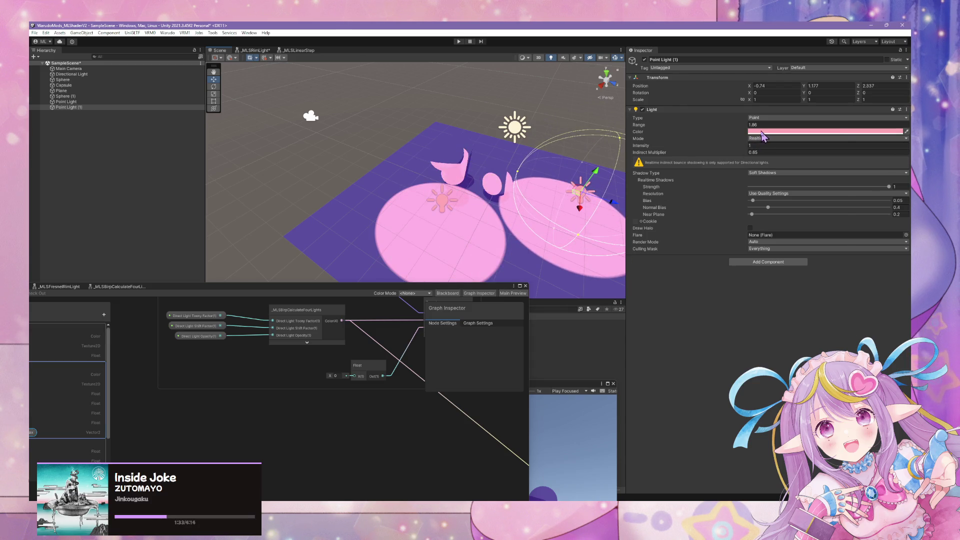
Step: Change Point Light (1)'s colour to green
{"action": "left_click", "coordinate": [761, 132]}
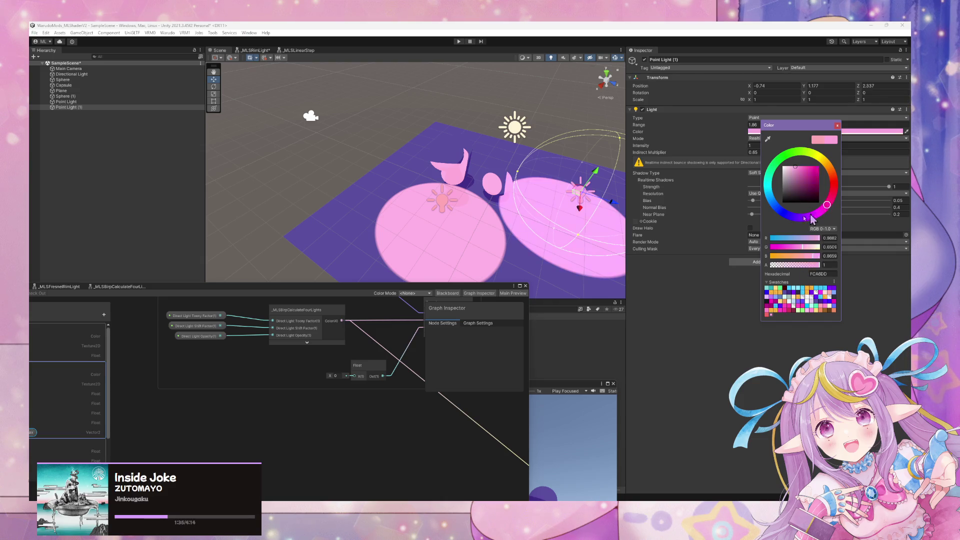
{"action": "left_click_drag", "start_coordinate": [811, 218], "coordinate": [767, 153]}
{"action": "mouse_move", "coordinate": [561, 196]}
{"action": "left_mouse_down"}
{"action": "mouse_move", "coordinate": [556, 211]}
{"action": "mouse_move", "coordinate": [474, 199]}
{"action": "left_mouse_up"}
Step: Raise the plane material's Rim Light Opacity to show cyan rim lighting
{"action": "left_click", "coordinate": [294, 188]}
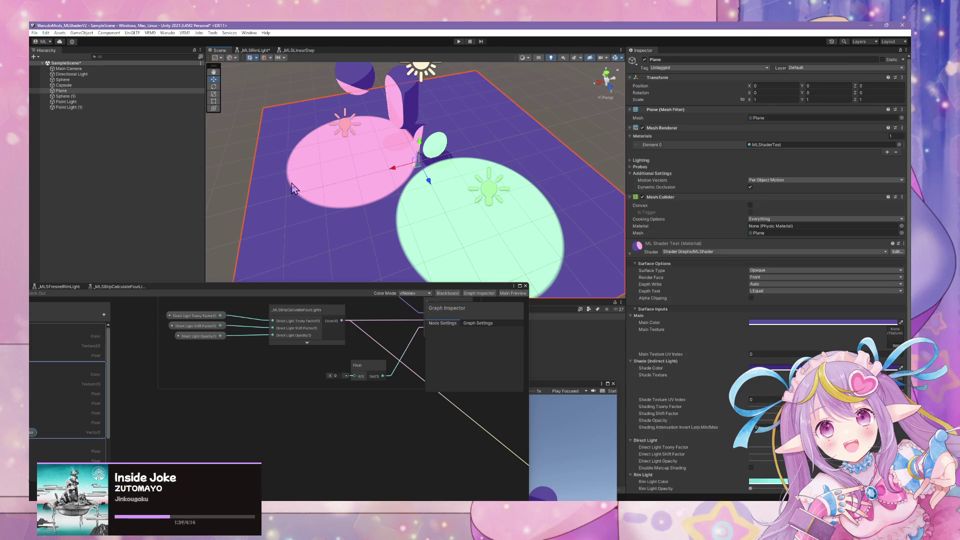
{"action": "mouse_move", "coordinate": [367, 211]}
{"action": "left_mouse_down"}
{"action": "mouse_move", "coordinate": [393, 209]}
{"action": "mouse_move", "coordinate": [229, 205]}
{"action": "mouse_move", "coordinate": [426, 195]}
{"action": "mouse_move", "coordinate": [481, 149]}
{"action": "mouse_move", "coordinate": [477, 170]}
{"action": "left_mouse_up"}
{"action": "scroll", "coordinate": [795, 353], "scroll_direction": "down", "scroll_amount": 3}
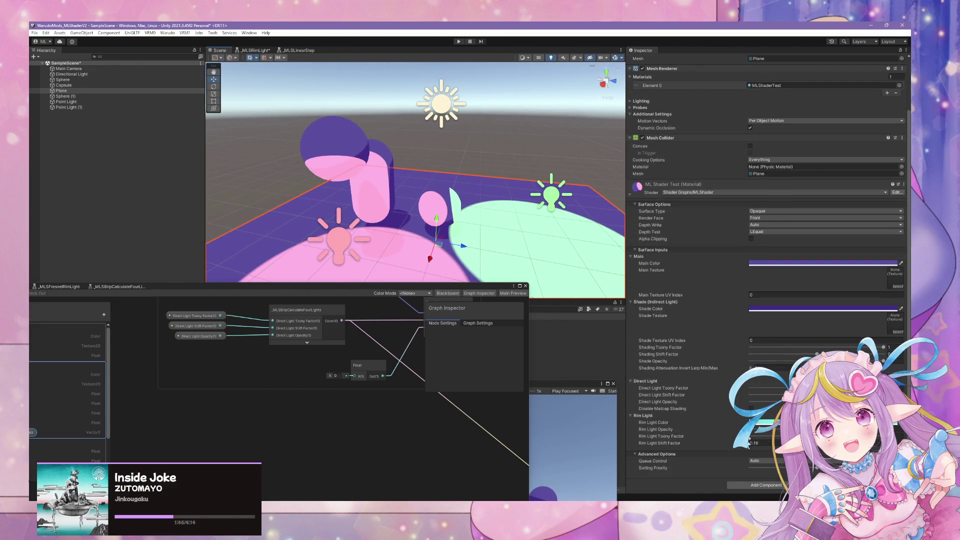
{"action": "left_click", "coordinate": [759, 430]}
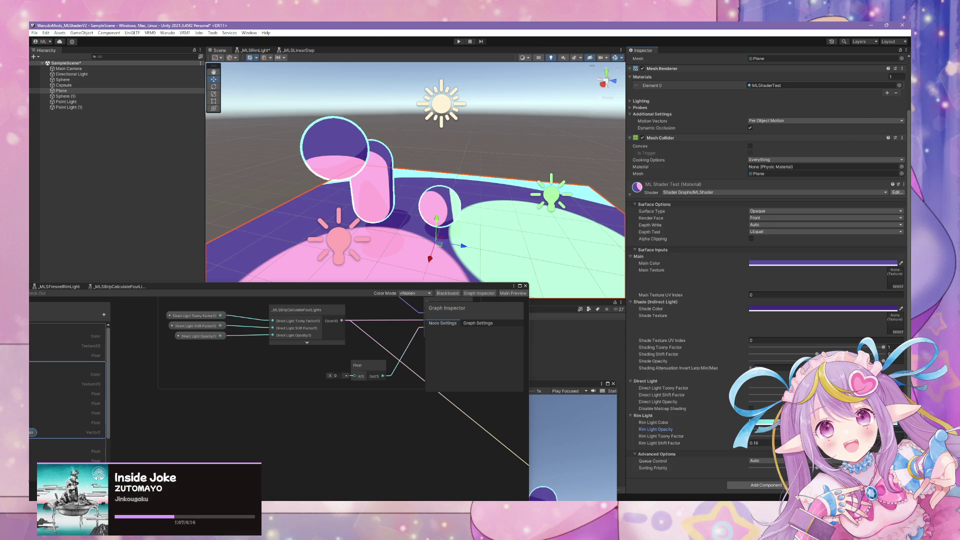
{"action": "left_click", "coordinate": [484, 137]}
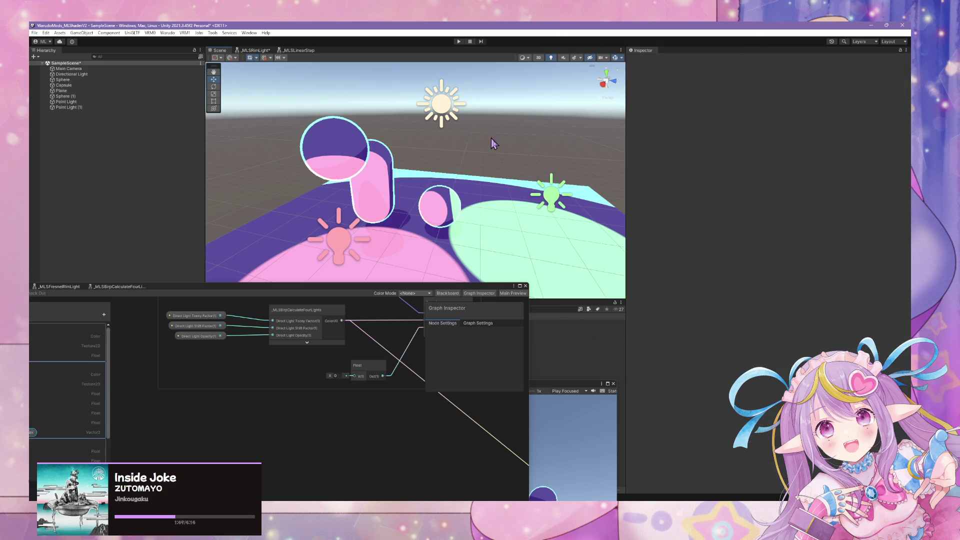
Step: Select the Capsule and orbit in close to inspect rim lighting on it and the spheres
{"action": "mouse_move", "coordinate": [491, 139]}
{"action": "left_mouse_down"}
{"action": "mouse_move", "coordinate": [480, 164]}
{"action": "mouse_move", "coordinate": [483, 150]}
{"action": "mouse_move", "coordinate": [665, 156]}
{"action": "mouse_move", "coordinate": [662, 165]}
{"action": "mouse_move", "coordinate": [435, 171]}
{"action": "mouse_move", "coordinate": [275, 165]}
{"action": "mouse_move", "coordinate": [460, 129]}
{"action": "mouse_move", "coordinate": [420, 150]}
{"action": "left_mouse_up"}
{"action": "scroll", "coordinate": [480, 165], "scroll_direction": "down", "scroll_amount": 5}
{"action": "scroll", "coordinate": [480, 175], "scroll_direction": "up", "scroll_amount": 2}
{"action": "left_click", "coordinate": [424, 156]}
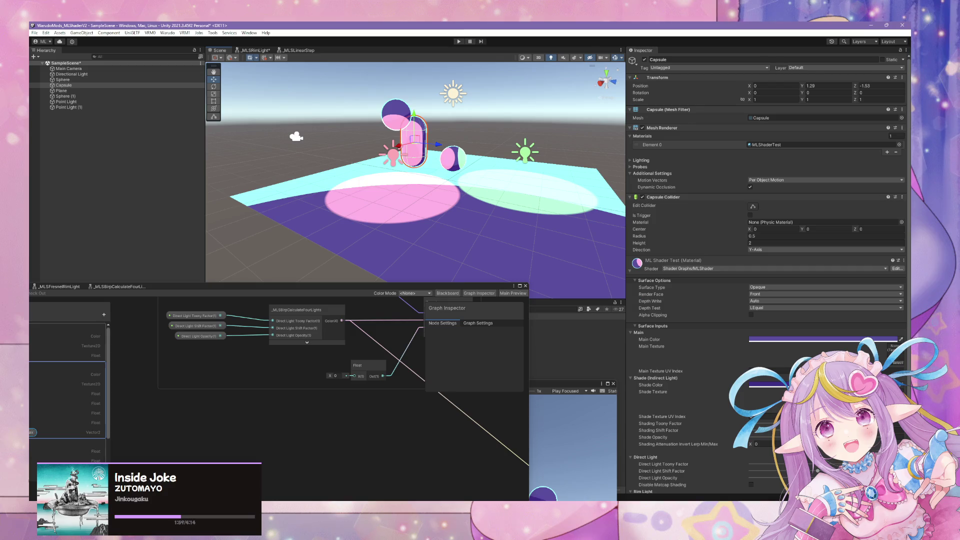
{"action": "scroll", "coordinate": [765, 275], "scroll_direction": "down", "scroll_amount": 4}
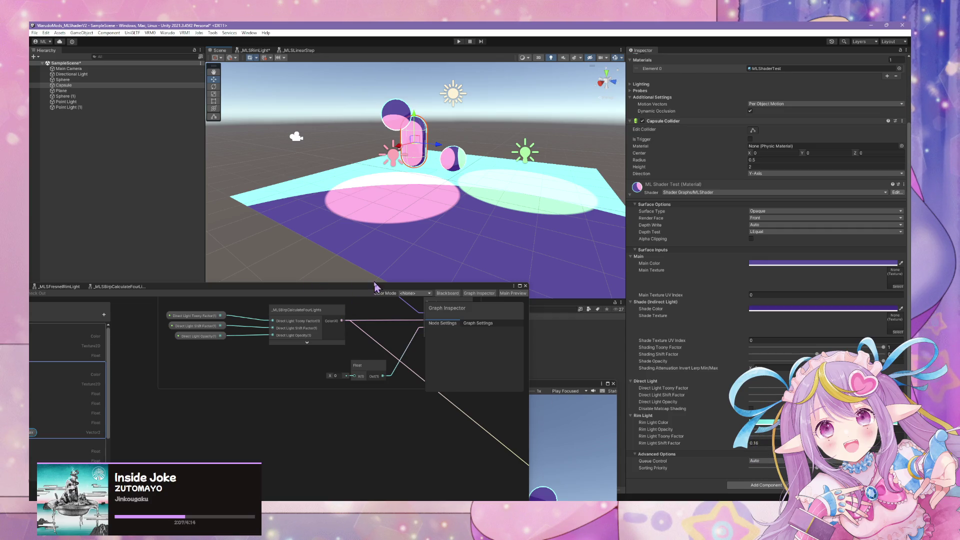
{"action": "mouse_move", "coordinate": [437, 230]}
{"action": "left_mouse_down"}
{"action": "mouse_move", "coordinate": [450, 189]}
{"action": "mouse_move", "coordinate": [433, 231]}
{"action": "left_mouse_up"}
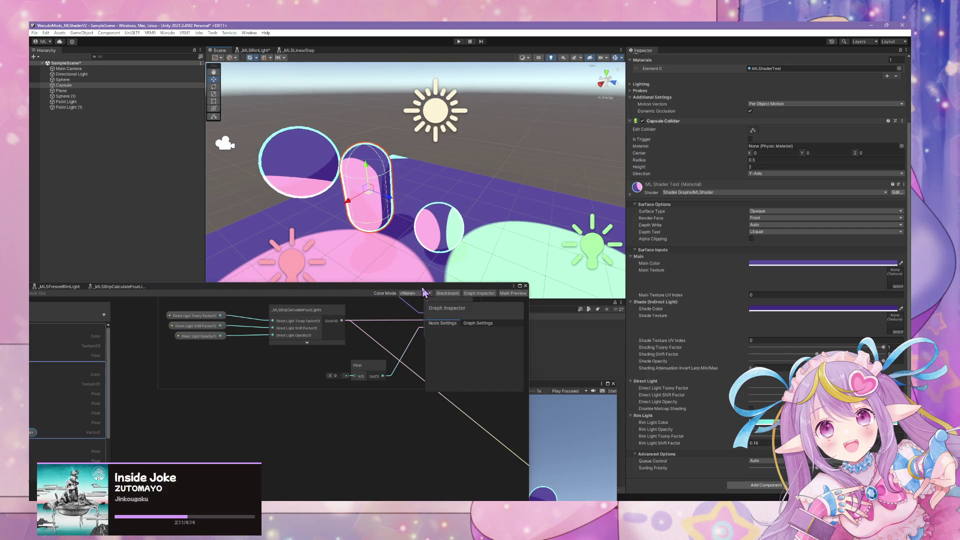
{"action": "scroll", "coordinate": [266, 387], "scroll_direction": "down", "scroll_amount": 3}
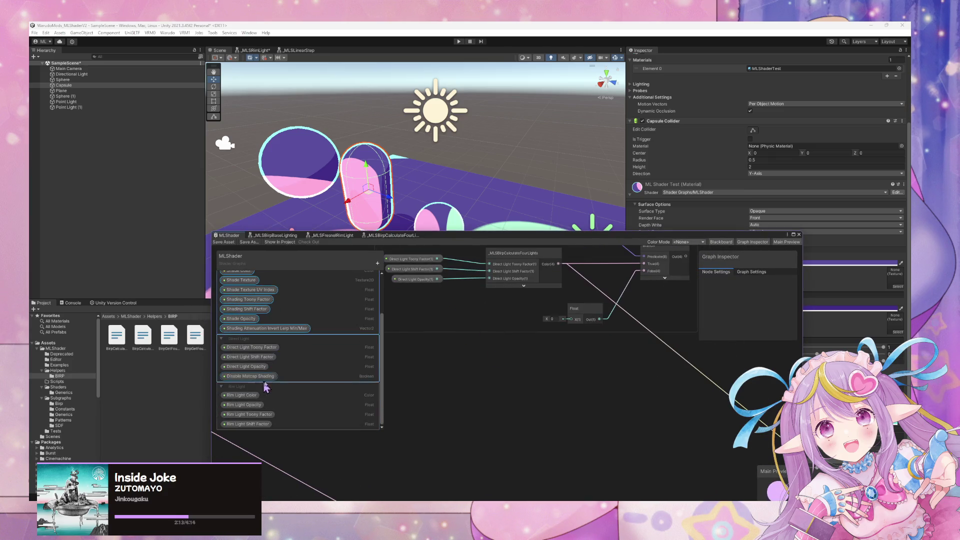
Step: Open the _MLSFresnelRimLight sub-graph and frame its Fresnel Effect node
{"action": "mouse_move", "coordinate": [266, 387]}
{"action": "left_mouse_down"}
{"action": "mouse_move", "coordinate": [476, 326]}
{"action": "mouse_move", "coordinate": [520, 350]}
{"action": "mouse_move", "coordinate": [600, 345]}
{"action": "left_mouse_up"}
{"action": "left_click", "coordinate": [600, 345]}
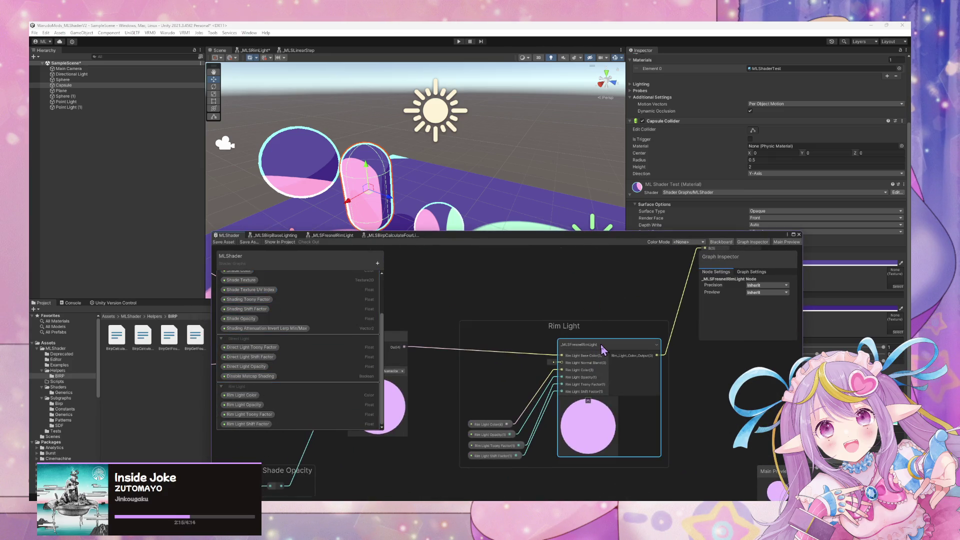
{"action": "double_click", "coordinate": [601, 351]}
{"action": "scroll", "coordinate": [532, 381], "scroll_direction": "up", "scroll_amount": 3}
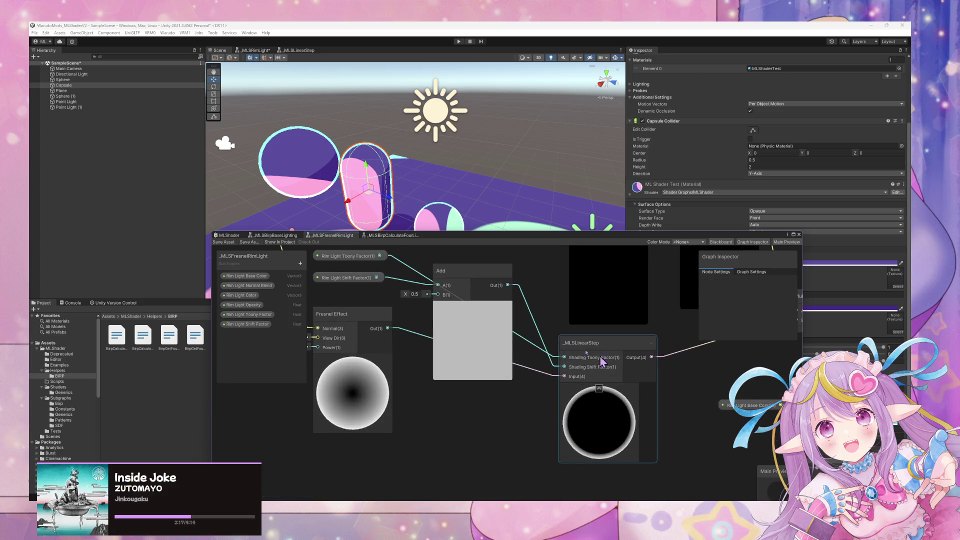
{"action": "left_click_drag", "start_coordinate": [516, 344], "coordinate": [552, 405]}
{"action": "scroll", "coordinate": [568, 326], "scroll_direction": "down", "scroll_amount": 5}
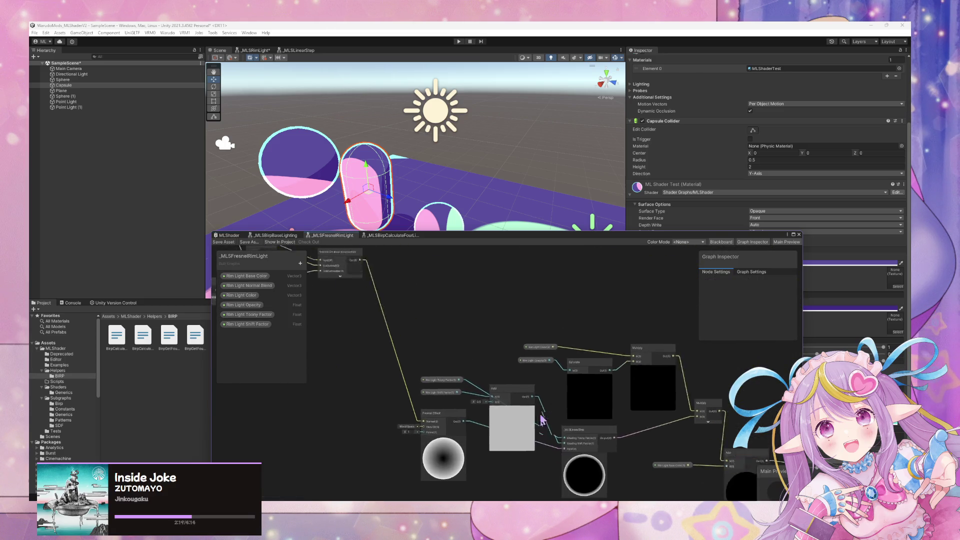
{"action": "scroll", "coordinate": [636, 467], "scroll_direction": "down", "scroll_amount": 2}
{"action": "scroll", "coordinate": [659, 460], "scroll_direction": "up", "scroll_amount": 2}
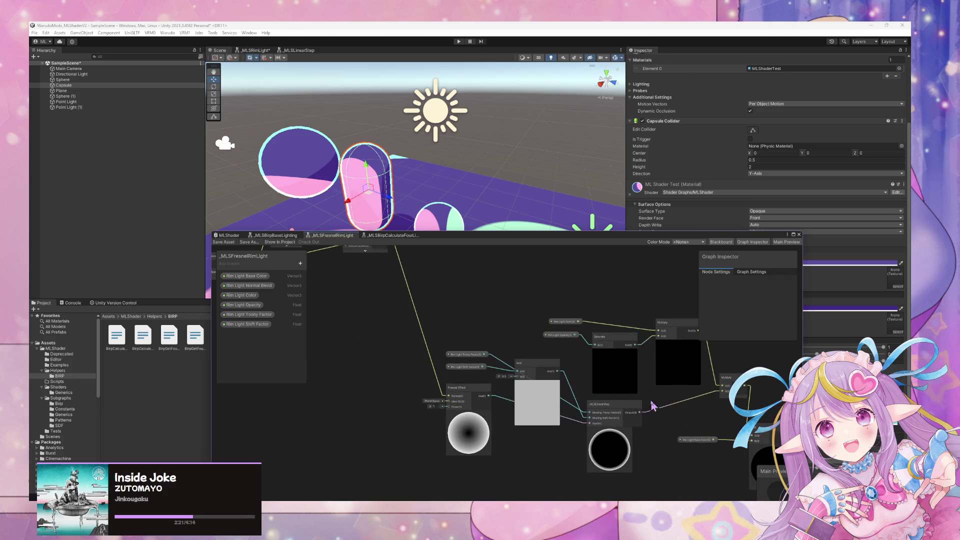
{"action": "left_click_drag", "start_coordinate": [759, 432], "coordinate": [554, 360]}
{"action": "scroll", "coordinate": [555, 360], "scroll_direction": "up", "scroll_amount": 5}
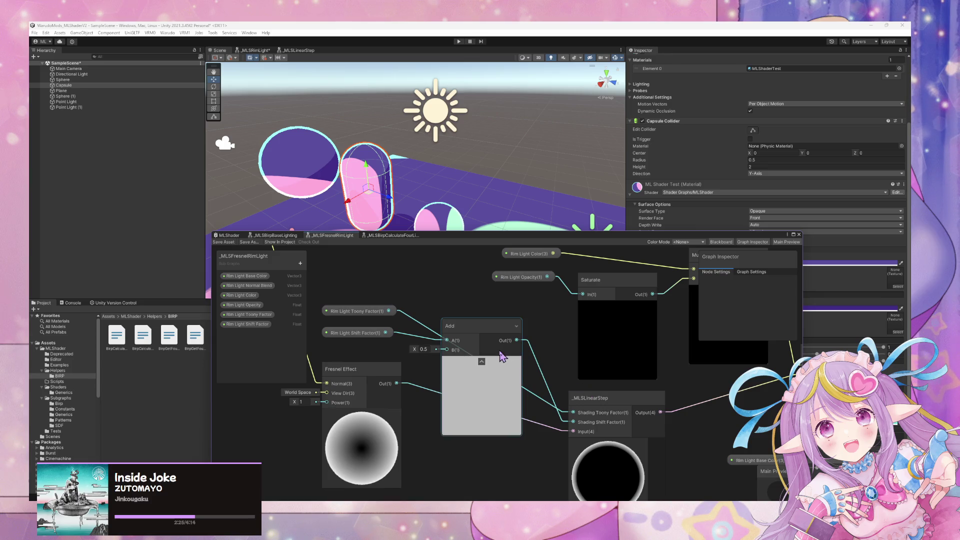
{"action": "mouse_move", "coordinate": [298, 404]}
{"action": "left_mouse_down"}
{"action": "mouse_move", "coordinate": [470, 378]}
{"action": "mouse_move", "coordinate": [433, 382]}
{"action": "mouse_move", "coordinate": [465, 381]}
{"action": "mouse_move", "coordinate": [454, 392]}
{"action": "mouse_move", "coordinate": [450, 383]}
{"action": "mouse_move", "coordinate": [500, 390]}
{"action": "mouse_move", "coordinate": [423, 389]}
{"action": "mouse_move", "coordinate": [446, 386]}
{"action": "mouse_move", "coordinate": [435, 392]}
{"action": "left_mouse_up"}
Step: Add Float 'Rim Light Fresnel Power' with default 1 and connect it to Fresnel Effect's Power
{"action": "left_click", "coordinate": [457, 380]}
{"action": "type", "text": "1"}
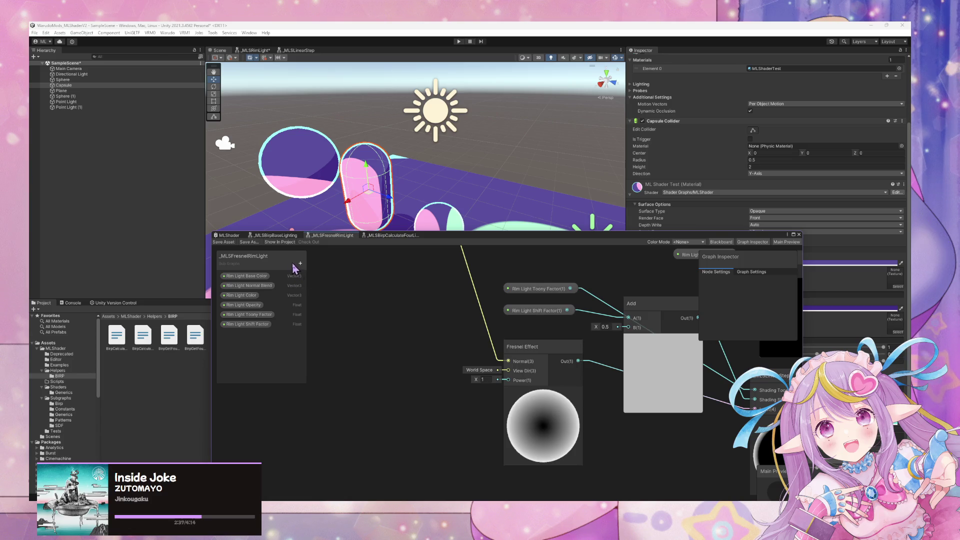
{"action": "left_click", "coordinate": [301, 264]}
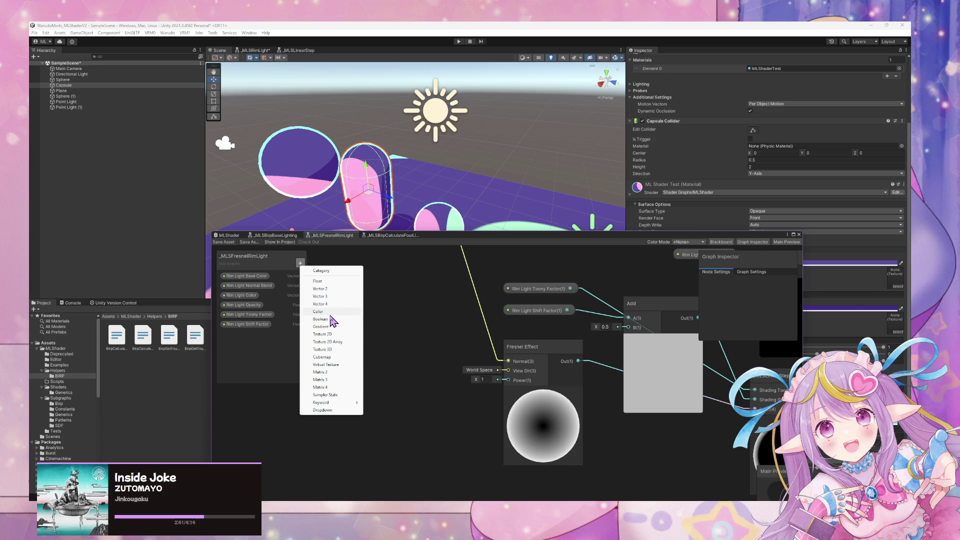
{"action": "left_click", "coordinate": [338, 282]}
{"action": "type", "text": "Rim Light"}
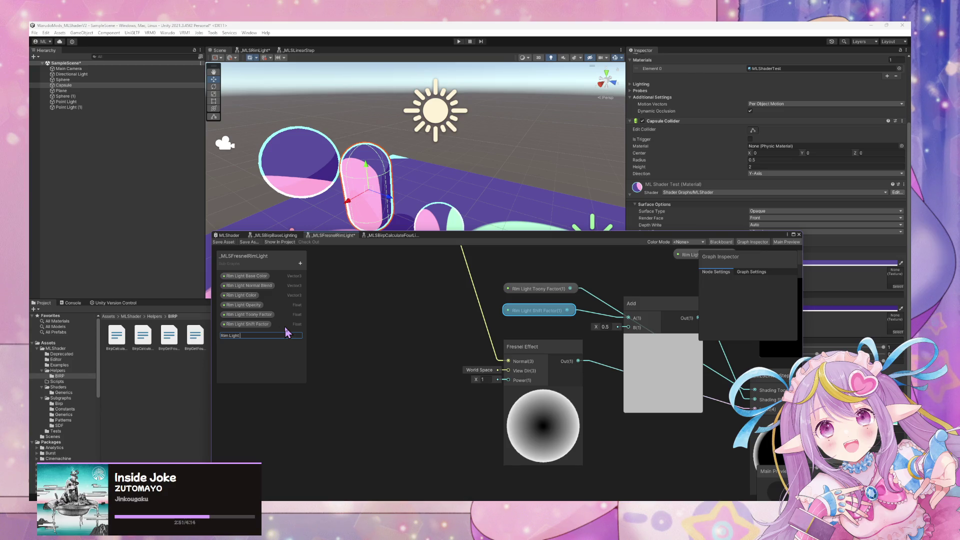
{"action": "type", "text": "Fresnel Power"}
{"action": "key", "text": "Return"}
{"action": "left_click", "coordinate": [248, 333]}
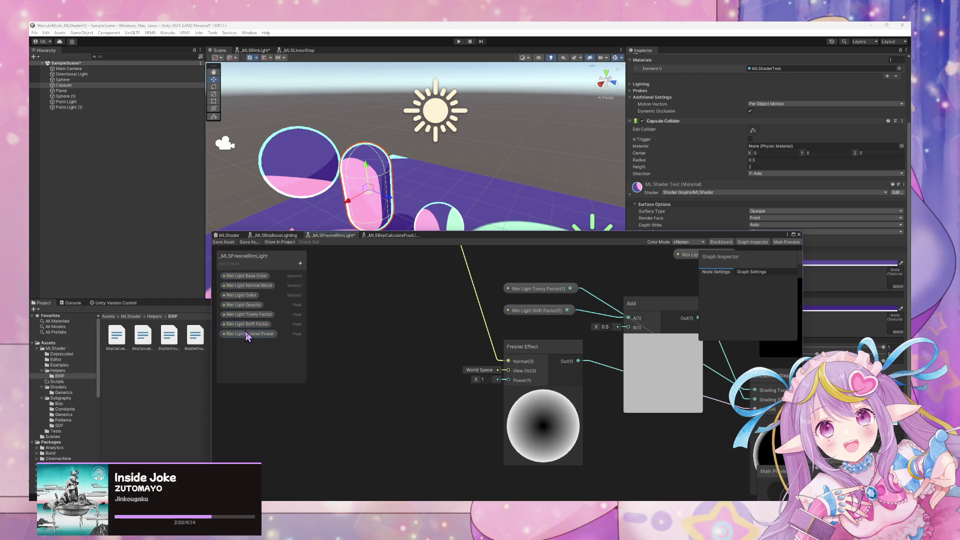
{"action": "type", "text": "1"}
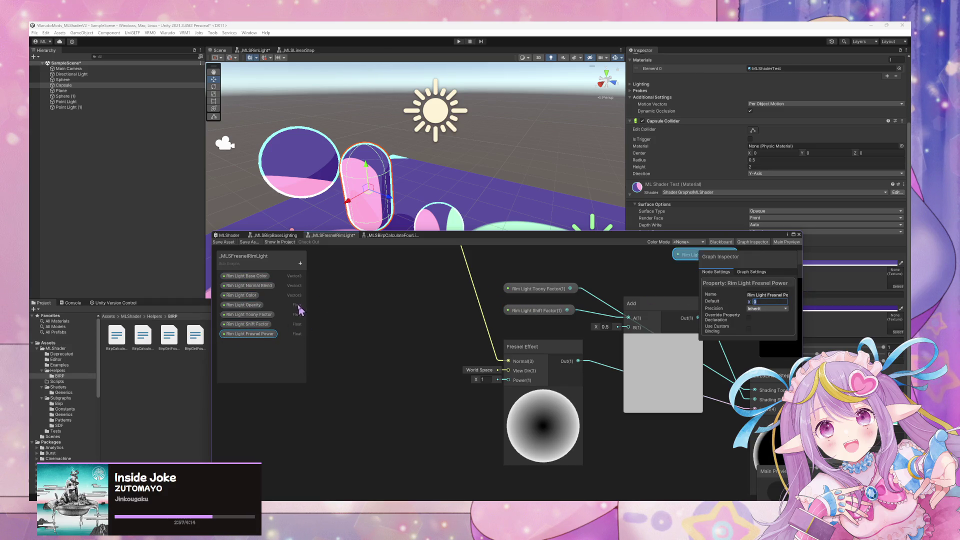
{"action": "mouse_move", "coordinate": [272, 332]}
{"action": "left_mouse_down"}
{"action": "mouse_move", "coordinate": [495, 391]}
{"action": "mouse_move", "coordinate": [401, 388]}
{"action": "left_mouse_up"}
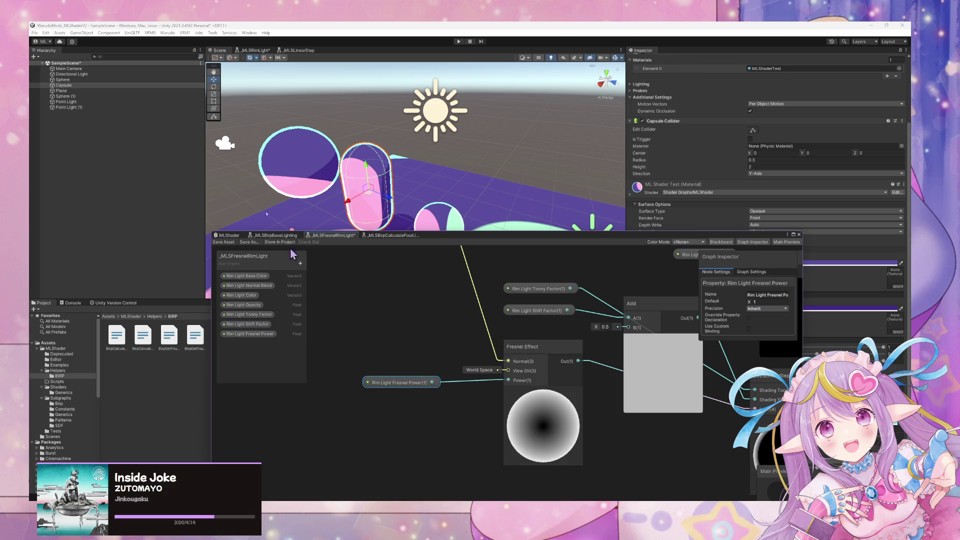
Step: Save the _MLSFresnelRimLight sub-graph
{"action": "left_click", "coordinate": [216, 242]}
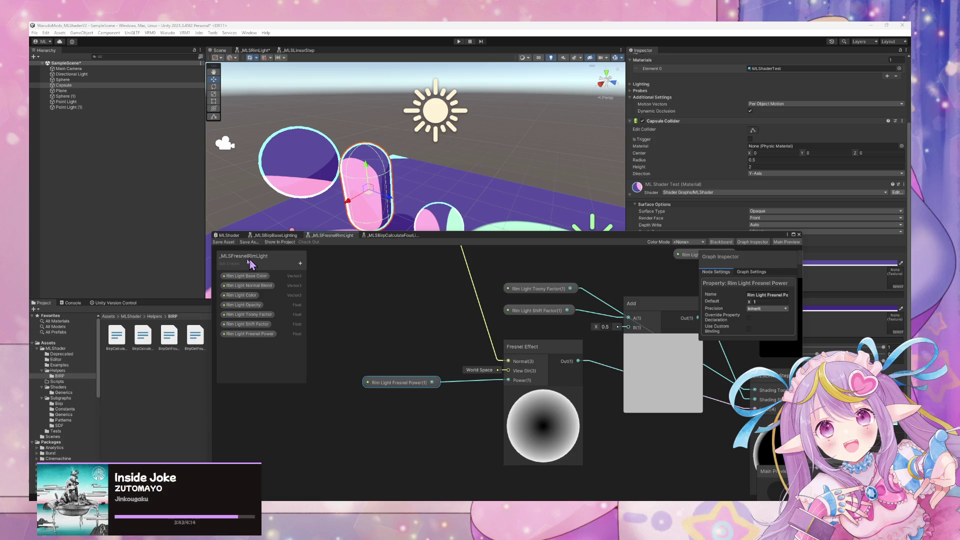
{"action": "left_click", "coordinate": [226, 242]}
{"action": "left_click", "coordinate": [345, 369]}
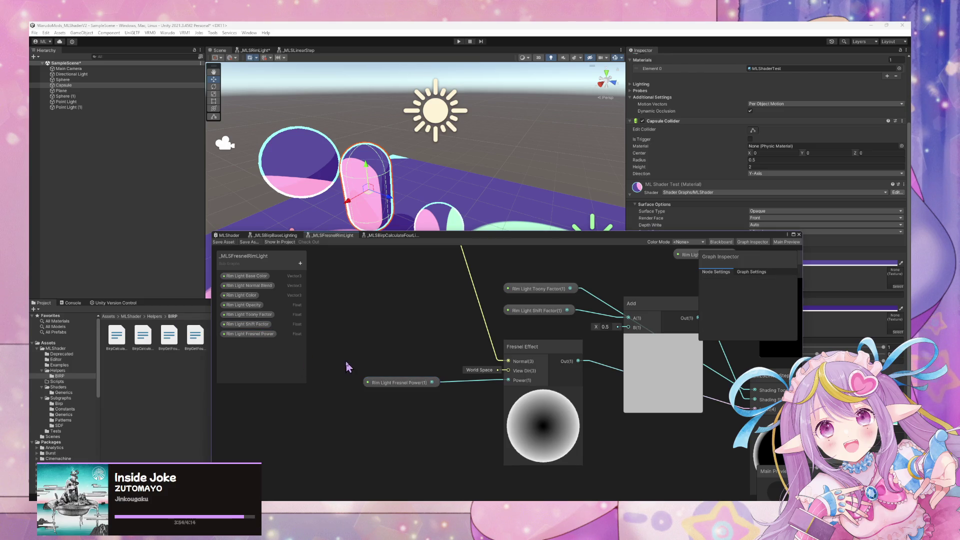
{"action": "left_click", "coordinate": [224, 242]}
Step: Back in MLShader, add a Float property named 'Rim Light Fresnel Power' to the Blackboard
{"action": "left_click", "coordinate": [229, 235]}
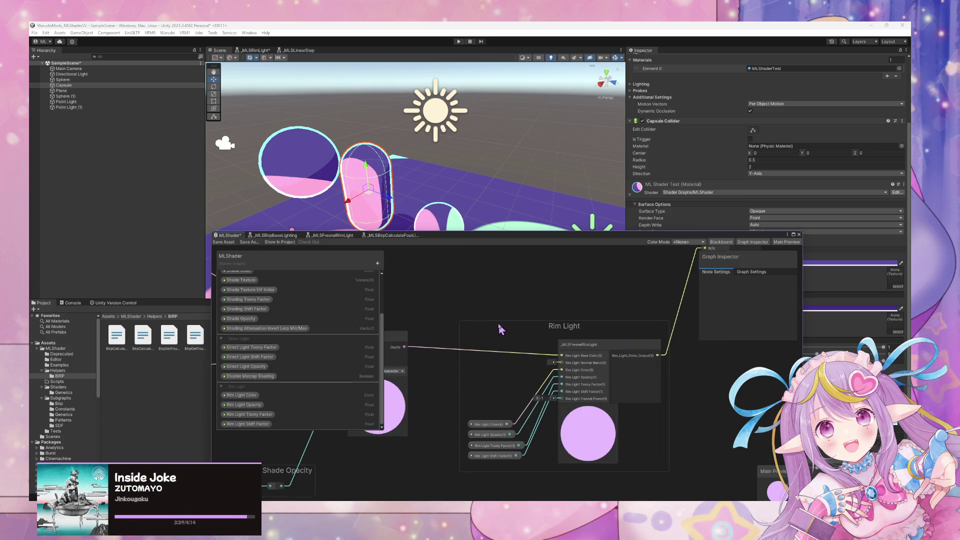
{"action": "left_click_drag", "start_coordinate": [429, 317], "coordinate": [467, 304]}
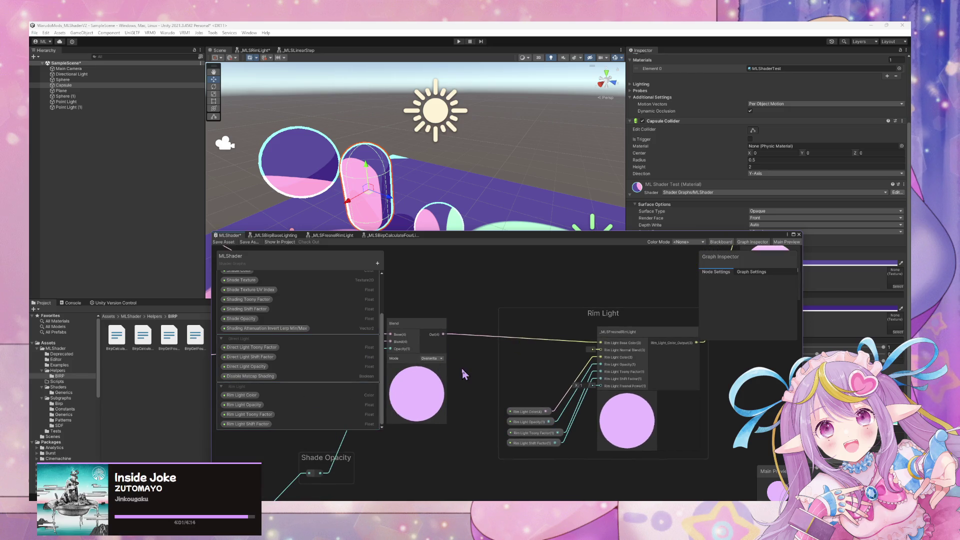
{"action": "left_click", "coordinate": [377, 264]}
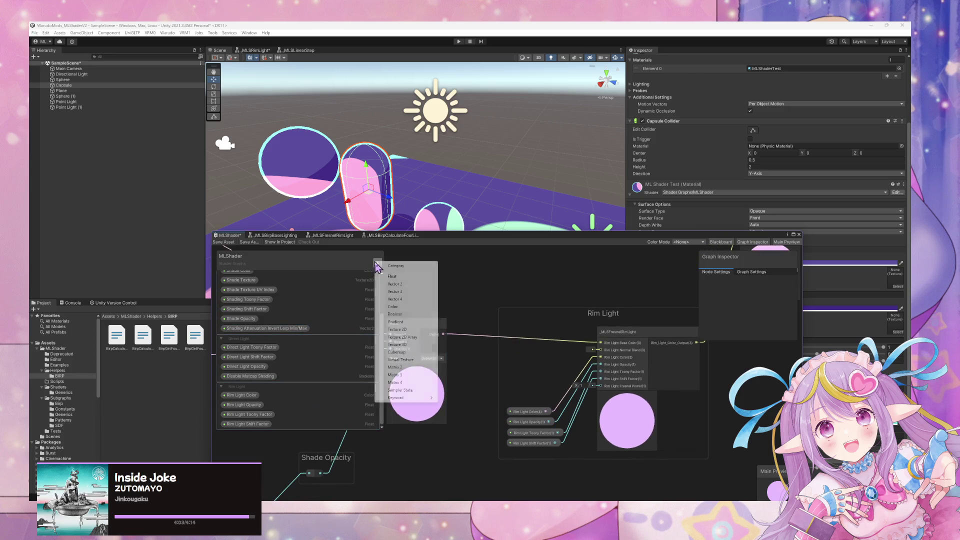
{"action": "left_click", "coordinate": [306, 367]}
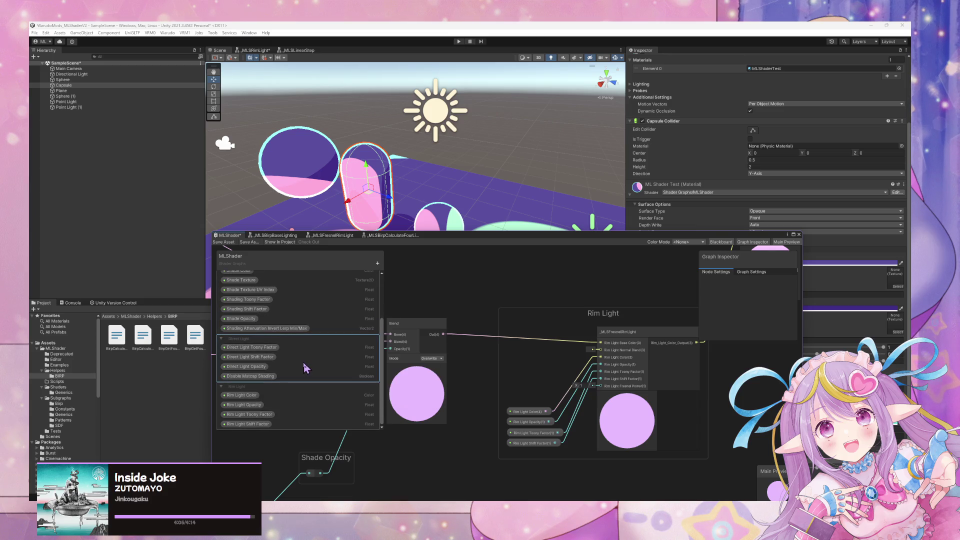
{"action": "type", "text": "Ri"}
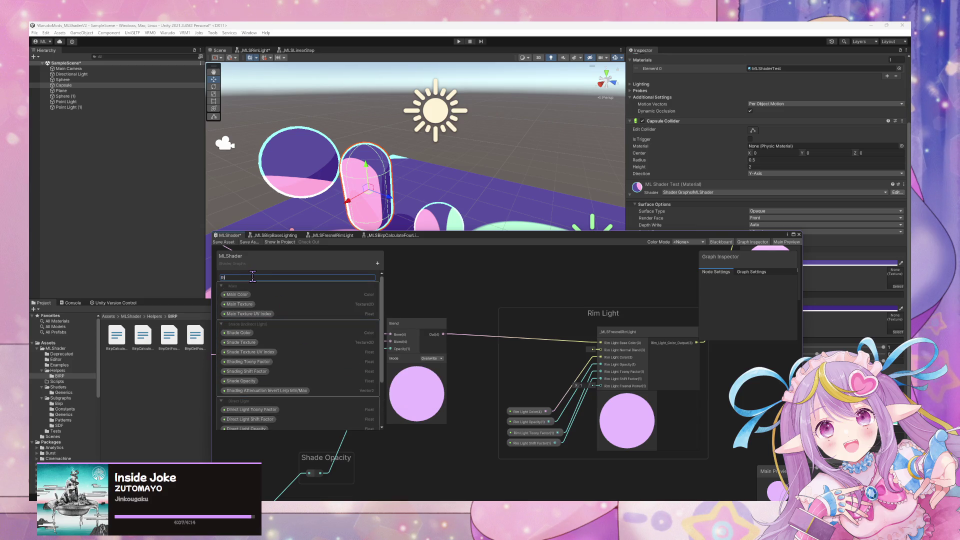
{"action": "type", "text": "m Light Fresn"}
{"action": "type", "text": "el Power"}
{"action": "key", "text": "Return"}
Step: Set Rim Light Fresnel Power's default to 1, place its node in the graph, and align it with the rim light property nodes
{"action": "scroll", "coordinate": [270, 299], "scroll_direction": "down", "scroll_amount": 3}
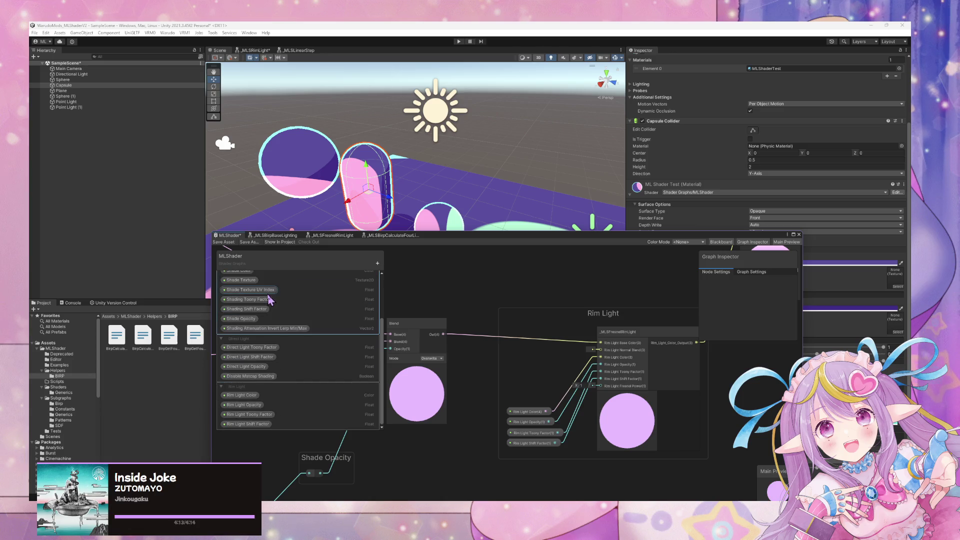
{"action": "scroll", "coordinate": [270, 299], "scroll_direction": "up", "scroll_amount": 2}
{"action": "mouse_move", "coordinate": [260, 282]}
{"action": "left_mouse_down"}
{"action": "mouse_move", "coordinate": [270, 459]}
{"action": "mouse_move", "coordinate": [277, 427]}
{"action": "mouse_move", "coordinate": [248, 426]}
{"action": "left_mouse_up"}
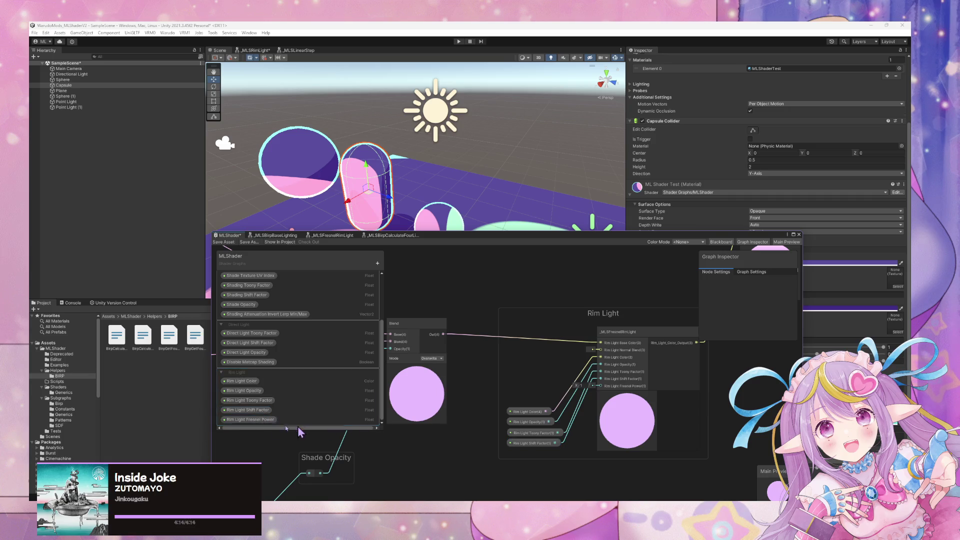
{"action": "left_click", "coordinate": [255, 419]}
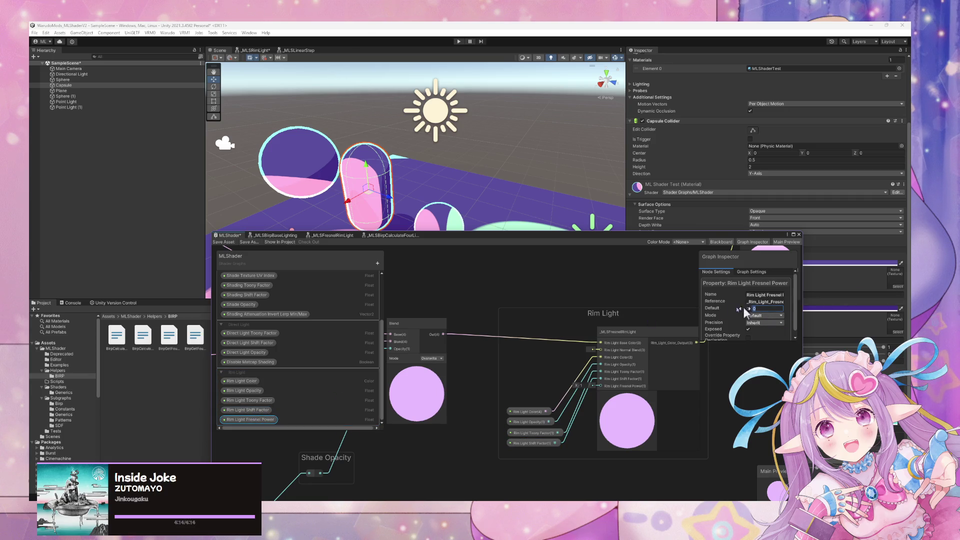
{"action": "type", "text": "1"}
{"action": "mouse_move", "coordinate": [250, 419]}
{"action": "left_mouse_down"}
{"action": "mouse_move", "coordinate": [601, 393]}
{"action": "mouse_move", "coordinate": [539, 453]}
{"action": "left_mouse_up"}
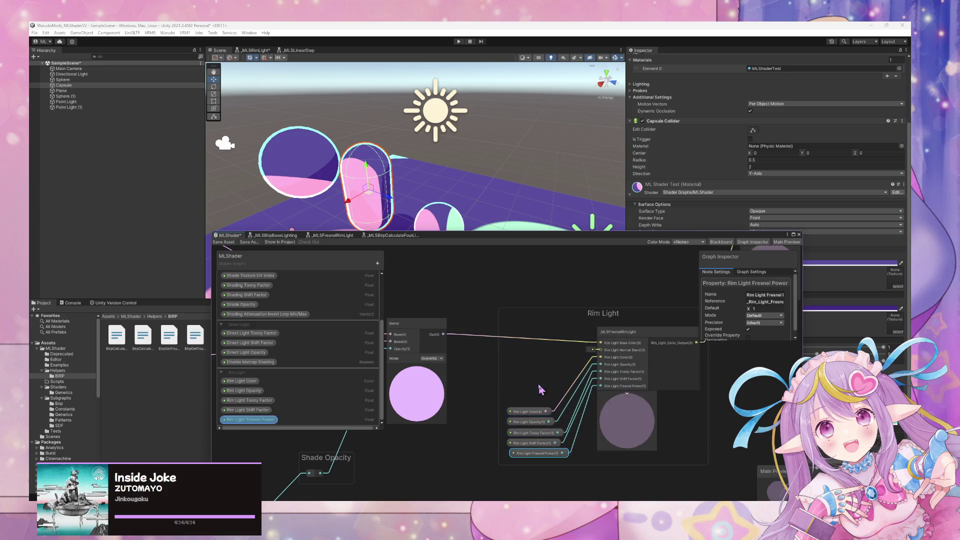
{"action": "mouse_move", "coordinate": [525, 412]}
{"action": "left_mouse_down"}
{"action": "mouse_move", "coordinate": [525, 393]}
{"action": "mouse_move", "coordinate": [531, 430]}
{"action": "left_mouse_up"}
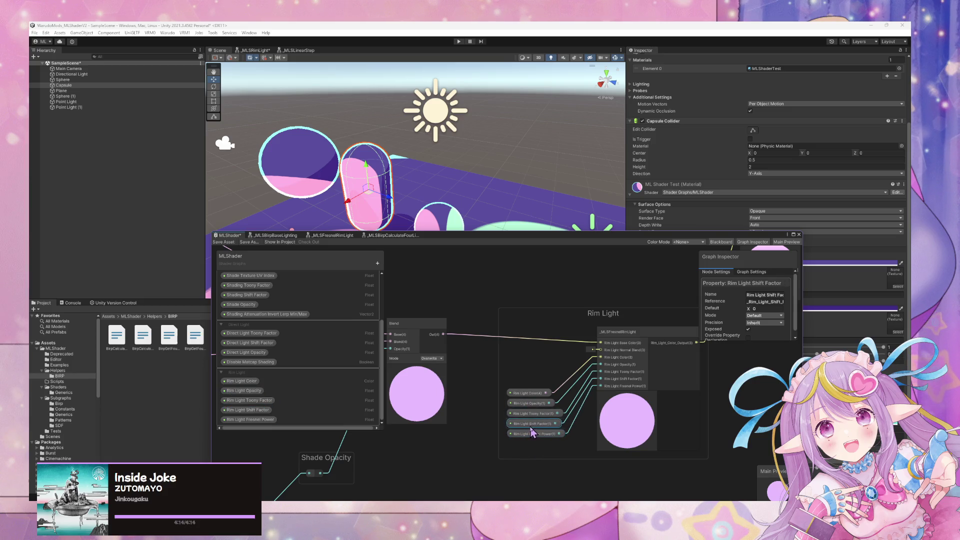
Step: Review the Rim Light Opacity and Rim Light Color property settings, then pan to the Indirect Lights nodes
{"action": "left_click", "coordinate": [526, 403]}
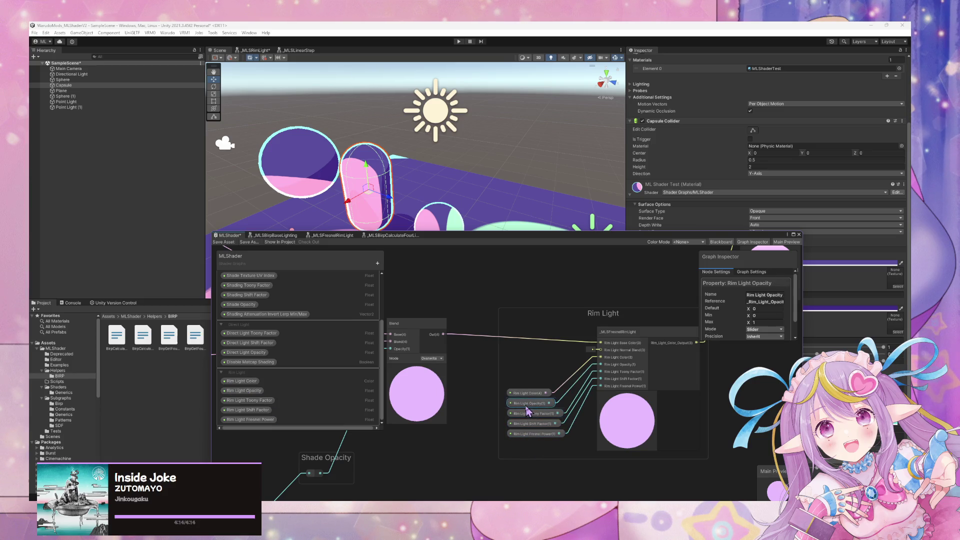
{"action": "left_click", "coordinate": [527, 393]}
{"action": "scroll", "coordinate": [546, 327], "scroll_direction": "down", "scroll_amount": 5}
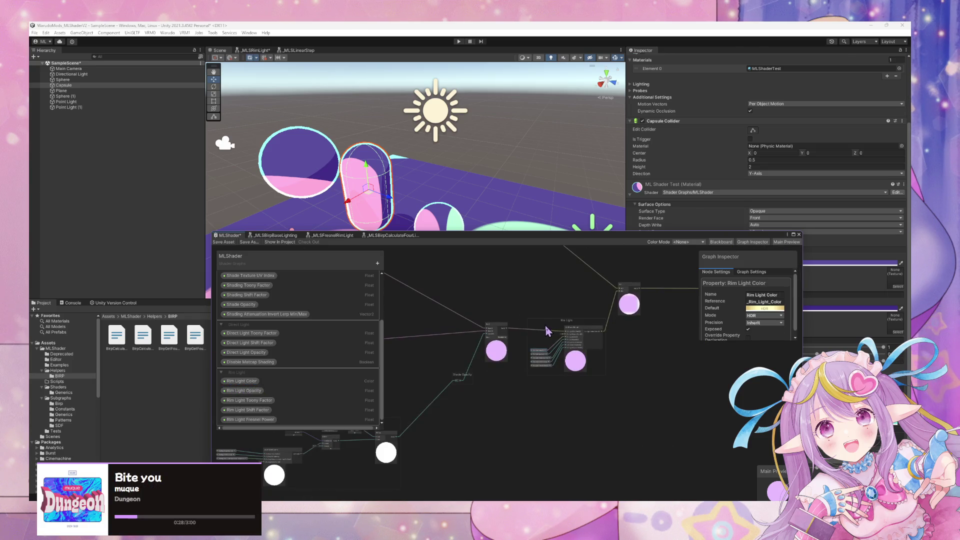
{"action": "mouse_move", "coordinate": [490, 293]}
{"action": "left_mouse_down"}
{"action": "mouse_move", "coordinate": [558, 336]}
{"action": "mouse_move", "coordinate": [520, 299]}
{"action": "mouse_move", "coordinate": [598, 304]}
{"action": "left_mouse_up"}
{"action": "scroll", "coordinate": [491, 313], "scroll_direction": "up", "scroll_amount": 3}
{"action": "scroll", "coordinate": [561, 332], "scroll_direction": "up", "scroll_amount": 2}
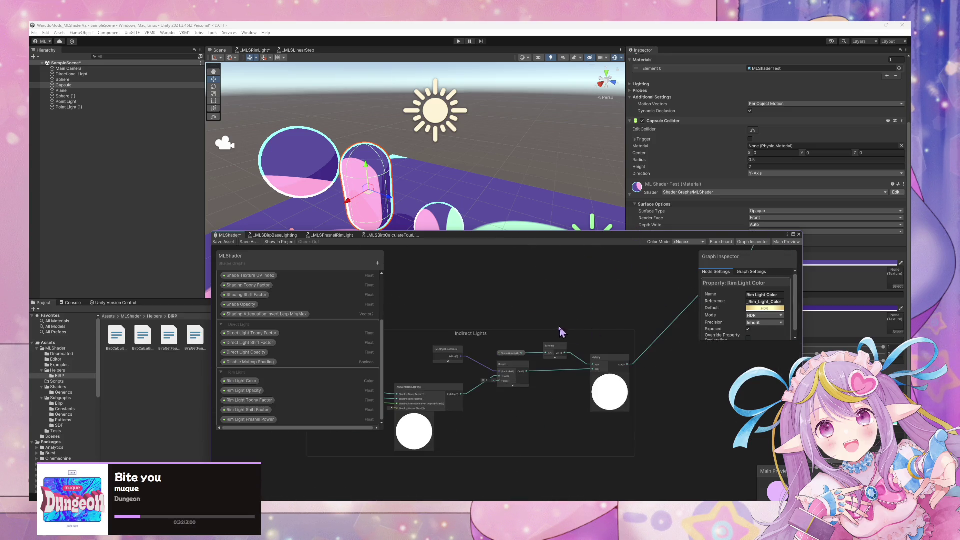
{"action": "scroll", "coordinate": [561, 332], "scroll_direction": "up", "scroll_amount": 3}
{"action": "left_click_drag", "start_coordinate": [514, 306], "coordinate": [633, 302]}
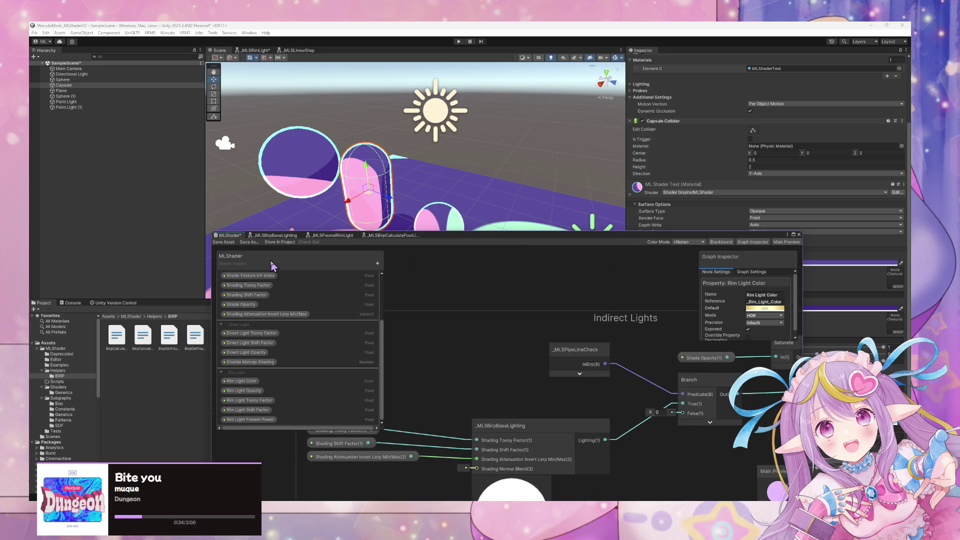
Step: Save MLShader to recompile it, then reposition the window to show the Blend and Rim Light nodes
{"action": "left_click", "coordinate": [224, 242]}
{"action": "scroll", "coordinate": [438, 211], "scroll_direction": "down", "scroll_amount": 5}
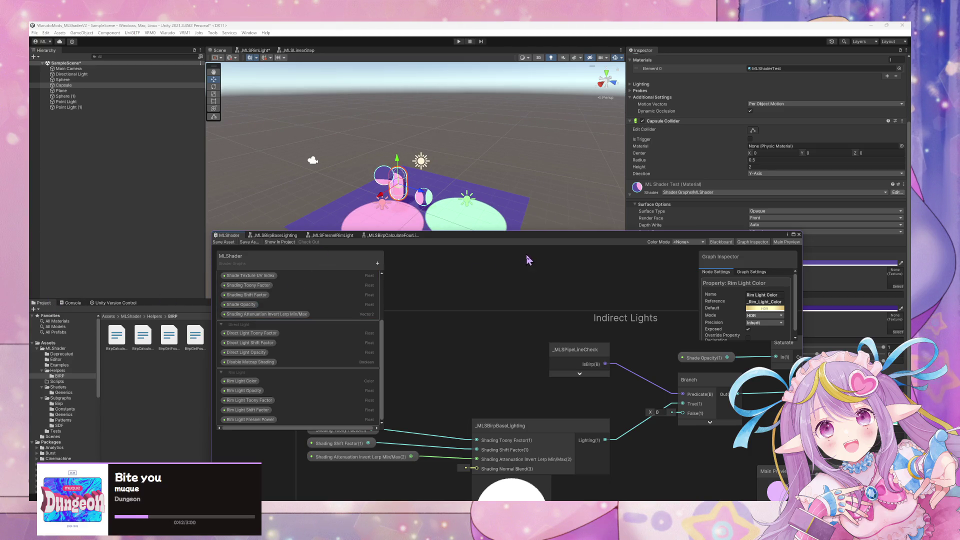
{"action": "left_click_drag", "start_coordinate": [539, 233], "coordinate": [371, 131]}
{"action": "scroll", "coordinate": [489, 227], "scroll_direction": "down", "scroll_amount": 3}
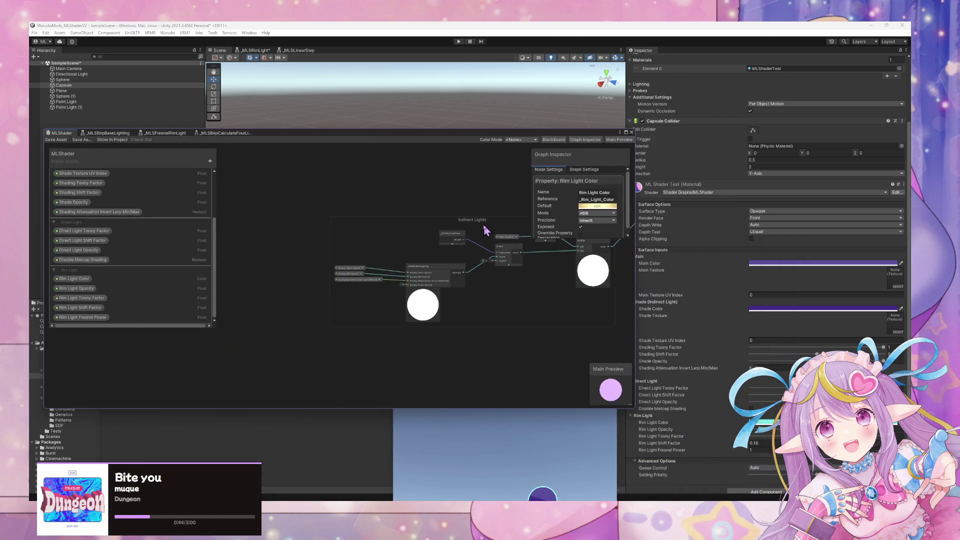
{"action": "scroll", "coordinate": [491, 216], "scroll_direction": "up", "scroll_amount": 3}
{"action": "scroll", "coordinate": [424, 286], "scroll_direction": "down", "scroll_amount": 1}
{"action": "mouse_move", "coordinate": [424, 287]}
{"action": "left_mouse_down"}
{"action": "mouse_move", "coordinate": [323, 275]}
{"action": "mouse_move", "coordinate": [365, 264]}
{"action": "mouse_move", "coordinate": [356, 337]}
{"action": "mouse_move", "coordinate": [436, 306]}
{"action": "left_mouse_up"}
Step: Reconnect the Shade Opacity wire to the Blend node's Opacity input
{"action": "mouse_move", "coordinate": [370, 349]}
{"action": "left_mouse_down"}
{"action": "mouse_move", "coordinate": [369, 335]}
{"action": "mouse_move", "coordinate": [351, 334]}
{"action": "left_mouse_up"}
{"action": "left_click", "coordinate": [400, 305]}
{"action": "mouse_move", "coordinate": [422, 254]}
{"action": "left_mouse_down"}
{"action": "mouse_move", "coordinate": [374, 378]}
{"action": "mouse_move", "coordinate": [370, 339]}
{"action": "mouse_move", "coordinate": [322, 336]}
{"action": "left_mouse_up"}
{"action": "scroll", "coordinate": [386, 303], "scroll_direction": "down", "scroll_amount": 5}
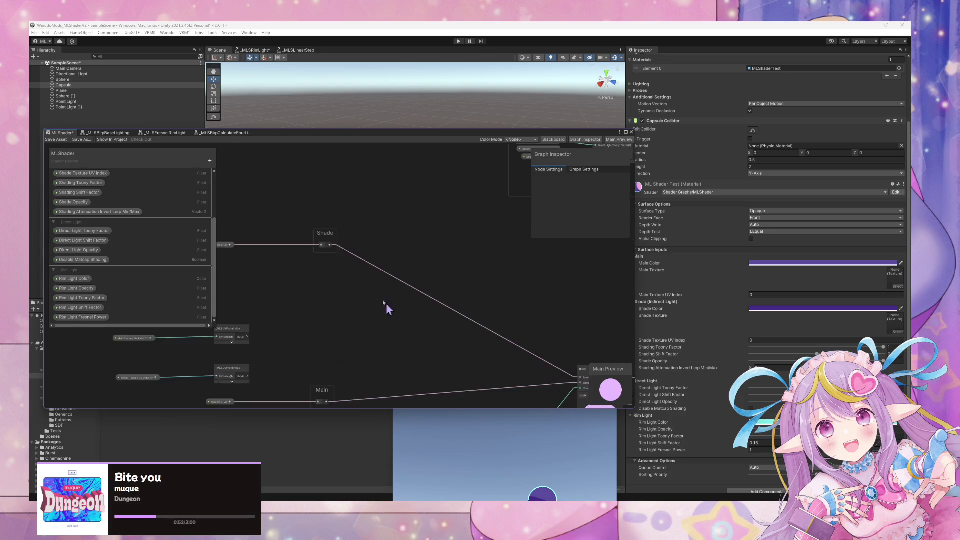
{"action": "scroll", "coordinate": [431, 303], "scroll_direction": "down", "scroll_amount": 3}
{"action": "scroll", "coordinate": [573, 236], "scroll_direction": "up", "scroll_amount": 3}
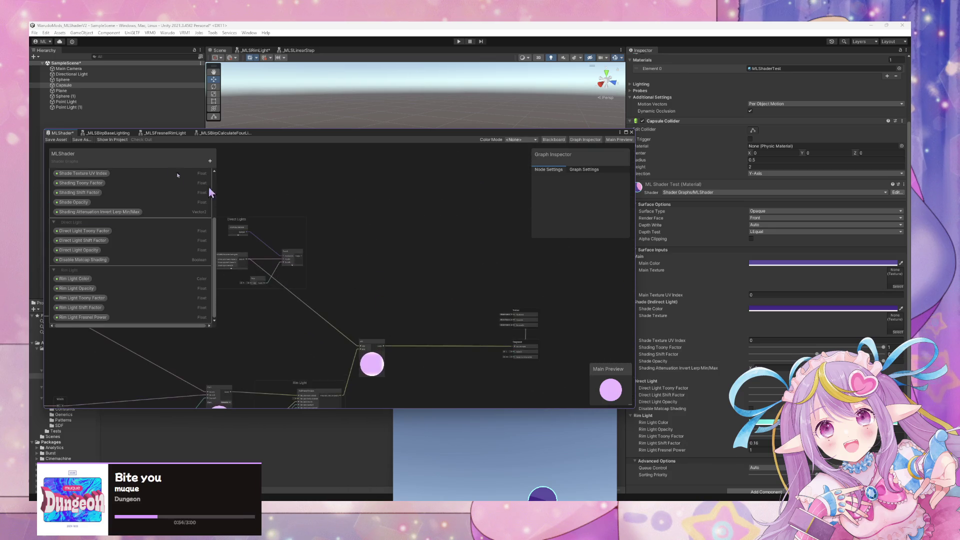
Step: Save the MLShader graph asset with the rewired Opacity connection
{"action": "left_click", "coordinate": [57, 140]}
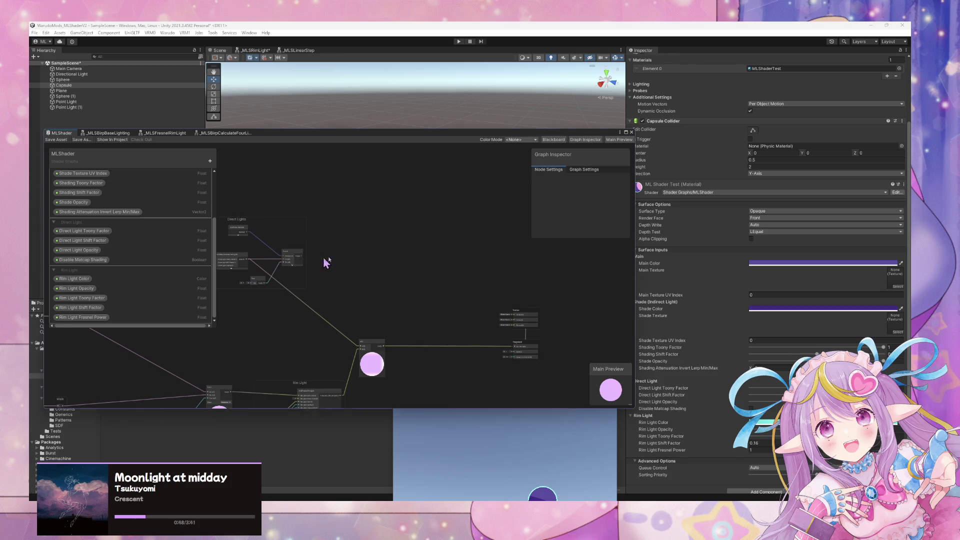
Step: Move the Shader Graph window toward the lower right and shift the Shade Color node further left
{"action": "left_click_drag", "start_coordinate": [326, 262], "coordinate": [411, 249]}
{"action": "scroll", "coordinate": [332, 179], "scroll_direction": "down", "scroll_amount": 5}
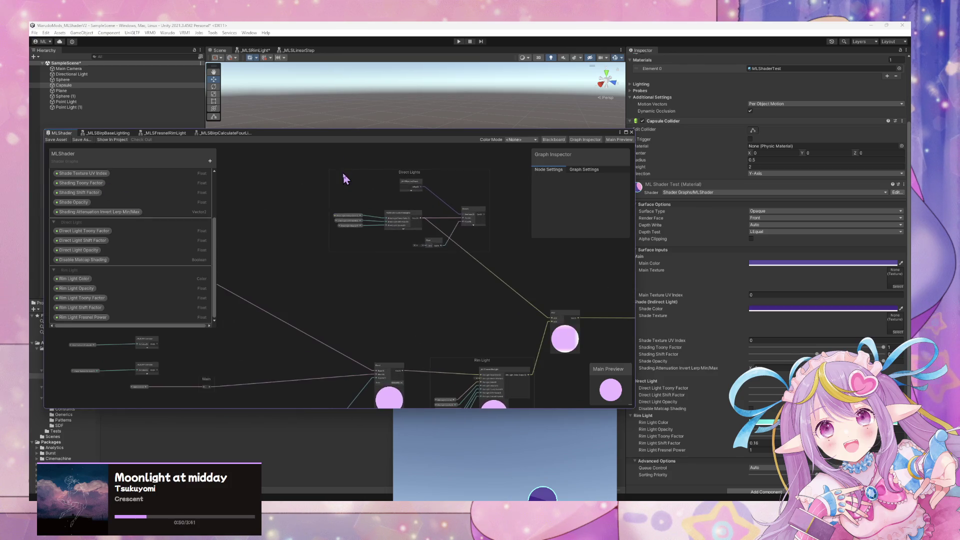
{"action": "scroll", "coordinate": [332, 220], "scroll_direction": "up", "scroll_amount": 5}
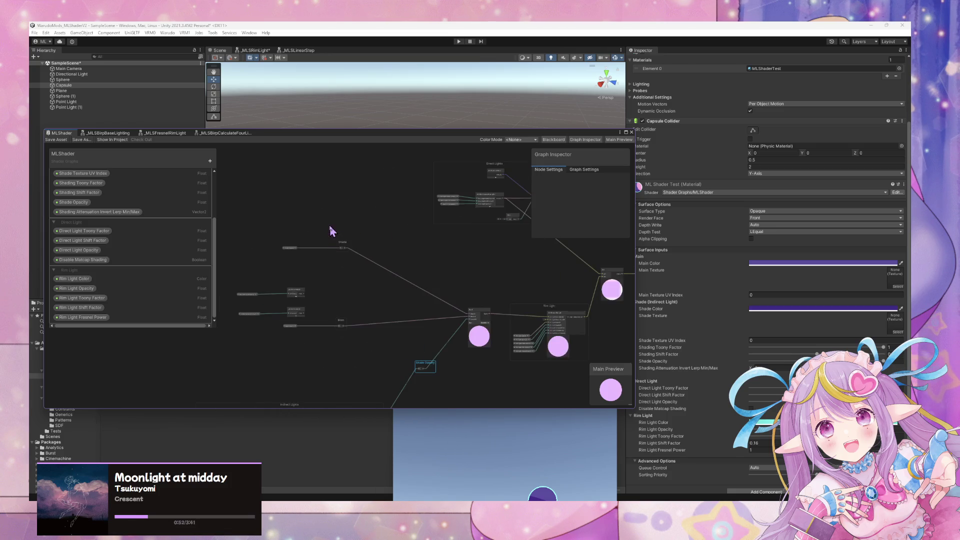
{"action": "scroll", "coordinate": [333, 224], "scroll_direction": "up", "scroll_amount": 1}
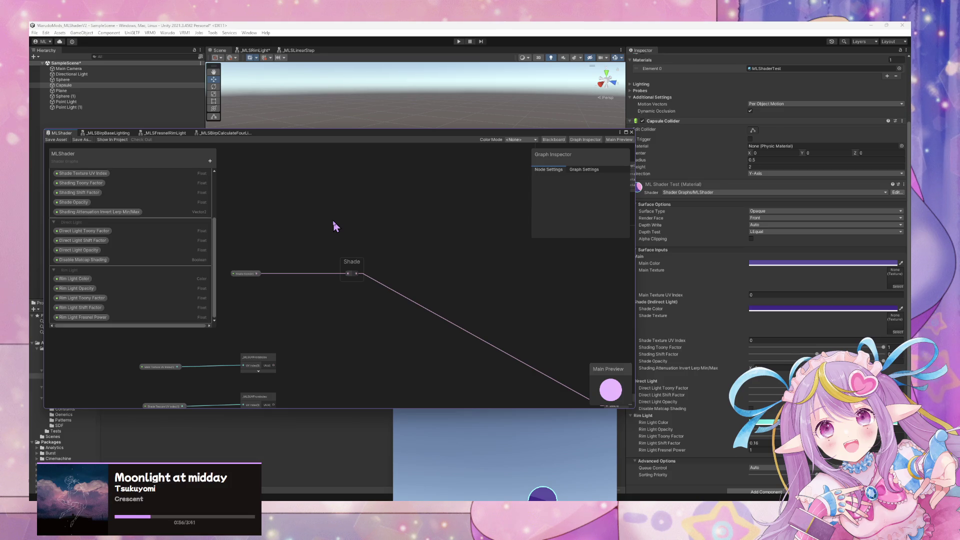
{"action": "mouse_move", "coordinate": [368, 135]}
{"action": "left_mouse_down"}
{"action": "mouse_move", "coordinate": [576, 152]}
{"action": "mouse_move", "coordinate": [719, 187]}
{"action": "mouse_move", "coordinate": [727, 199]}
{"action": "left_mouse_up"}
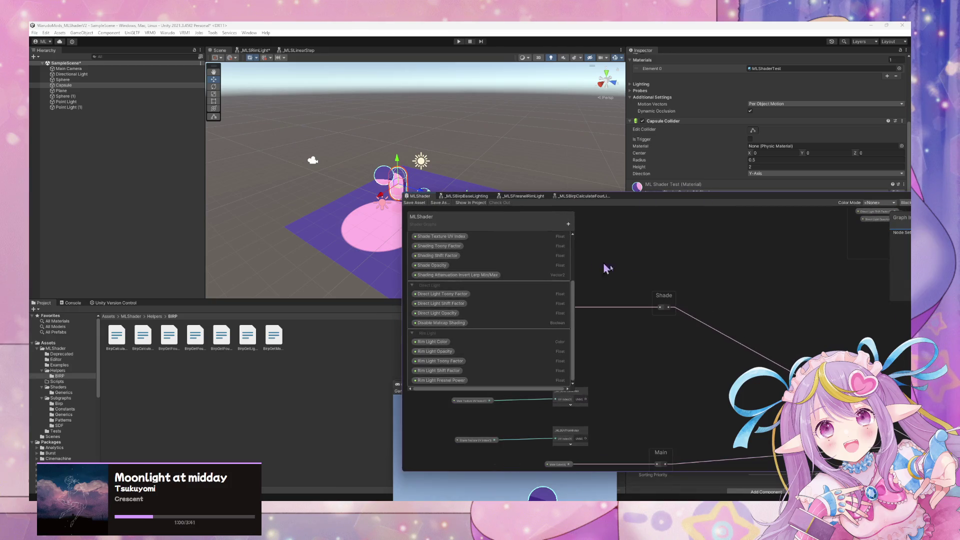
{"action": "scroll", "coordinate": [701, 282], "scroll_direction": "up", "scroll_amount": 4}
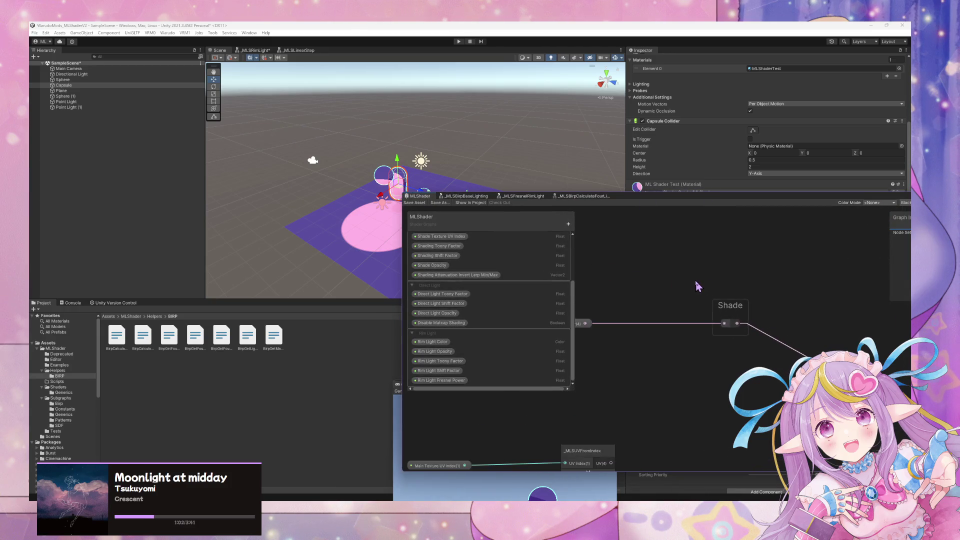
{"action": "left_click_drag", "start_coordinate": [698, 285], "coordinate": [774, 322]}
{"action": "left_click_drag", "start_coordinate": [657, 353], "coordinate": [578, 356]}
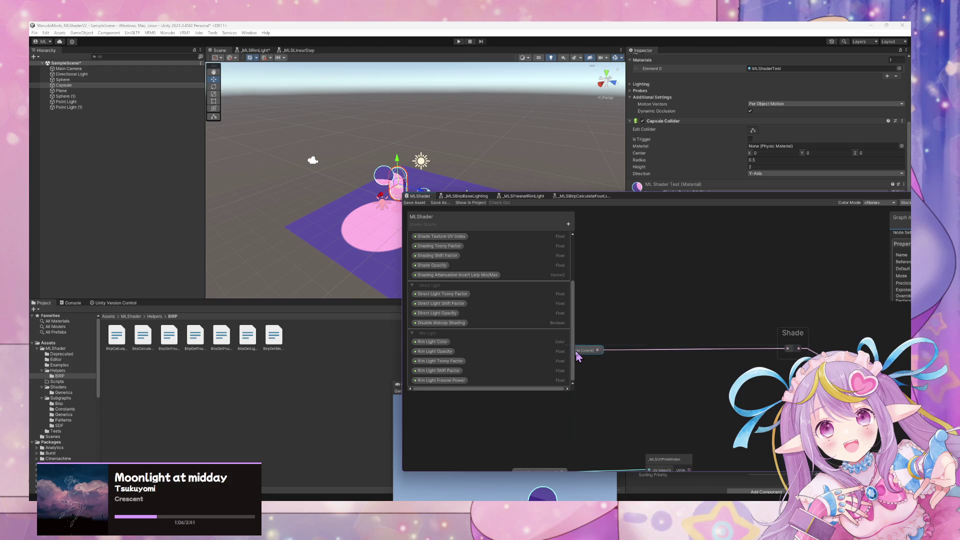
Step: Move the lower _MLSUVFromIndex node up beside Shade Color, aligned with Main Texture UV Index
{"action": "scroll", "coordinate": [539, 321], "scroll_direction": "up", "scroll_amount": 3}
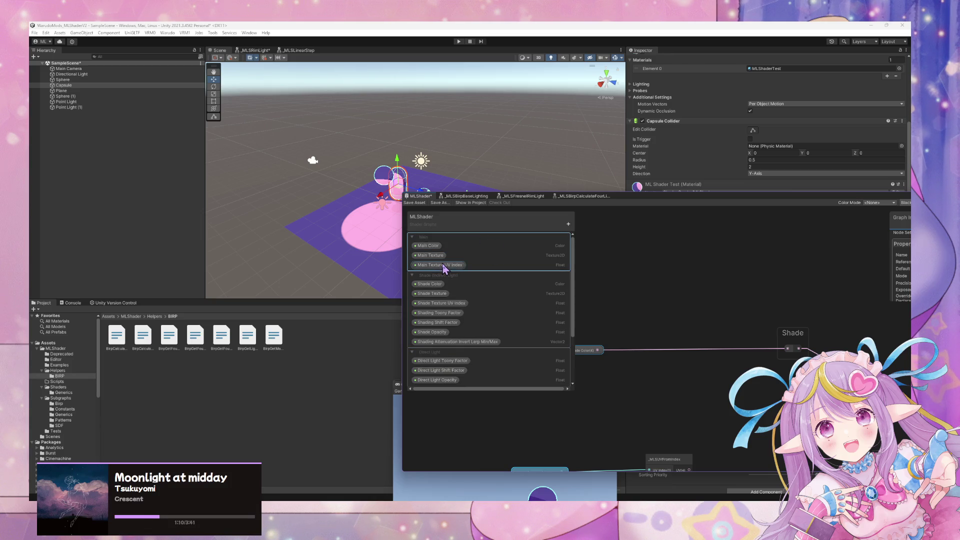
{"action": "scroll", "coordinate": [727, 264], "scroll_direction": "down", "scroll_amount": 3}
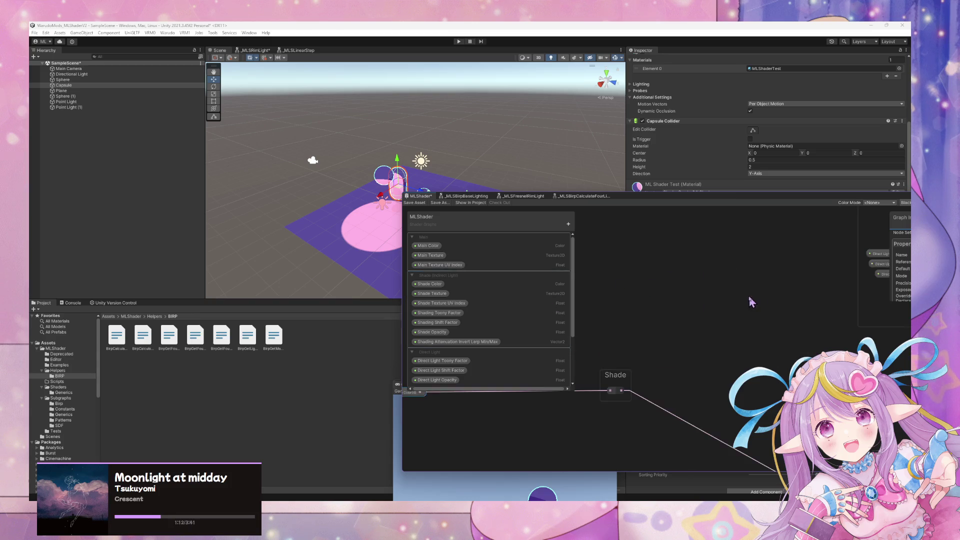
{"action": "scroll", "coordinate": [607, 295], "scroll_direction": "down", "scroll_amount": 5}
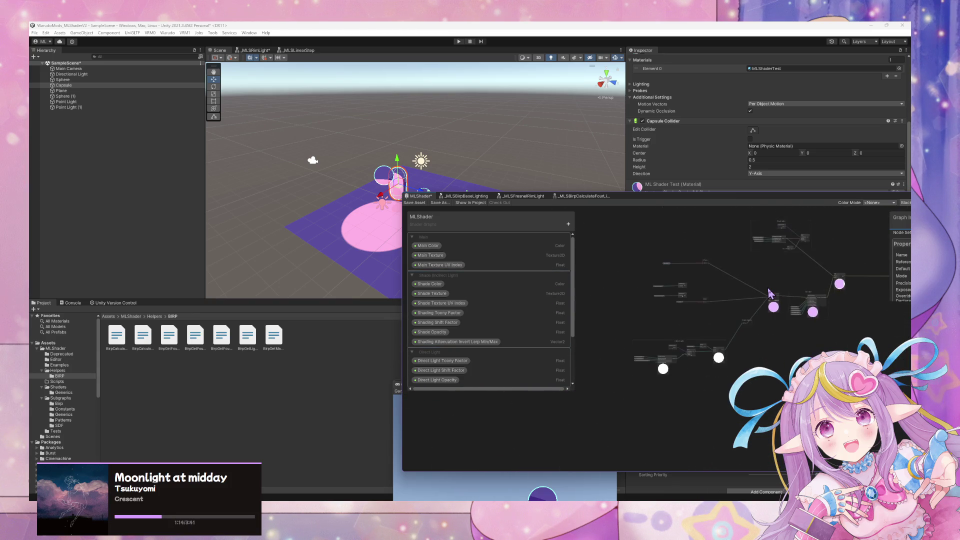
{"action": "scroll", "coordinate": [769, 288], "scroll_direction": "up", "scroll_amount": 5}
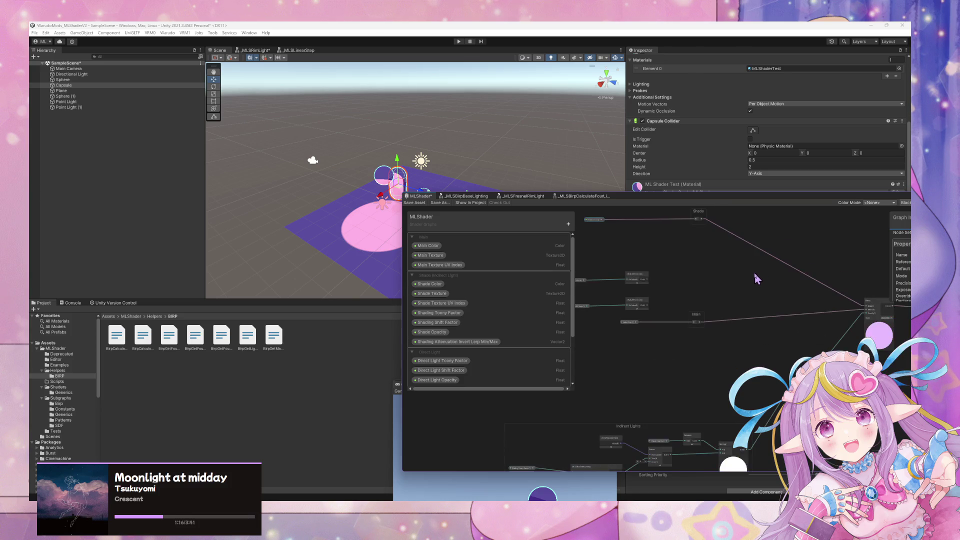
{"action": "left_click_drag", "start_coordinate": [688, 289], "coordinate": [716, 400]}
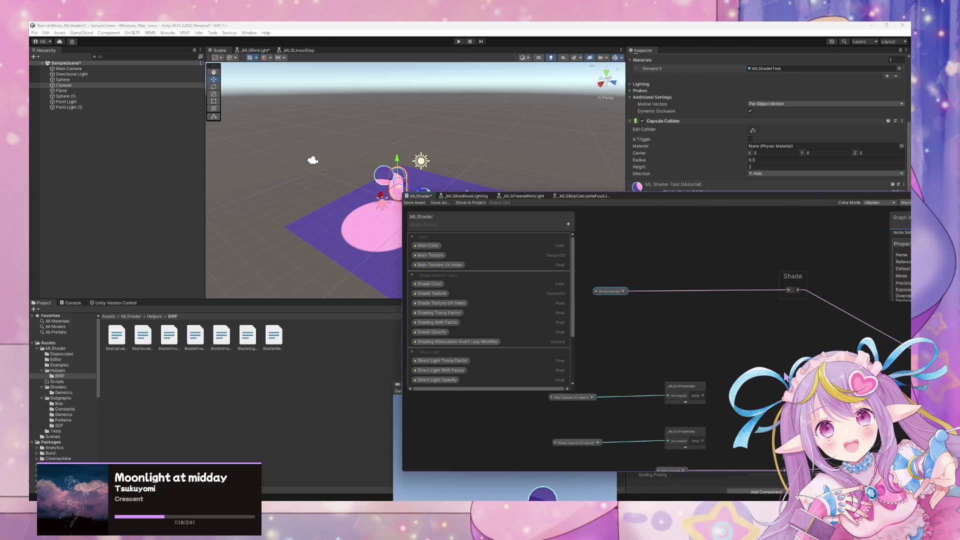
{"action": "left_click", "coordinate": [721, 420]}
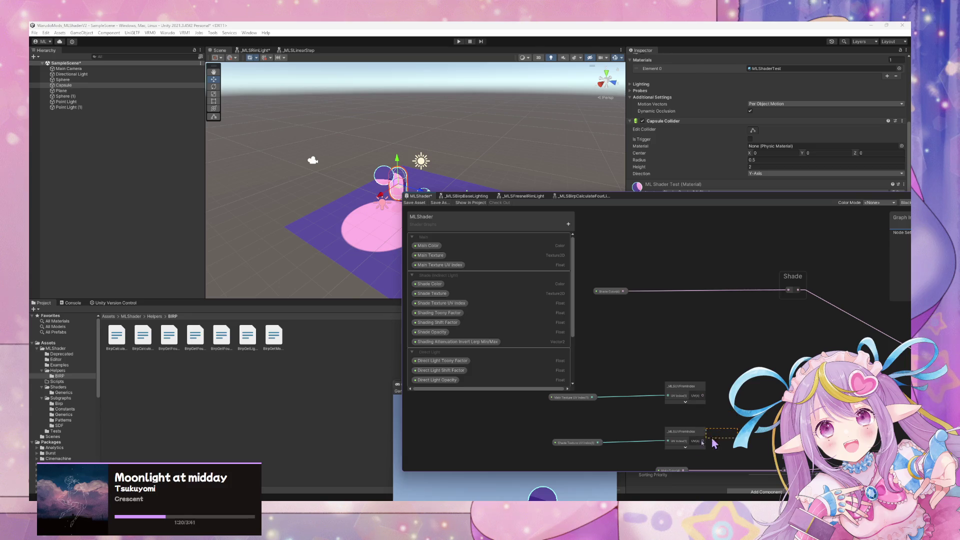
{"action": "left_click_drag", "start_coordinate": [737, 429], "coordinate": [555, 448]}
{"action": "mouse_move", "coordinate": [685, 433]}
{"action": "left_mouse_down"}
{"action": "mouse_move", "coordinate": [691, 317]}
{"action": "mouse_move", "coordinate": [741, 364]}
{"action": "mouse_move", "coordinate": [574, 318]}
{"action": "left_mouse_up"}
{"action": "mouse_move", "coordinate": [698, 323]}
{"action": "left_mouse_down"}
{"action": "mouse_move", "coordinate": [777, 433]}
{"action": "mouse_move", "coordinate": [681, 253]}
{"action": "mouse_move", "coordinate": [669, 288]}
{"action": "mouse_move", "coordinate": [740, 294]}
{"action": "mouse_move", "coordinate": [737, 281]}
{"action": "mouse_move", "coordinate": [735, 317]}
{"action": "mouse_move", "coordinate": [684, 370]}
{"action": "mouse_move", "coordinate": [708, 285]}
{"action": "mouse_move", "coordinate": [794, 346]}
{"action": "mouse_move", "coordinate": [805, 330]}
{"action": "mouse_move", "coordinate": [770, 431]}
{"action": "mouse_move", "coordinate": [755, 389]}
{"action": "mouse_move", "coordinate": [703, 312]}
{"action": "mouse_move", "coordinate": [732, 309]}
{"action": "mouse_move", "coordinate": [662, 295]}
{"action": "mouse_move", "coordinate": [687, 301]}
{"action": "left_mouse_up"}
Step: Save MLShader to recompile the shader with the tidied Shade group
{"action": "scroll", "coordinate": [716, 271], "scroll_direction": "down", "scroll_amount": 3}
{"action": "scroll", "coordinate": [745, 285], "scroll_direction": "down", "scroll_amount": 2}
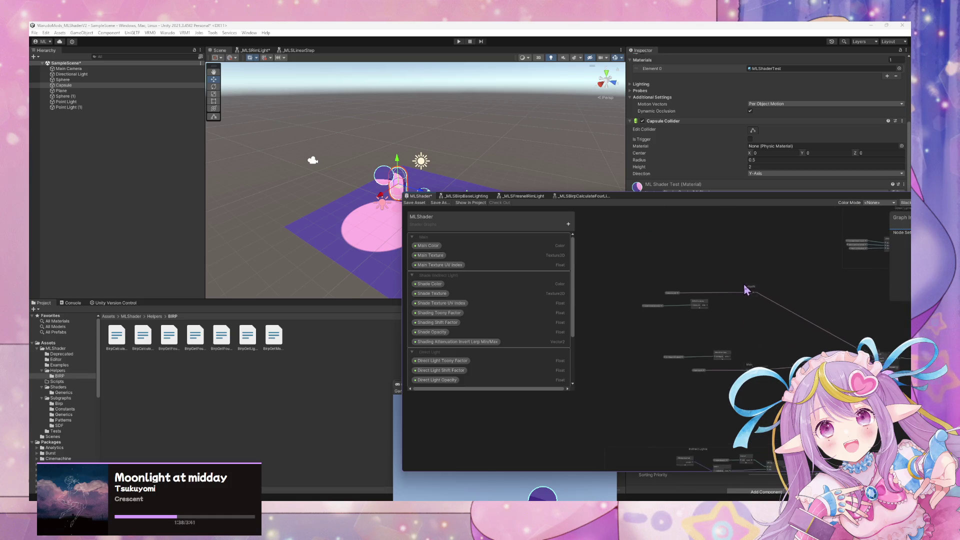
{"action": "scroll", "coordinate": [685, 278], "scroll_direction": "up", "scroll_amount": 2}
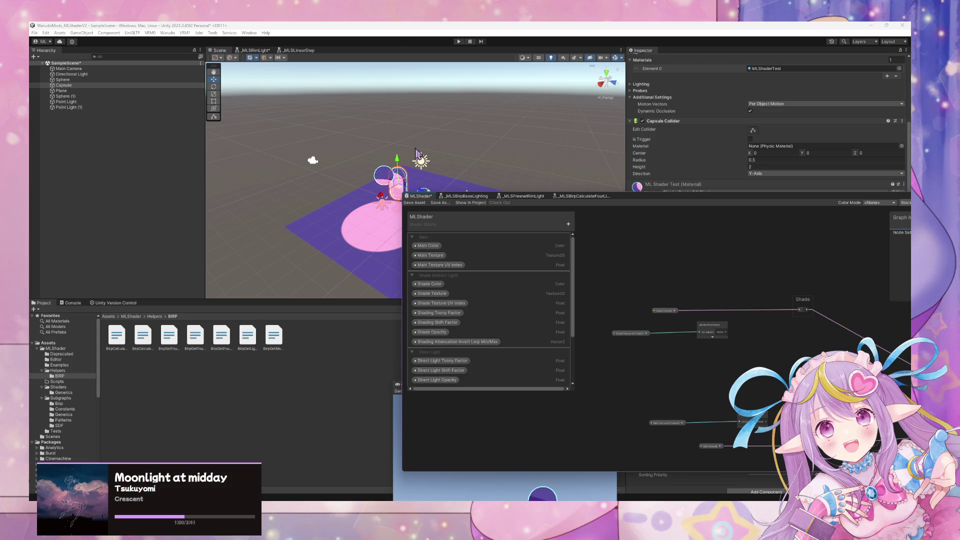
{"action": "left_click", "coordinate": [415, 203]}
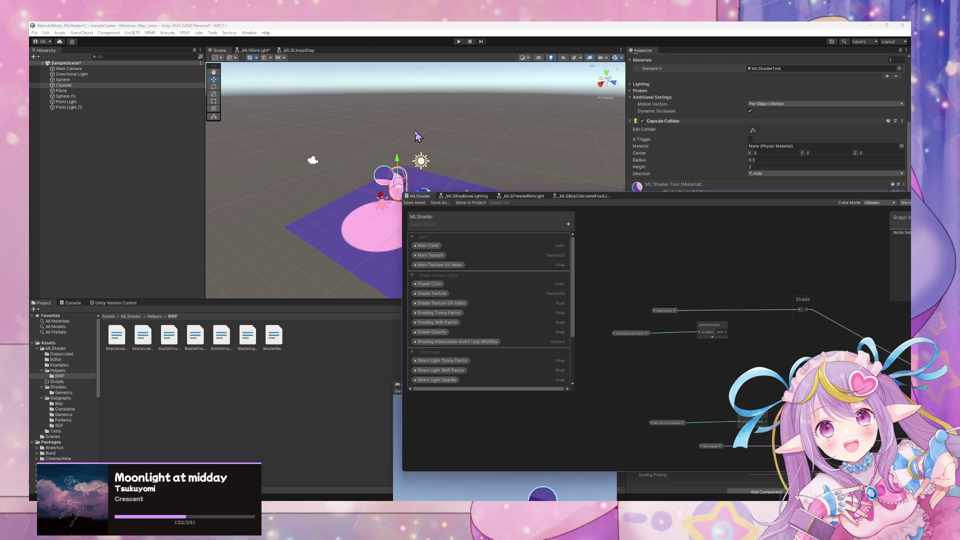